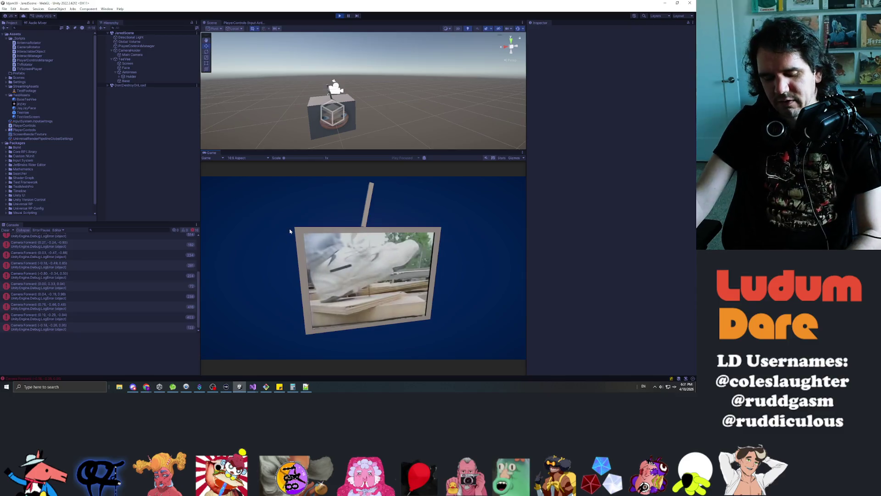
Step: Stop the running game in Unity and switch over to the Git terminal
left_click(339, 15)
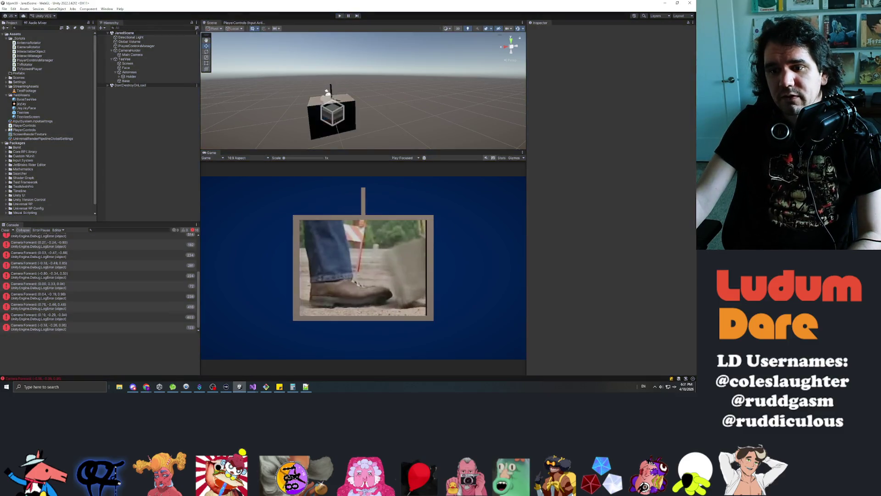
left_click(267, 387)
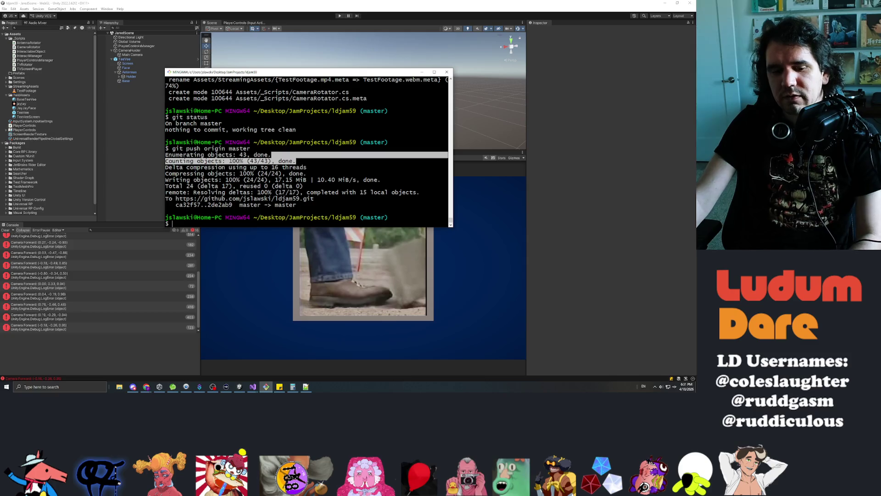
Step: Stage all changes and commit them as 'Interactable antenna (a little jank, but it works)'
type("git status")
key("Return")
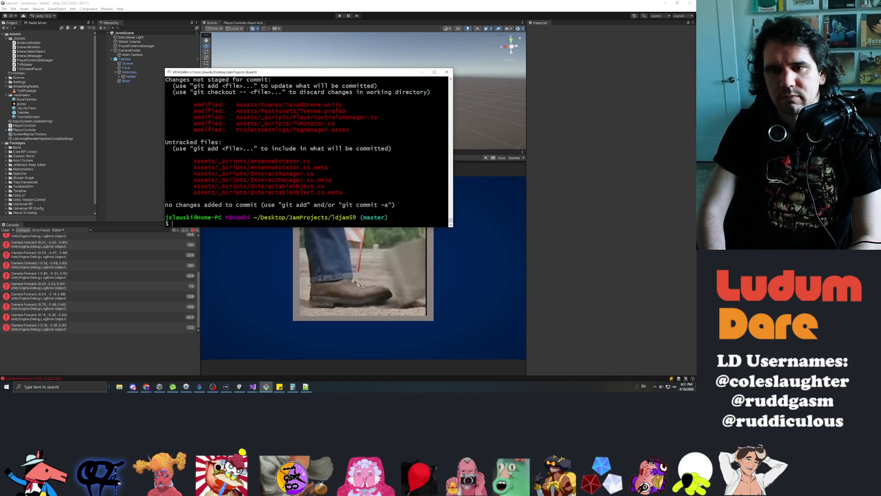
type("git add *")
key("Return")
type("git status")
key("Return")
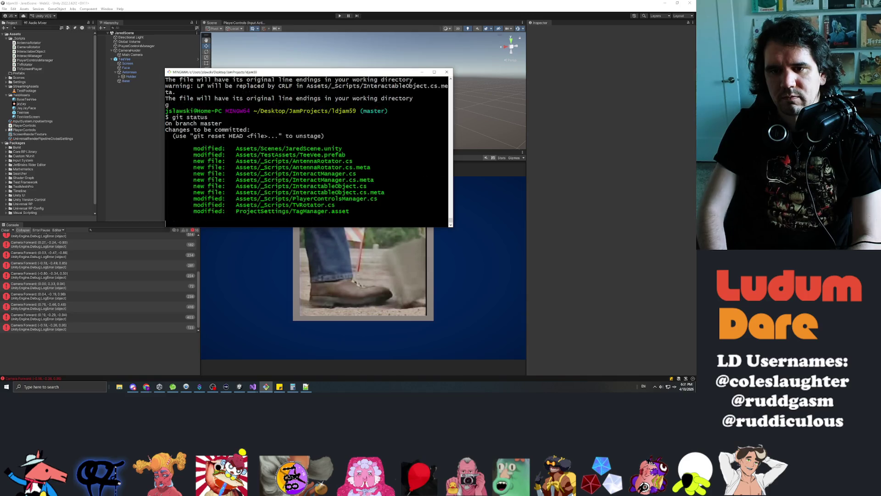
type("git")
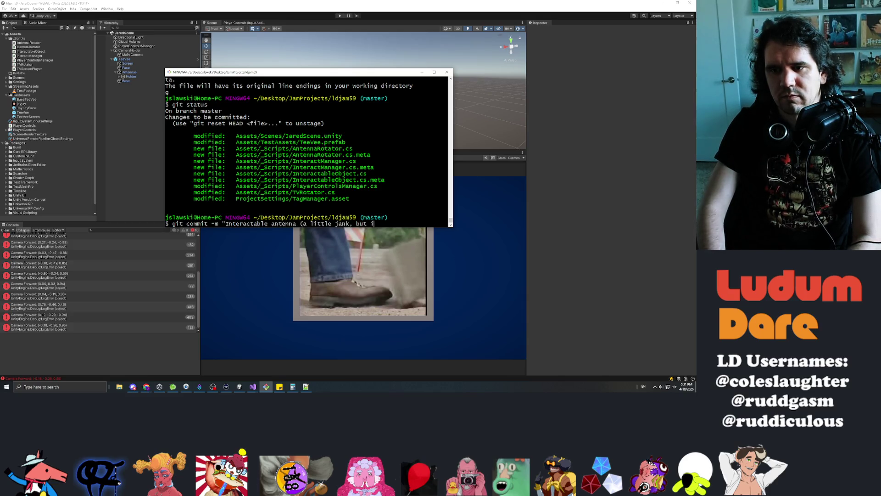
type("s)")
key("Return")
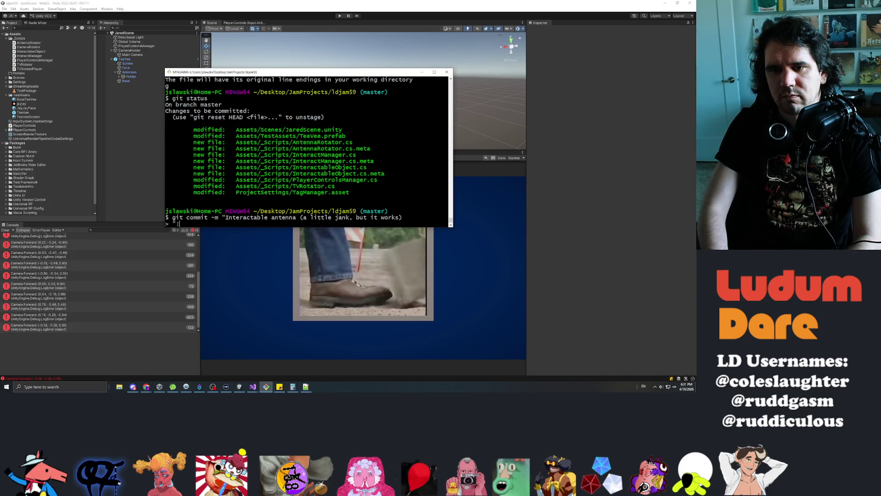
key("Return")
type("git push origin mas")
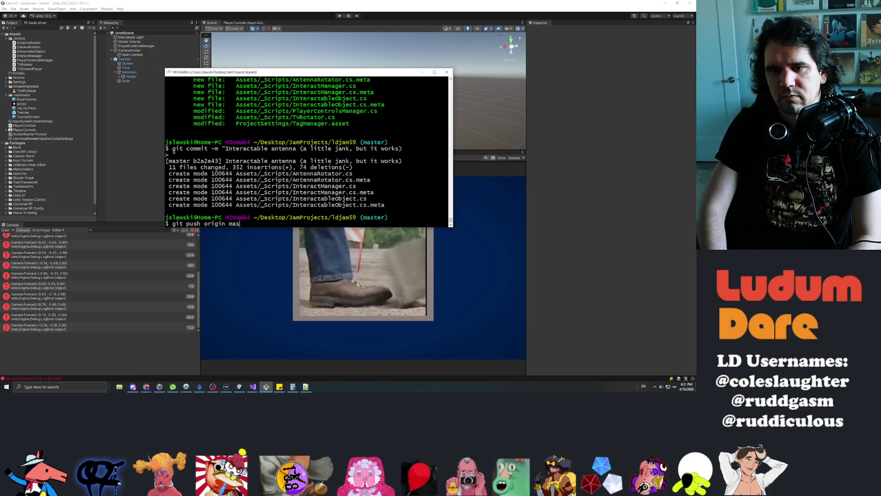
Step: Push the commit to origin master and return to Unity
type("ter")
key("Return")
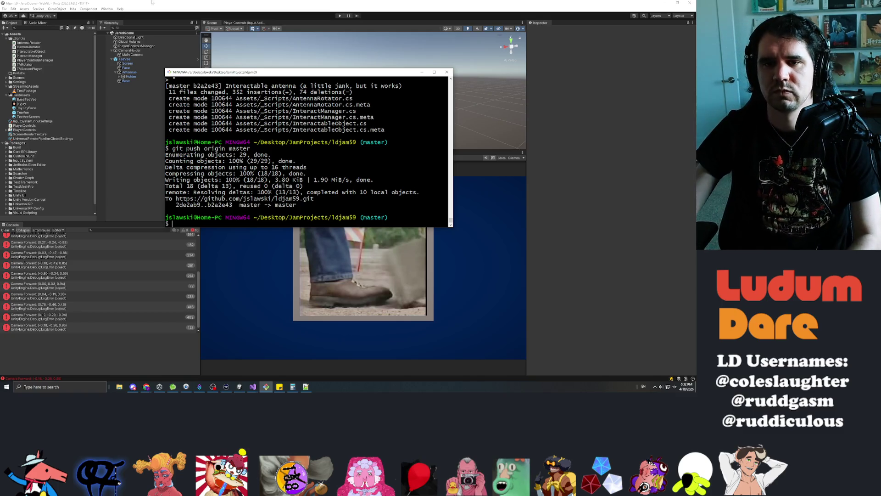
left_click(145, 155)
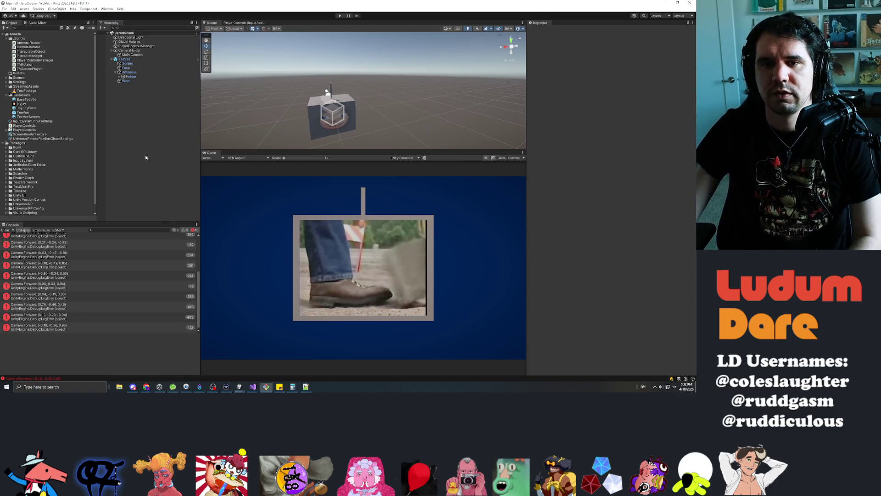
Step: Clear the Console log and open the TeeVee prefab
left_click(5, 231)
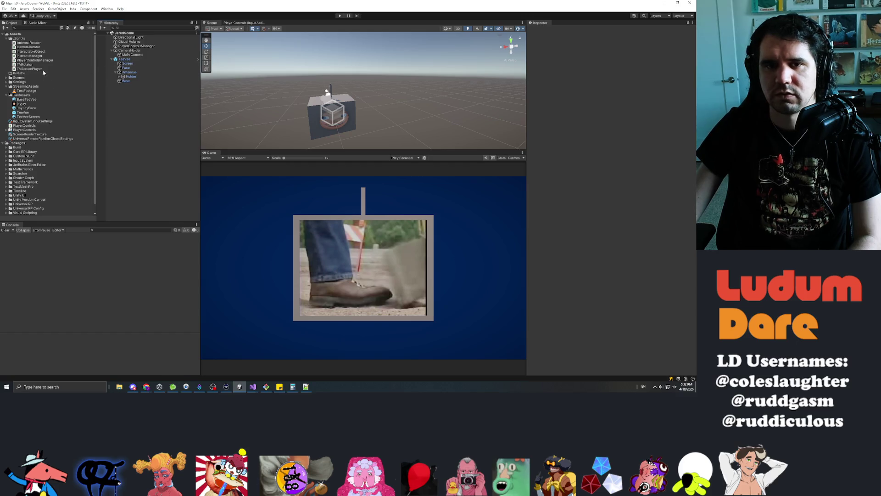
left_click(24, 113)
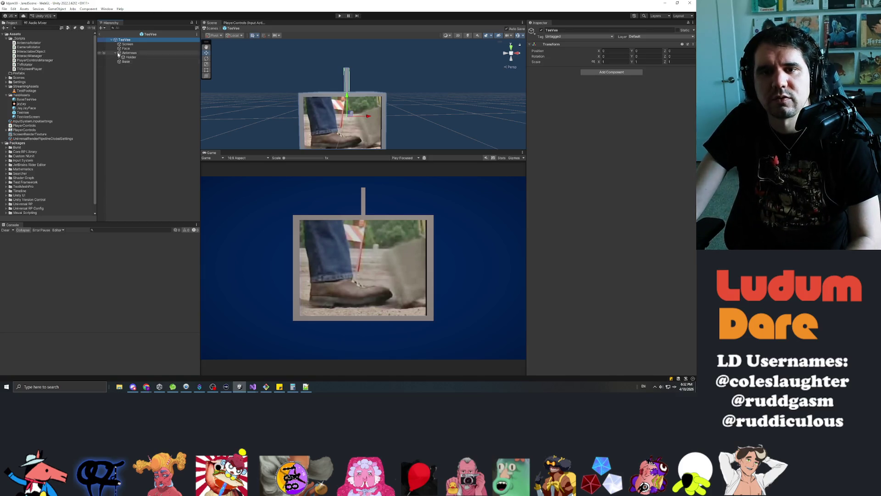
mouse_move(317, 120)
left_mouse_down()
mouse_move(261, 118)
mouse_move(459, 131)
mouse_move(239, 133)
mouse_move(348, 134)
mouse_move(294, 132)
mouse_move(321, 133)
left_mouse_up()
Step: Create an empty child under TeeVee named LeftSideCollider
left_click(127, 40)
right_click(128, 40)
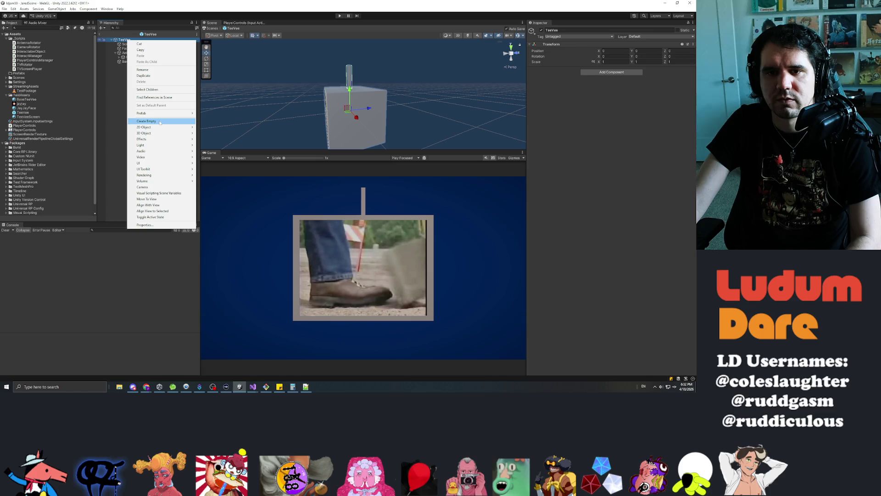
left_click(160, 122)
type("Left")
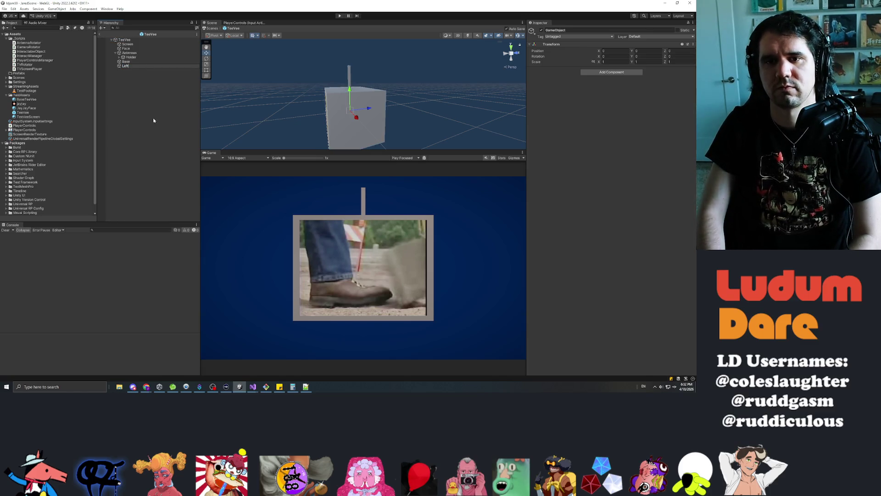
key("BackSpace")
key("BackSpace")
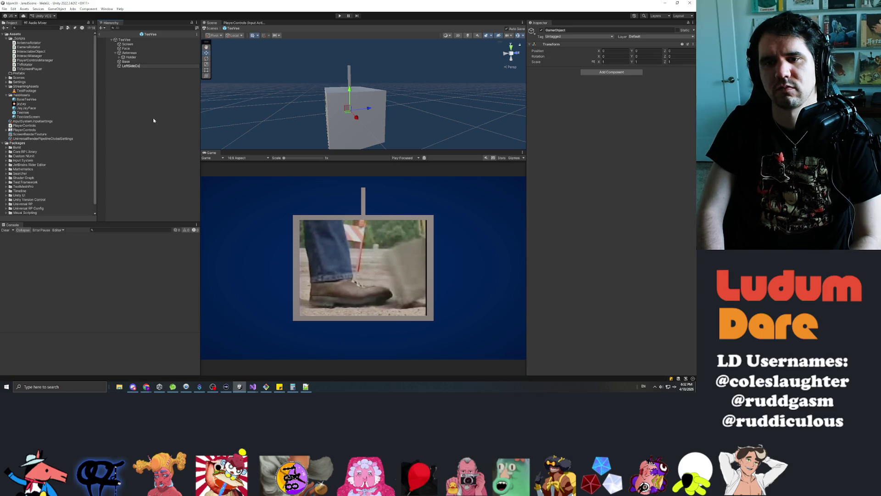
type("llider")
key("Return")
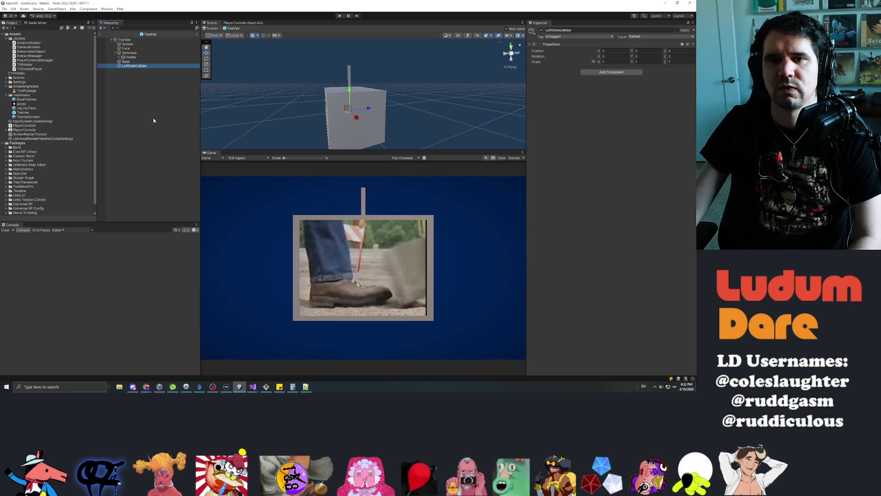
Step: Add a Box Collider component to LeftSideCollider
left_click(604, 72)
type("boxco")
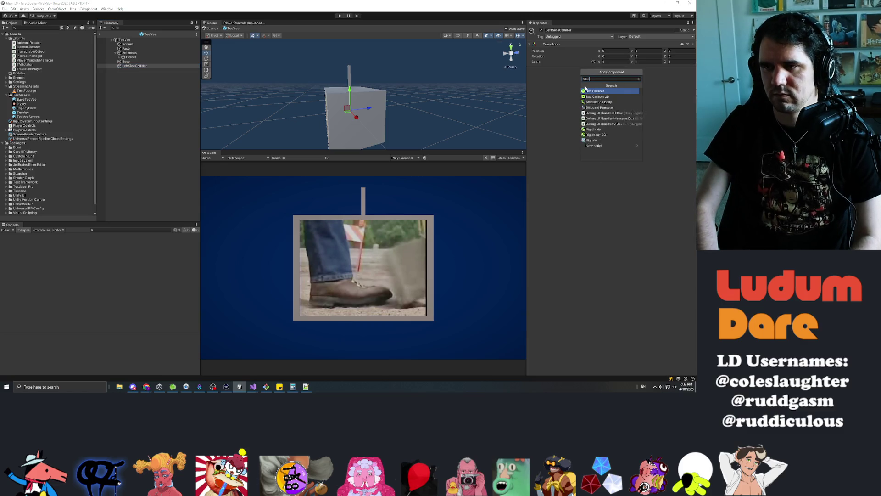
left_click(585, 89)
left_click_drag(487, 119, 450, 138)
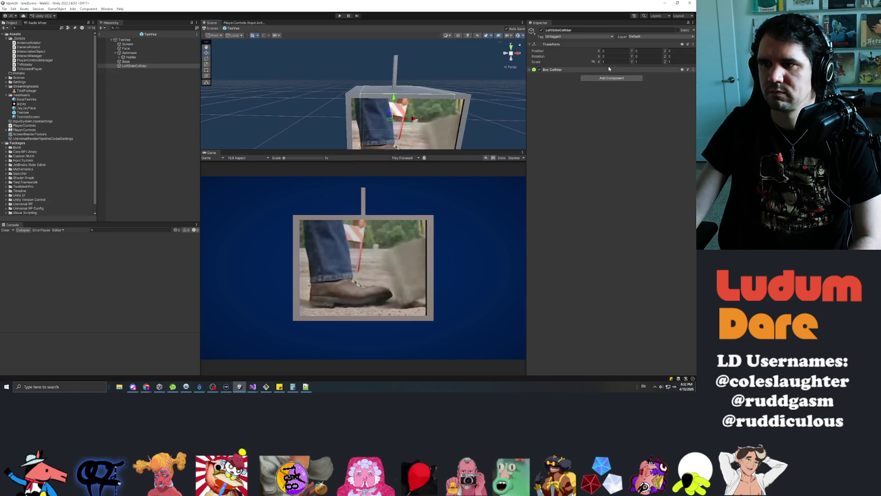
left_click(530, 70)
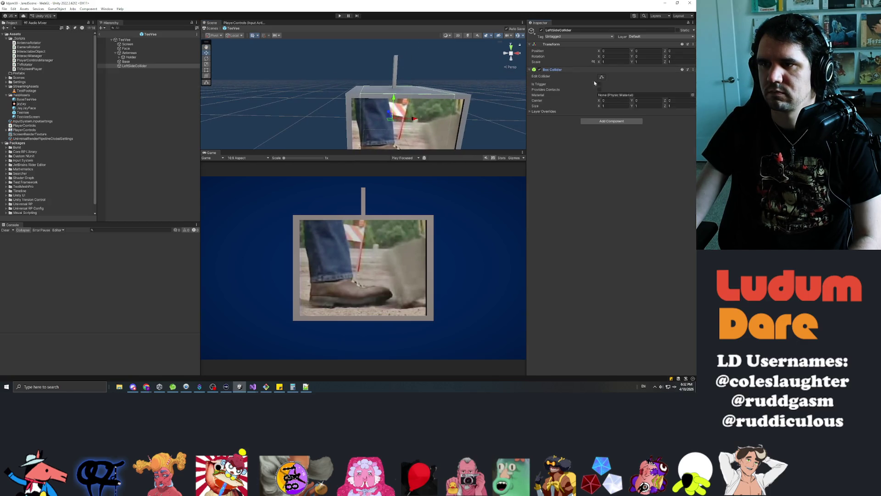
Step: Shift the collider's Center X to -0.27 and shrink its size to about 1 × 0.8 × 0.8
left_click(614, 105)
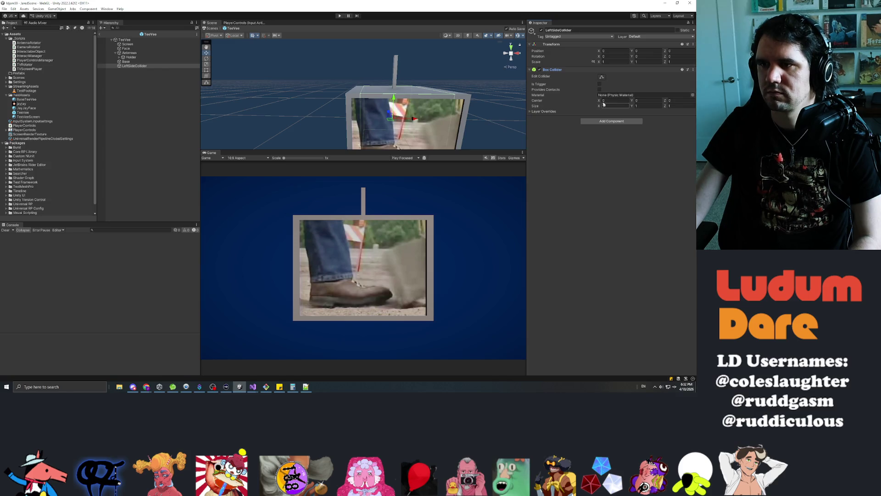
left_click_drag(601, 101, 590, 102)
mouse_move(454, 110)
left_mouse_down()
mouse_move(423, 117)
mouse_move(386, 110)
left_mouse_up()
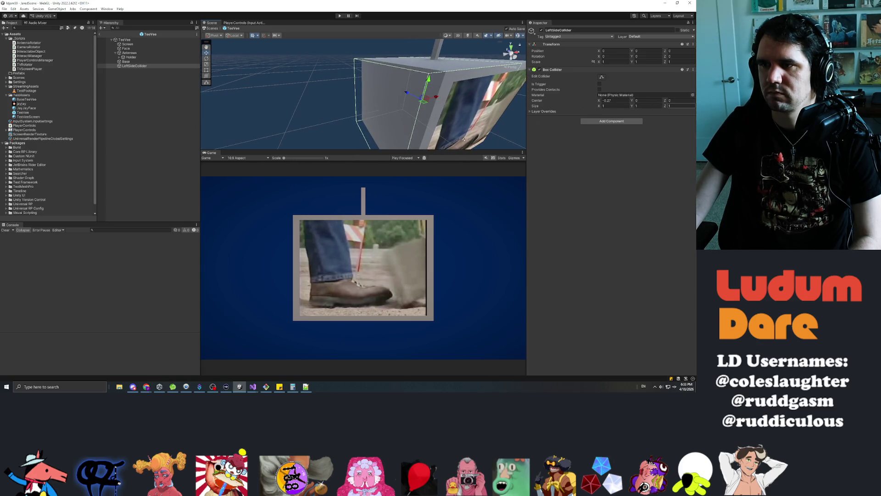
left_click_drag(600, 107, 599, 107)
type("1")
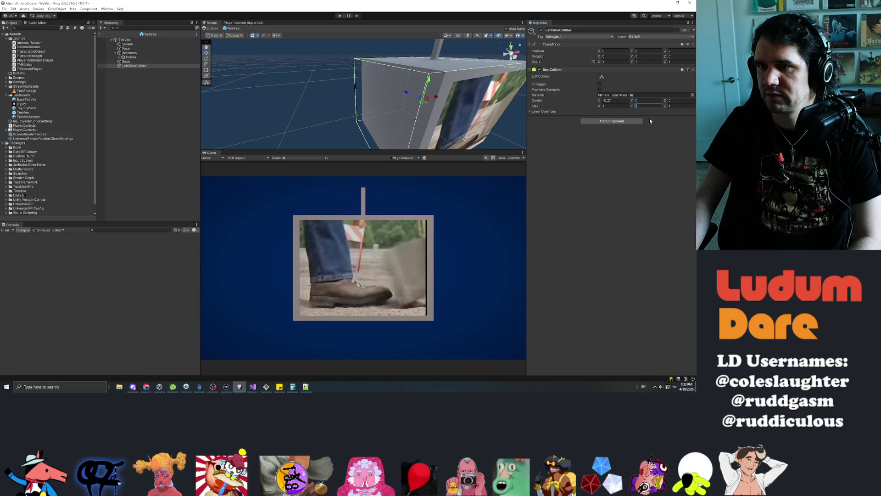
type("0.")
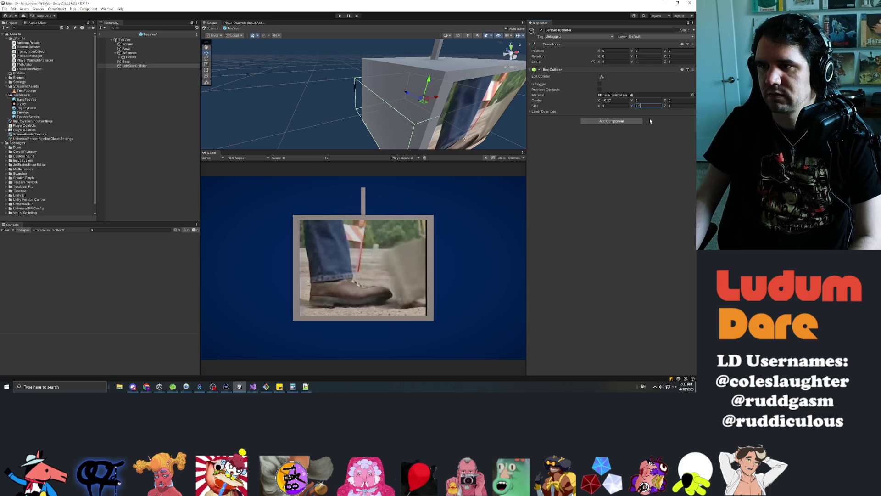
type("8")
key("Tab")
type("0.5")
key("BackSpace")
type("8")
key("Return")
Step: Check the collider from side and back views and refine its size to 1 × 0.85 × 0.85
mouse_move(445, 125)
left_mouse_down()
mouse_move(464, 132)
mouse_move(417, 105)
mouse_move(459, 69)
left_mouse_up()
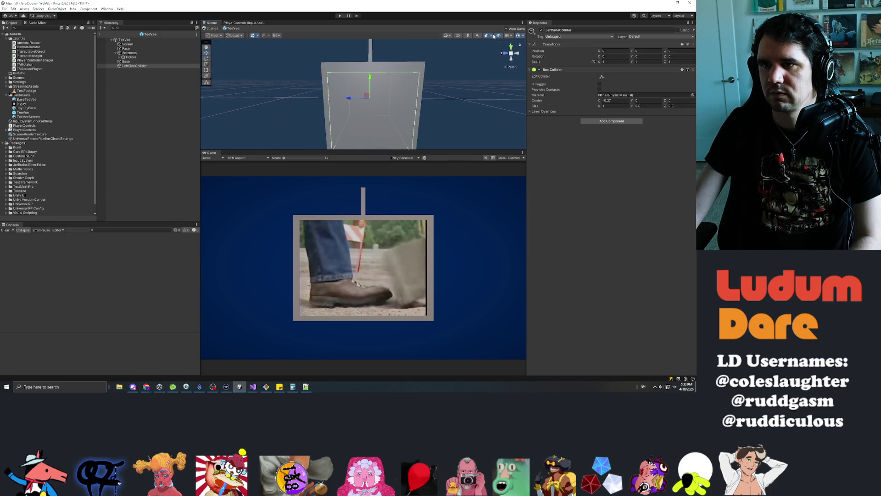
left_click(508, 55)
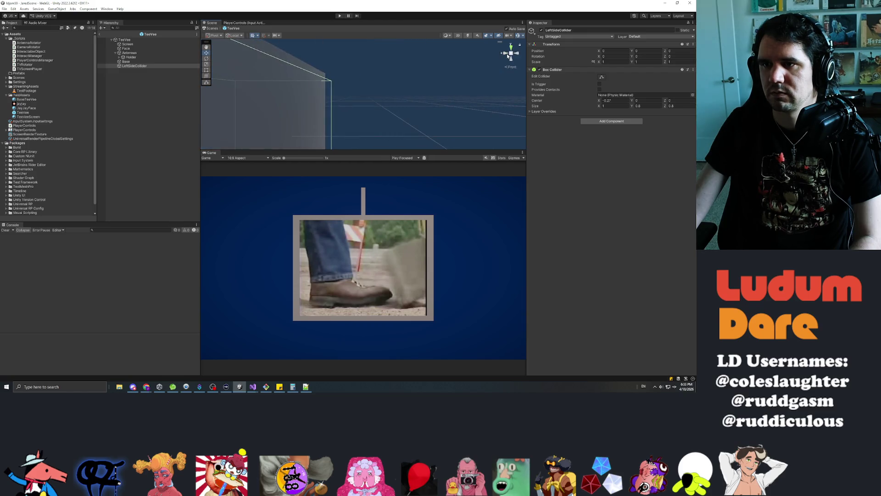
left_click(506, 55)
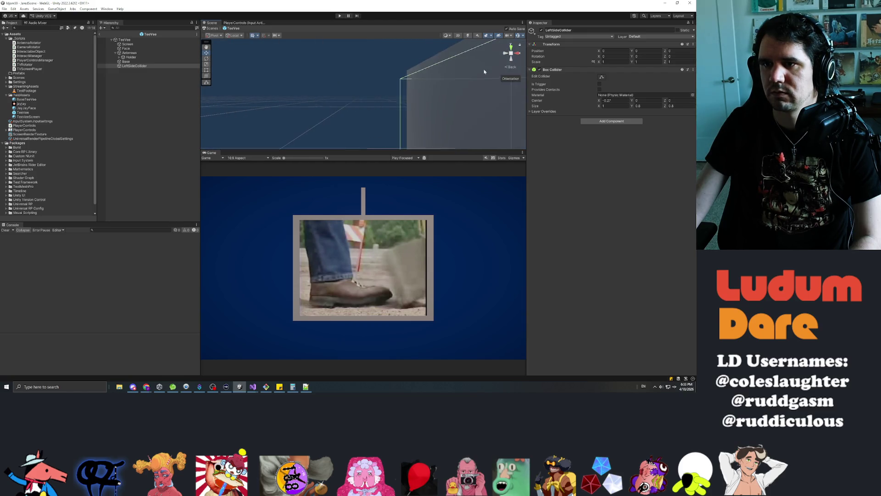
mouse_move(415, 110)
left_mouse_down()
mouse_move(407, 108)
mouse_move(465, 92)
left_mouse_up()
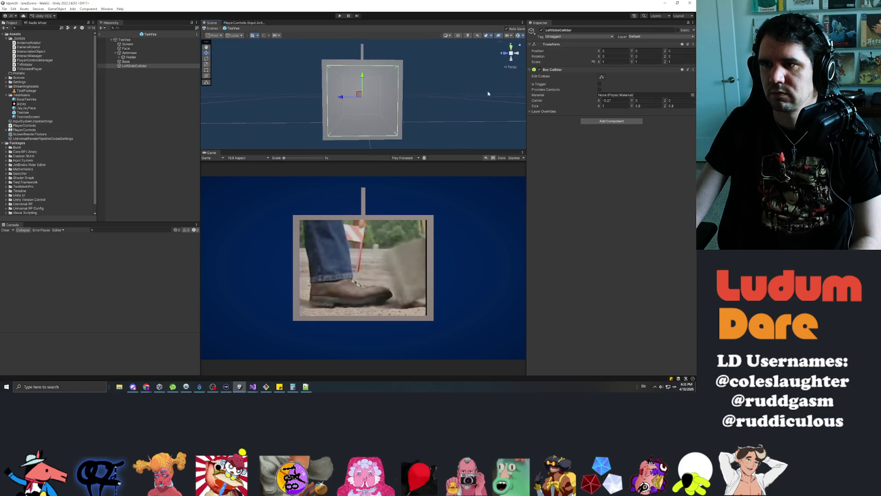
key("BackSpace")
type("9")
key("Tab")
type("0.9")
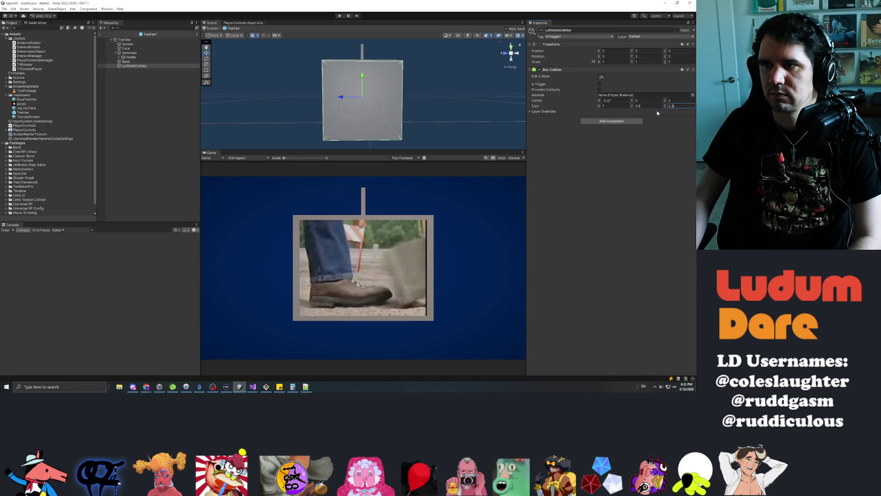
type("0.85")
key("Tab")
type("0.85")
mouse_move(454, 101)
left_mouse_down()
mouse_move(468, 99)
mouse_move(388, 103)
mouse_move(459, 95)
mouse_move(278, 88)
mouse_move(202, 75)
left_mouse_up()
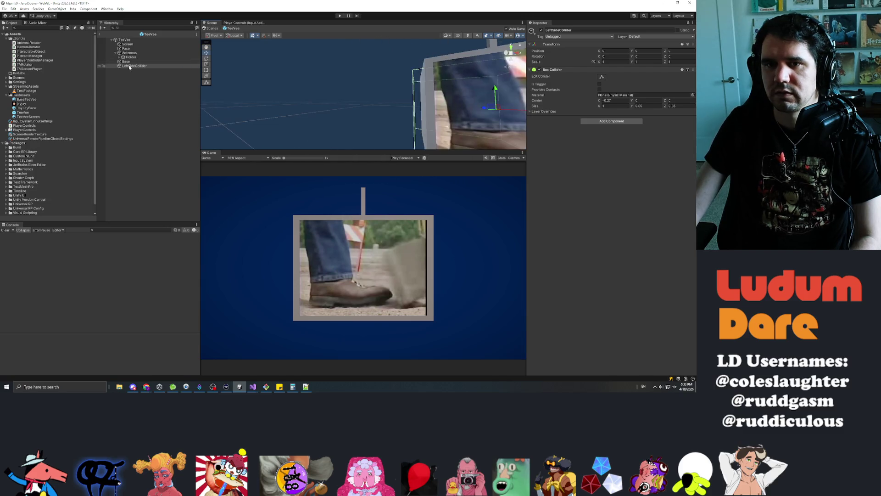
left_click(130, 62)
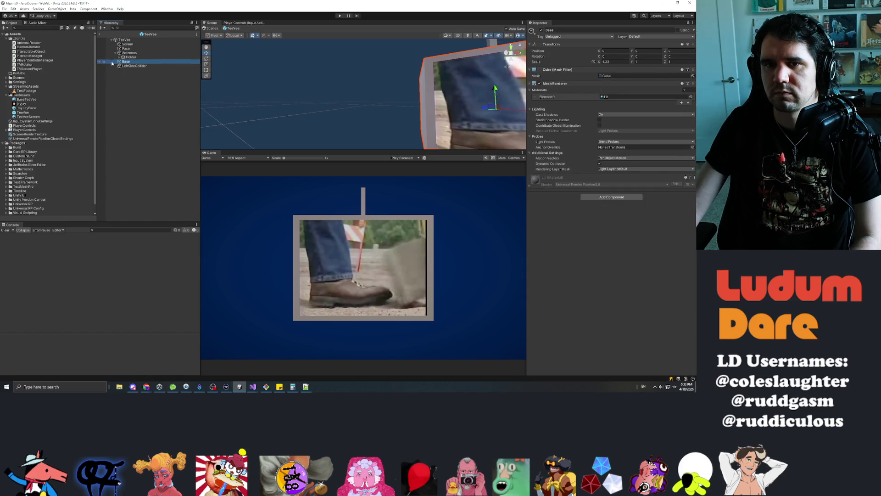
Step: Select LeftSideCollider and save the TeeVee prefab
left_click(135, 66)
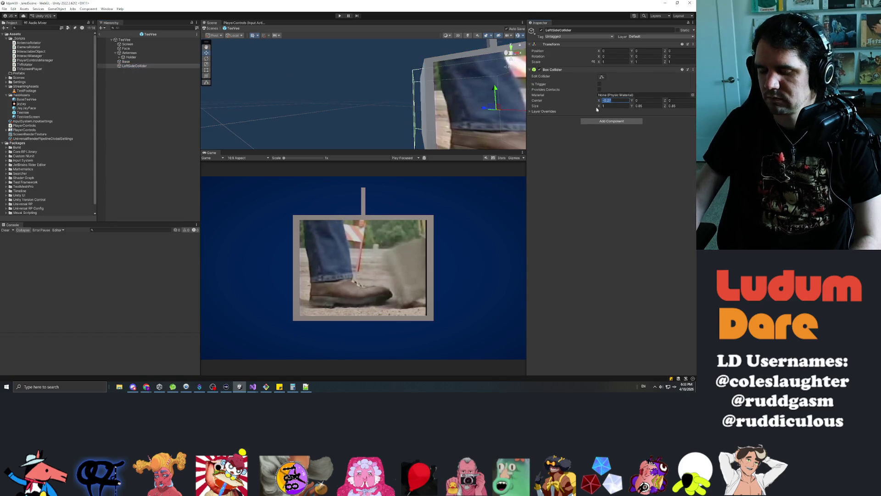
type("-0.2")
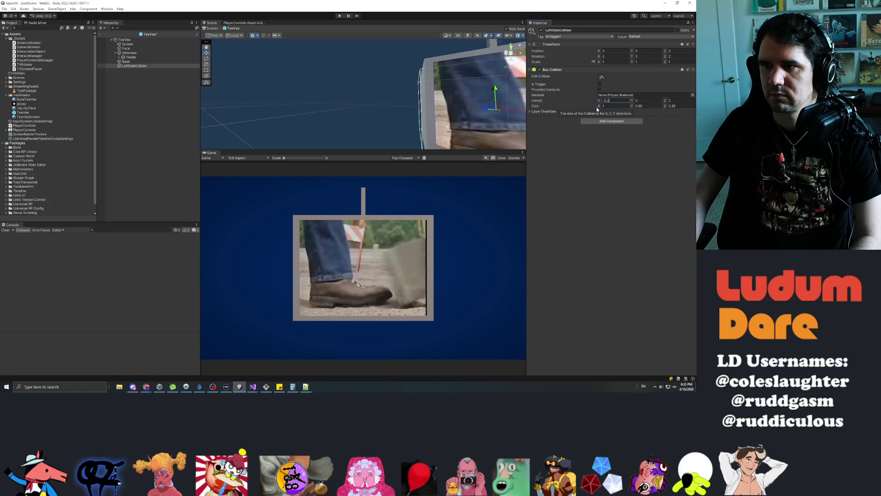
left_click(151, 66)
key("ctrl+s")
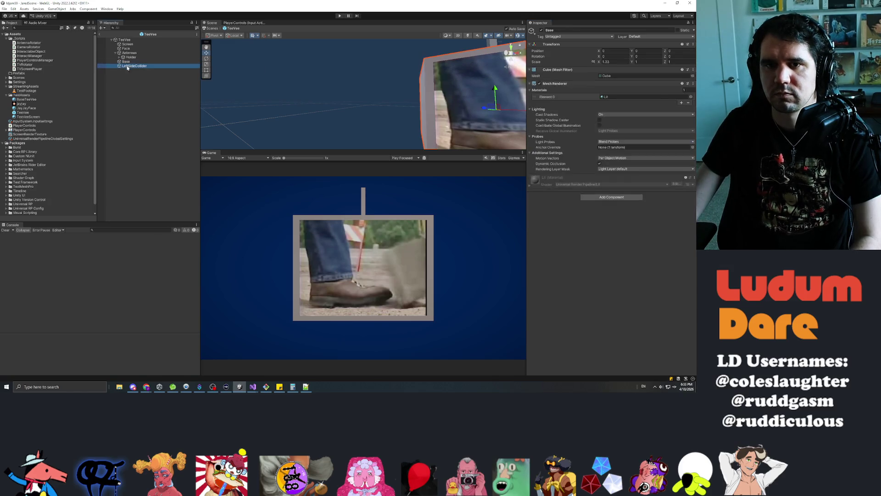
Step: Duplicate it as RightSideCollider with the box collider's Center X set to 0.2
key("ctrl+d")
key("F2")
type("RightSideC")
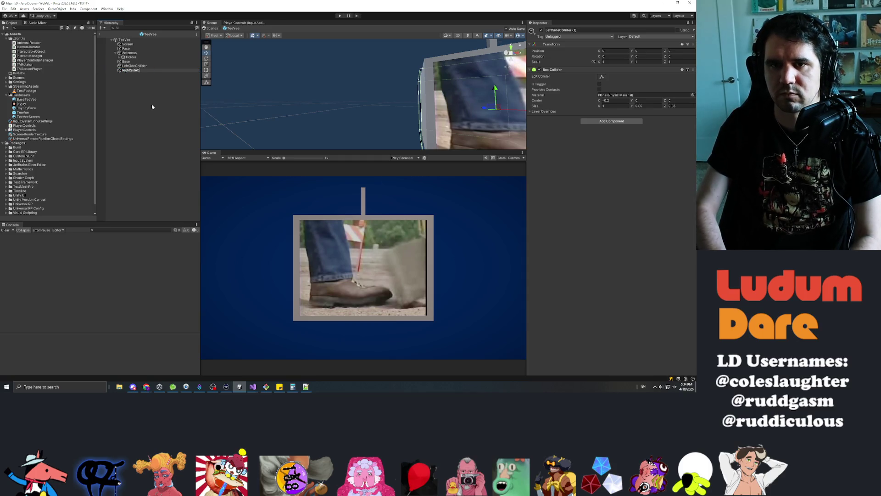
type("ollider")
key("Return")
left_click(132, 72)
type("0.2")
key("Return")
mouse_move(486, 106)
left_mouse_down()
mouse_move(495, 106)
mouse_move(431, 108)
mouse_move(535, 113)
left_mouse_up()
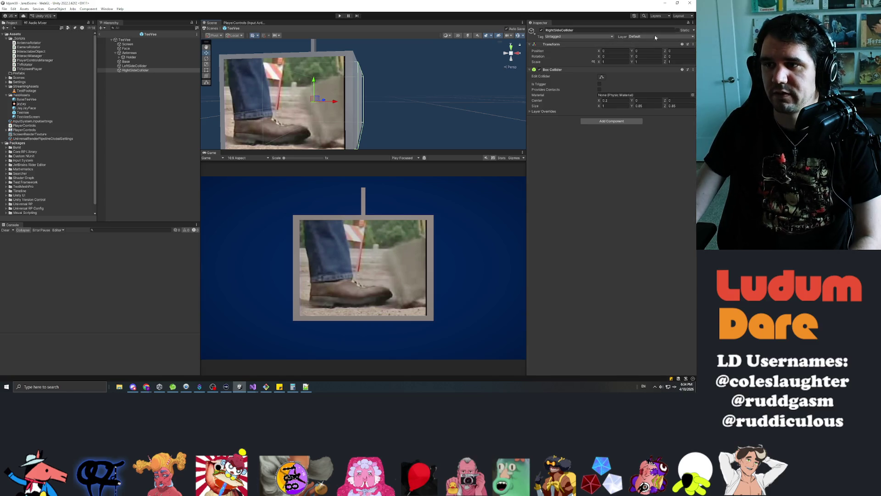
Step: Duplicate RightSideCollider to start the next side collider
left_click(147, 70)
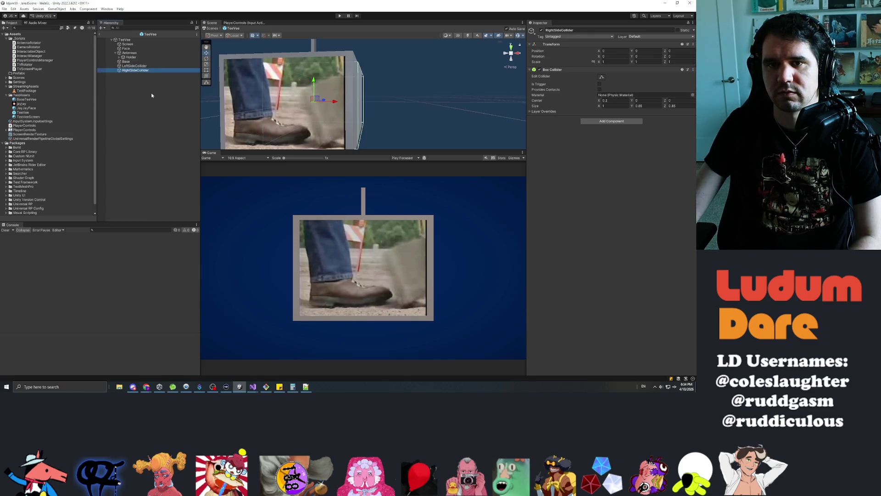
key("ctrl+d")
left_click(138, 74)
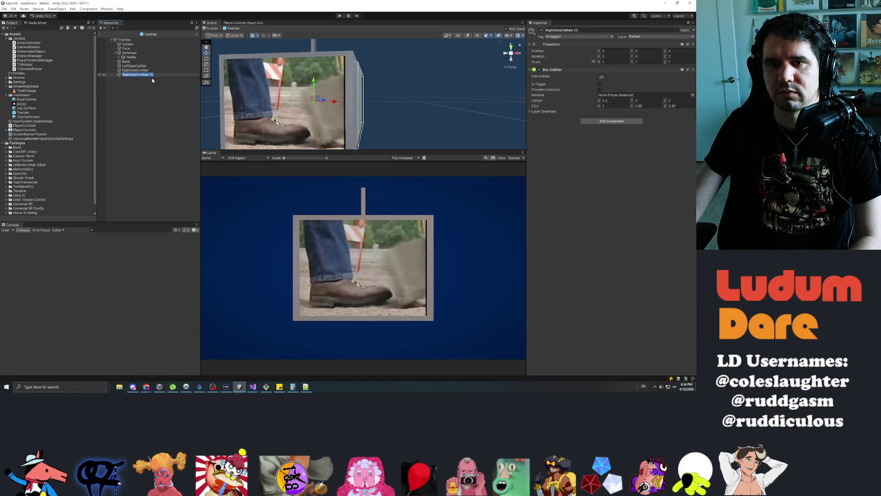
Step: Rename the copy TopSideCollider and set its collider Center X 0, Y 0.2
type("Upp")
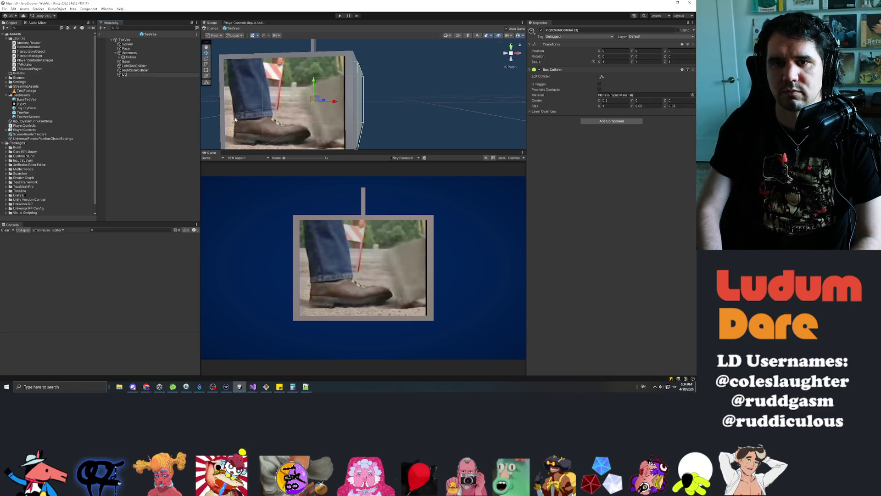
key("BackSpace")
key("BackSpace")
key("BackSpace")
type("To")
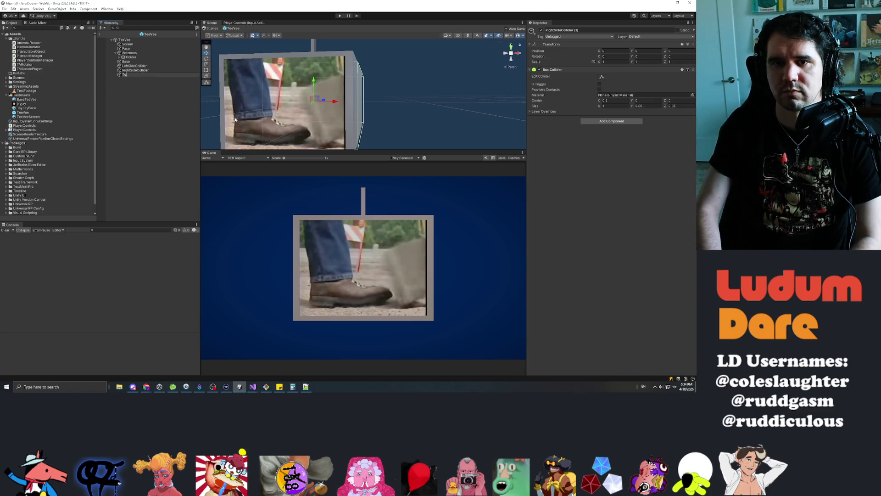
type("pSideCollider")
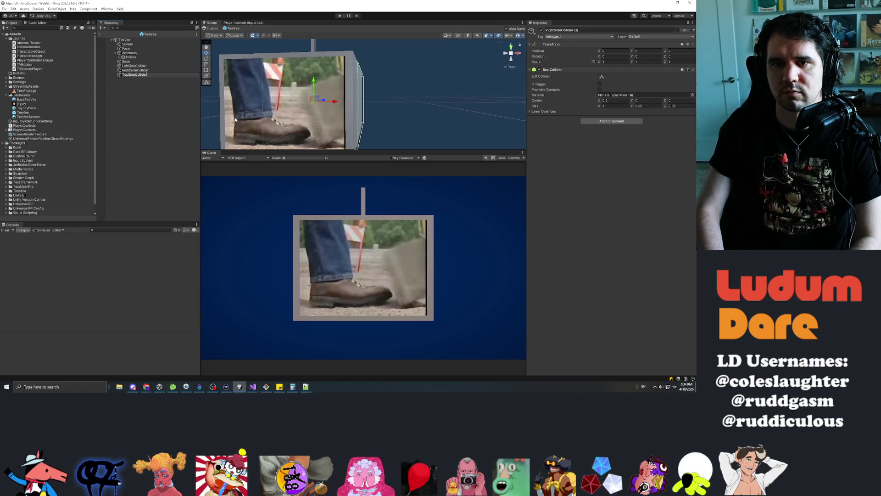
key("Return")
left_click(615, 100)
type("0")
key("Tab")
type("0.2")
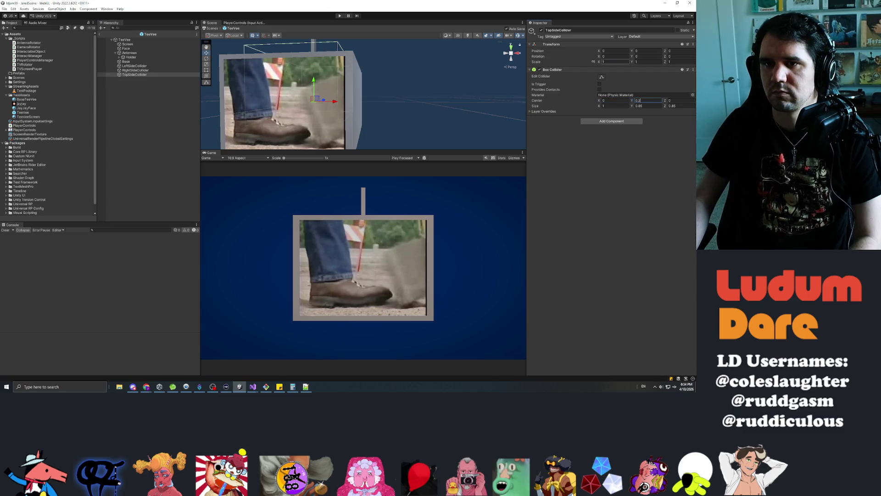
Step: Check the top collider from gizmo views and set its Size X to 1.1
mouse_move(312, 101)
left_mouse_down()
mouse_move(307, 175)
mouse_move(158, 76)
mouse_move(162, 105)
mouse_move(97, 95)
mouse_move(184, 83)
left_mouse_up()
mouse_move(321, 69)
left_mouse_down()
mouse_move(359, 38)
mouse_move(415, 179)
mouse_move(437, 206)
left_mouse_up()
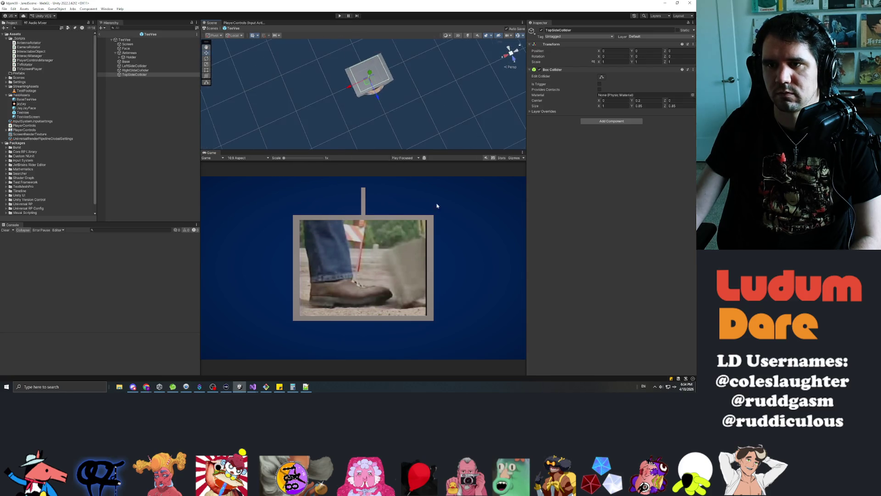
left_click(513, 54)
left_click(511, 60)
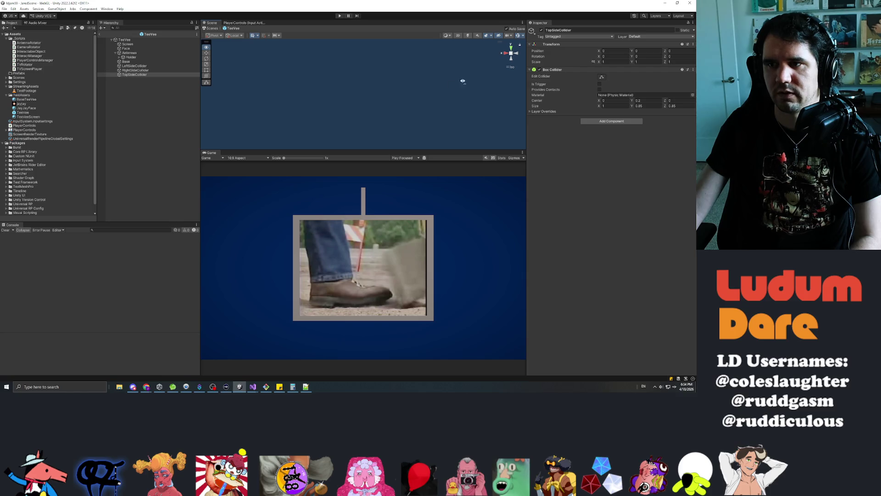
double_click(134, 75)
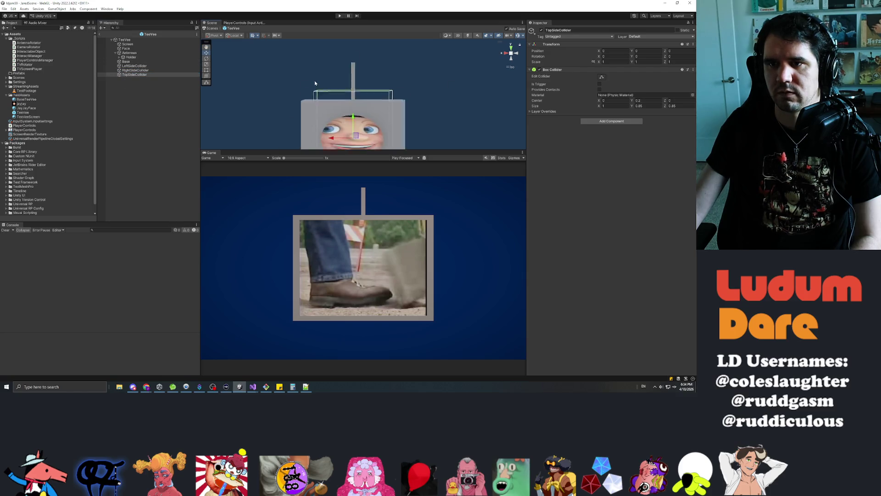
left_click(511, 58)
left_click(510, 62)
left_click(511, 55)
left_click(511, 47)
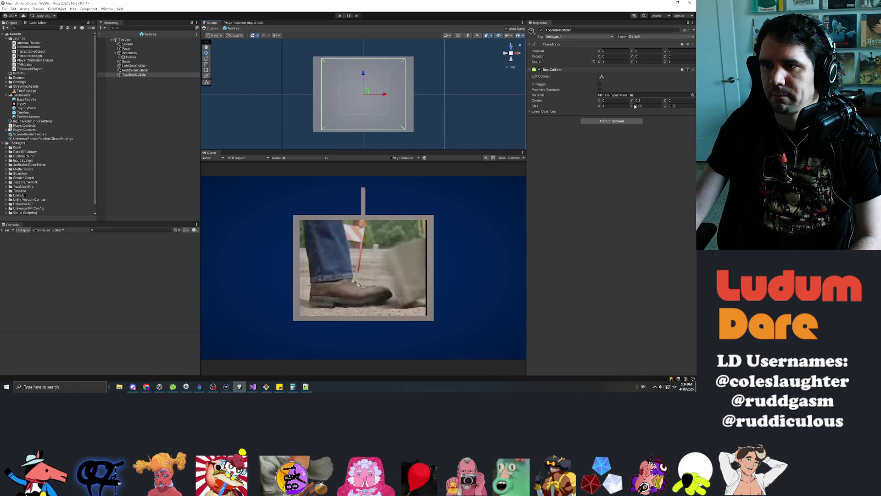
left_click(666, 109)
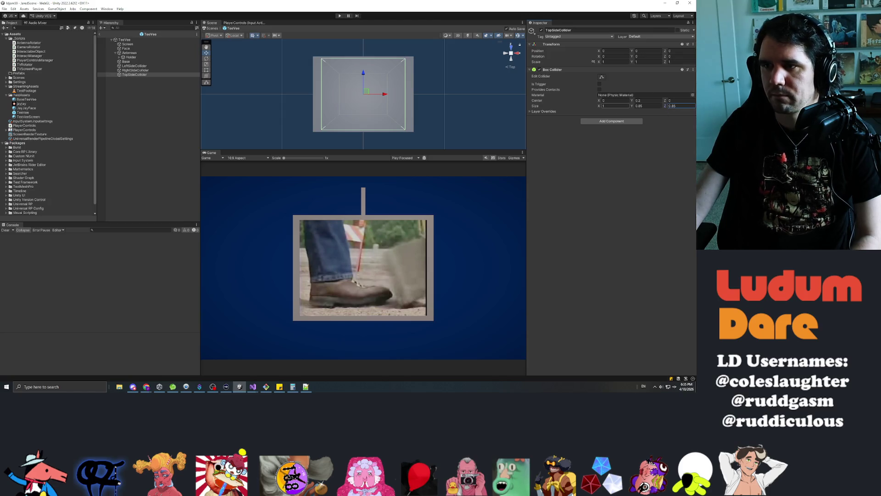
left_click(603, 106)
type("1.3")
key("BackSpace")
type("2")
key("BackSpace")
type("1")
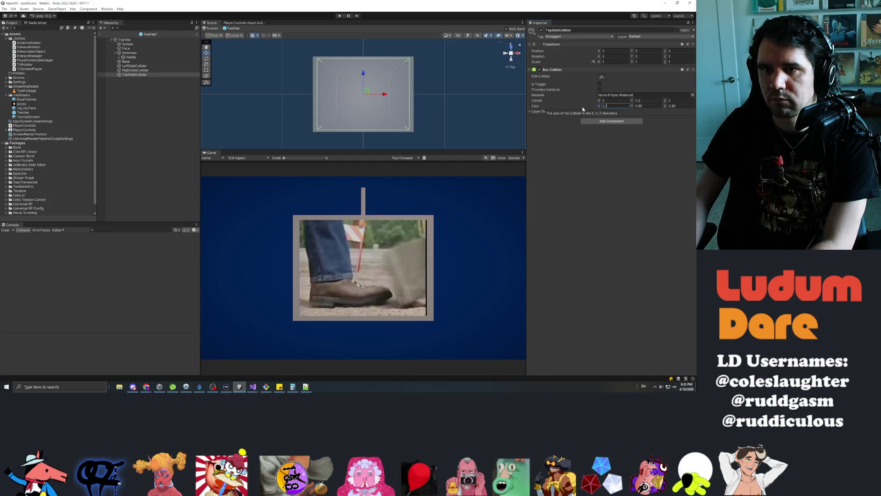
Step: Lower the top collider's Center Y to 0.1 and verify its placement
left_click(639, 100)
type("0.1")
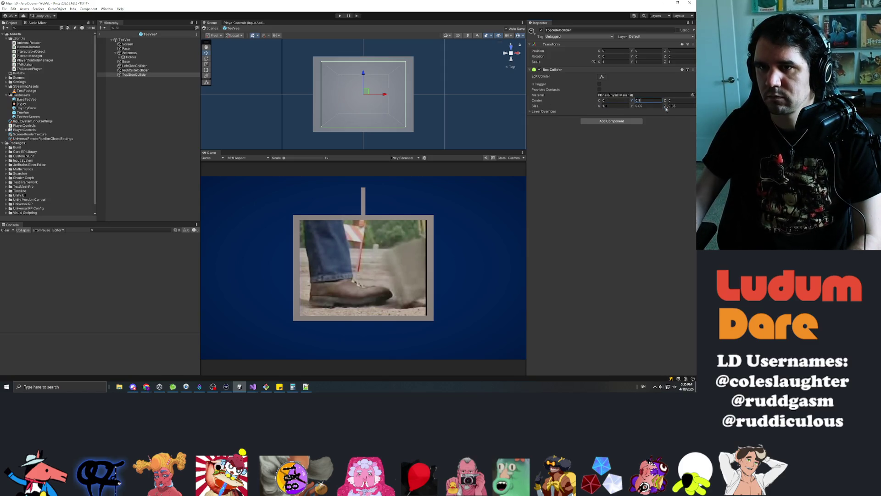
mouse_move(465, 83)
left_mouse_down()
mouse_move(332, 58)
mouse_move(181, 340)
mouse_move(197, 352)
mouse_move(190, 359)
mouse_move(157, 315)
mouse_move(161, 236)
mouse_move(192, 329)
mouse_move(170, 351)
mouse_move(174, 335)
mouse_move(202, 350)
mouse_move(195, 330)
left_mouse_up()
left_click(138, 77)
Step: Duplicate TopSideCollider as BottomSideCollider with its collider Center Y set to -0.1
left_click(137, 76)
key("ctrl+d")
key("F2")
type("BottomSideCollider")
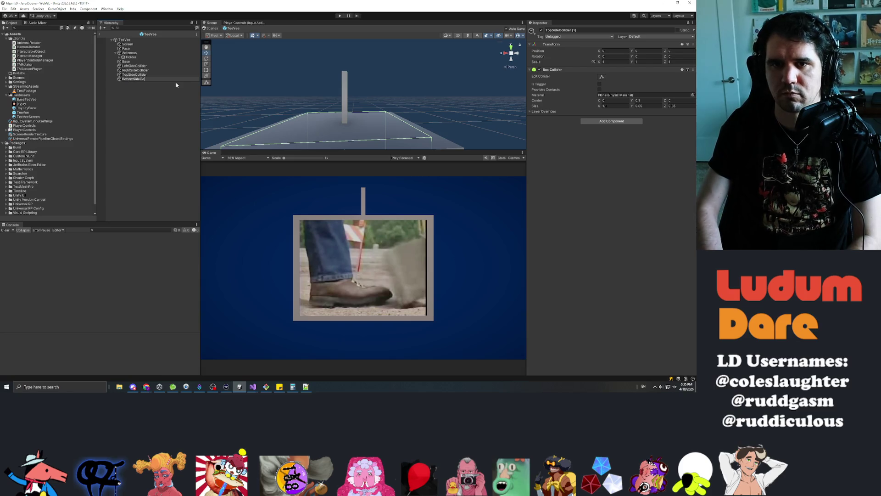
key("Return")
left_click(647, 100)
type("-0.1")
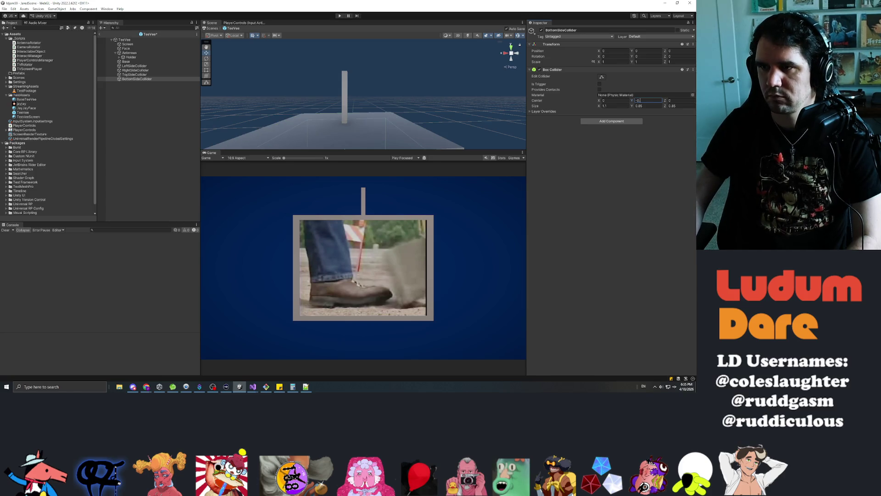
key("Return")
left_click(171, 144)
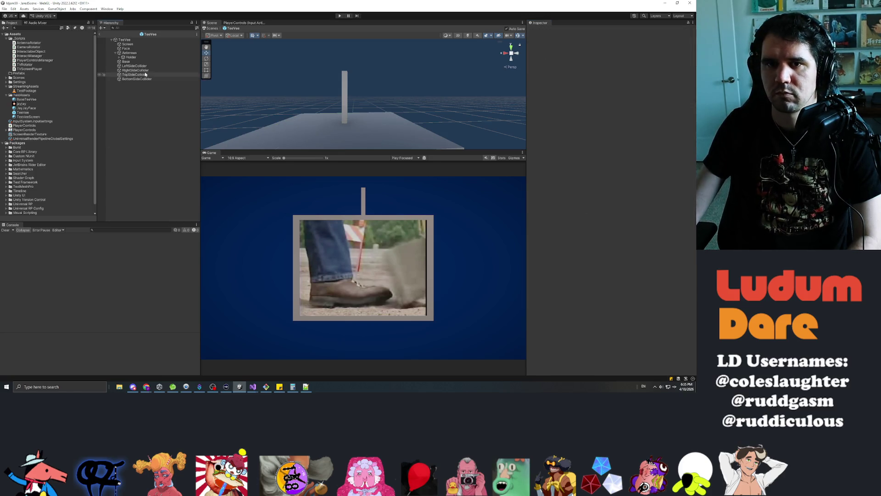
left_click(13, 9)
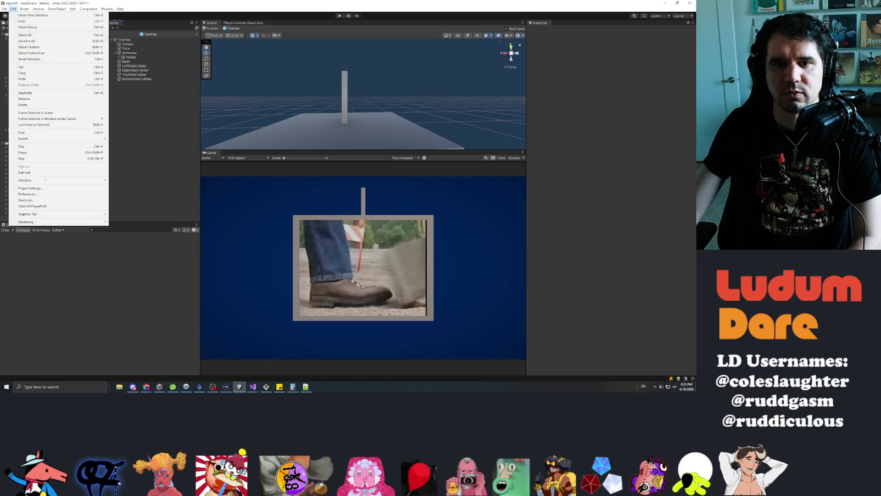
left_click(39, 190)
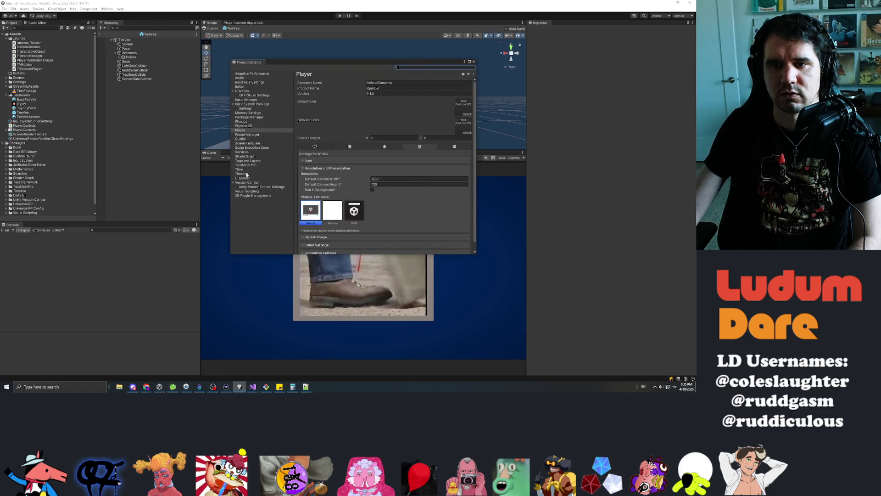
left_click(242, 122)
scroll(337, 216, "down", 5)
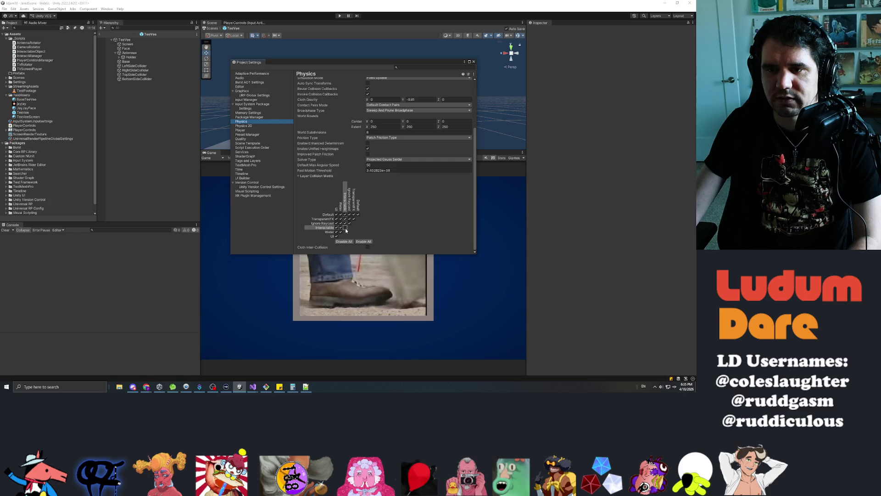
left_click(473, 61)
left_click(138, 66)
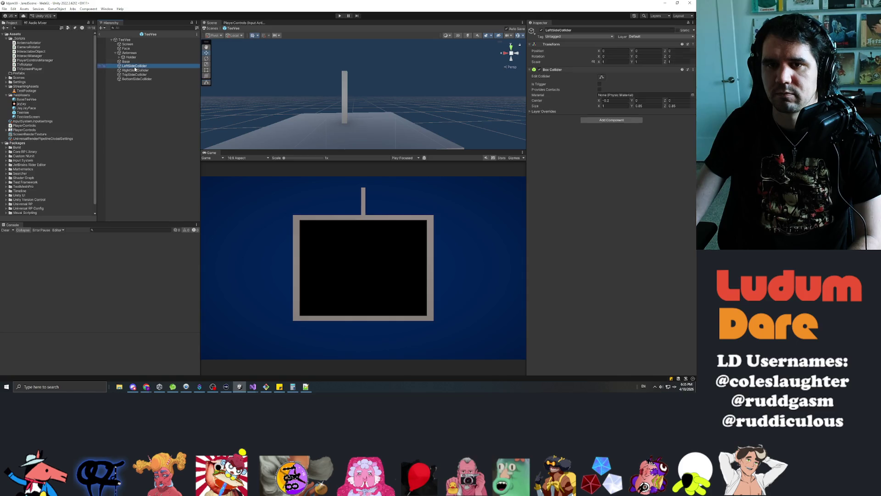
left_click(137, 78, "shift")
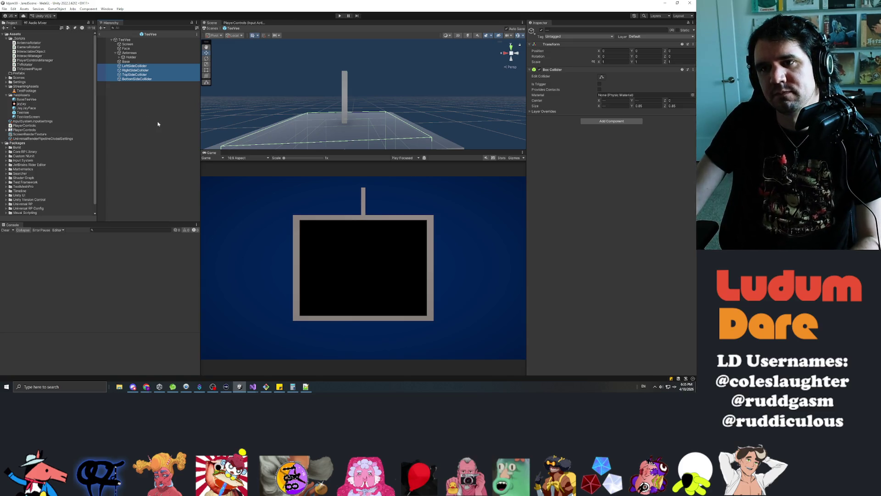
left_click(147, 96)
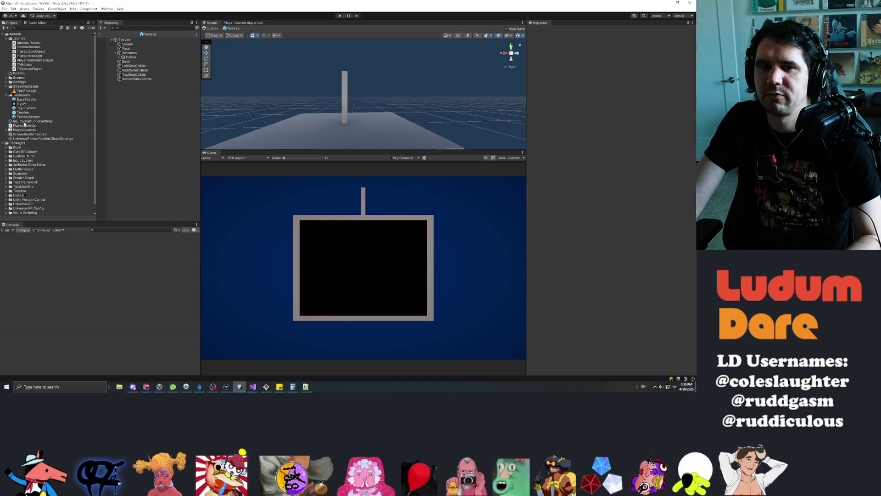
left_click(19, 38)
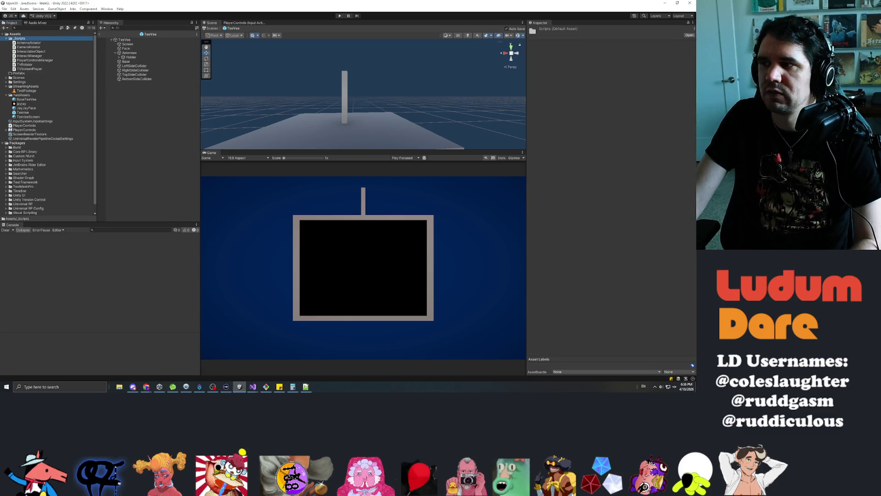
Step: Create a new C# script named SideBanger in the _Scripts folder
left_click(31, 43)
left_click(26, 39)
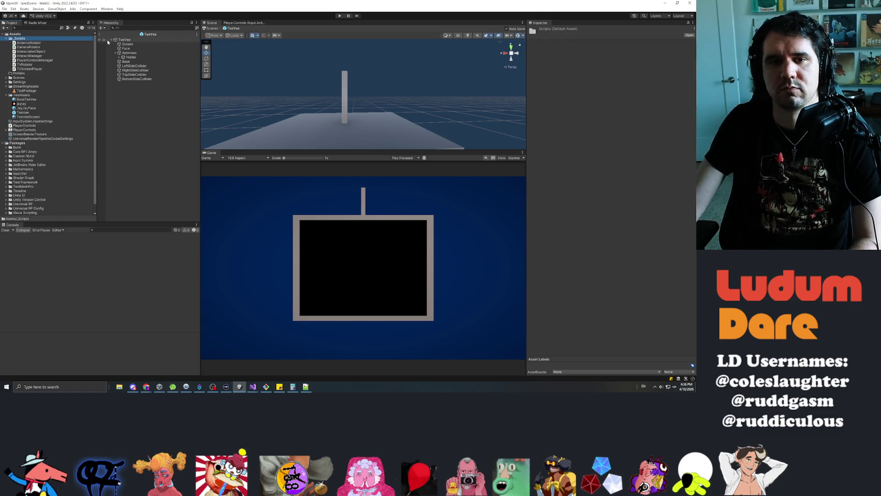
right_click(20, 39)
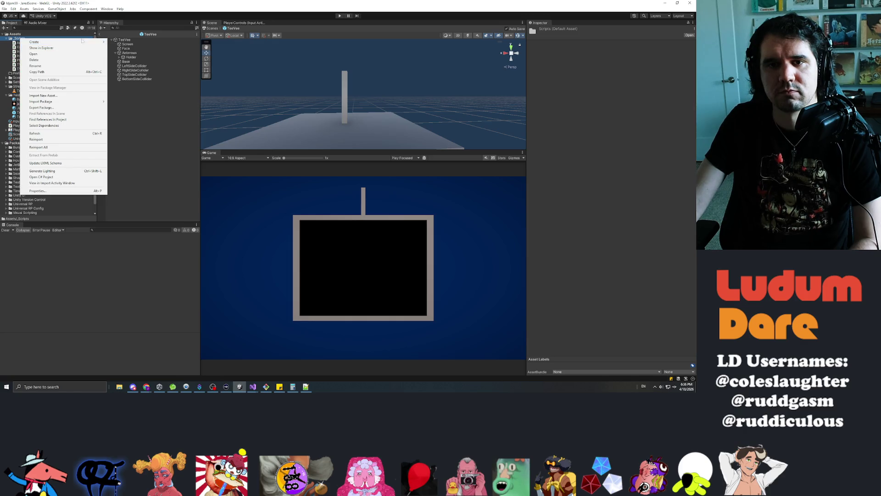
mouse_move(69, 42)
left_click(133, 50)
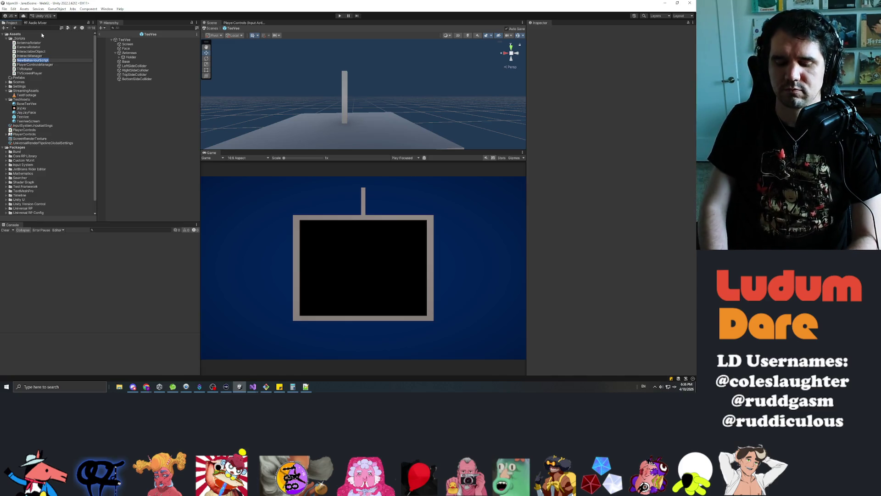
type("SideBanger")
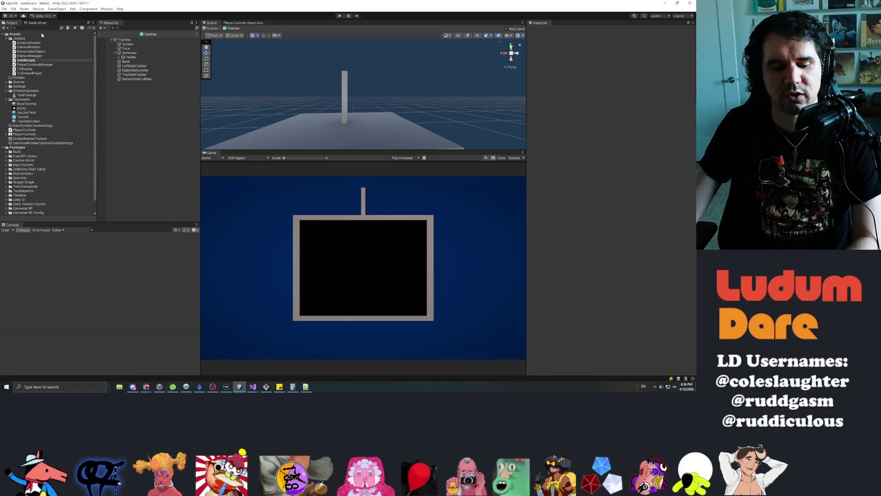
key("Return")
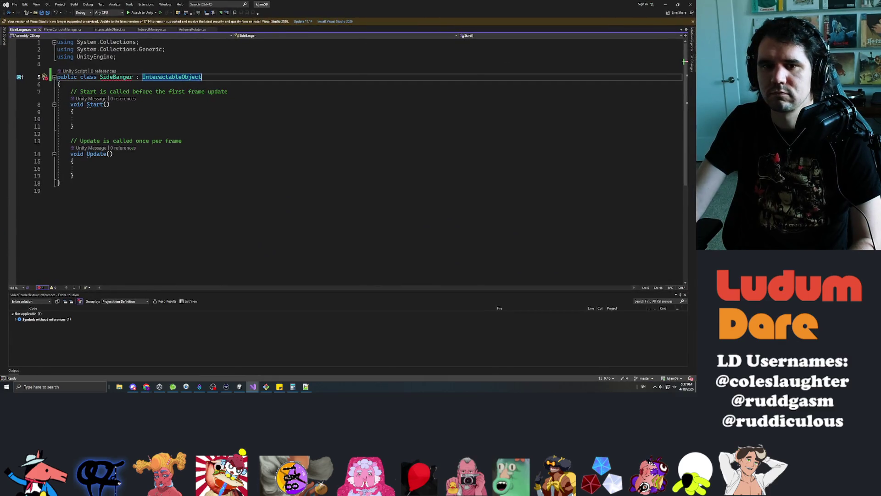
Step: Add a public override void Interact() method to SideBanger, remove its placeholder throw, and save
left_click(73, 176)
key("Return")
key("Return")
type("publivc")
key("BackSpace")
key("BackSpace")
key("BackSpace")
type("c override")
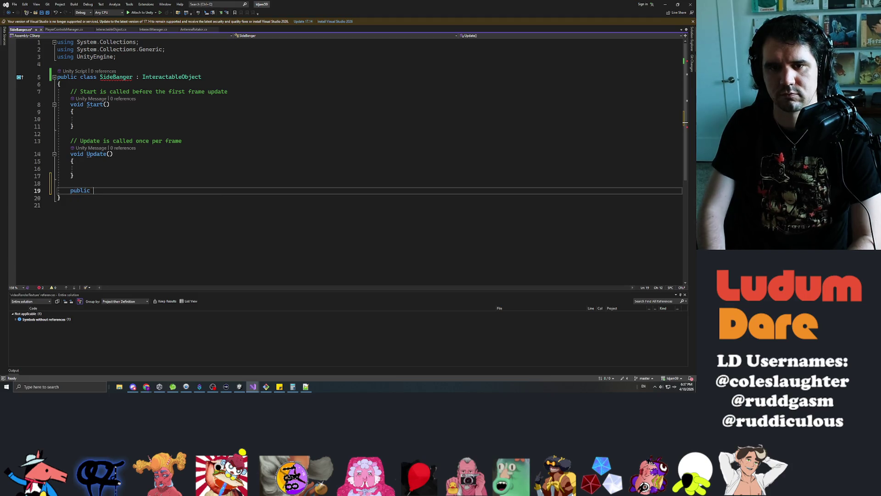
type(" void ")
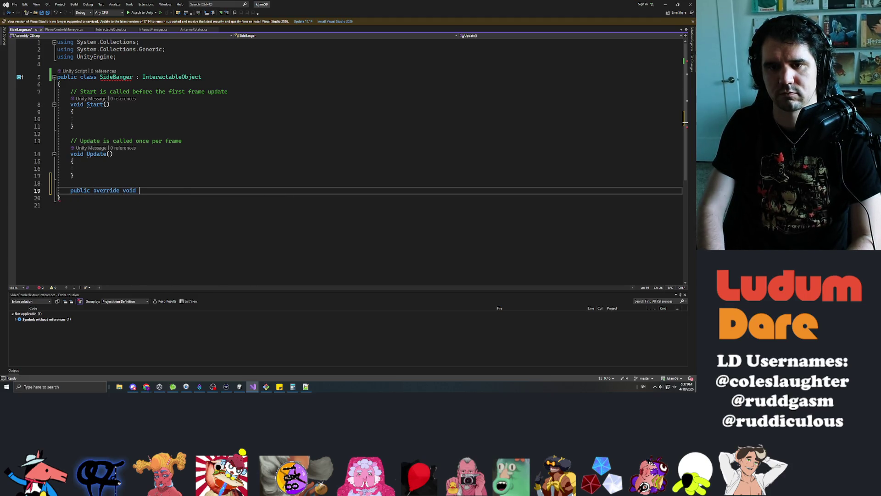
type("Interact(")
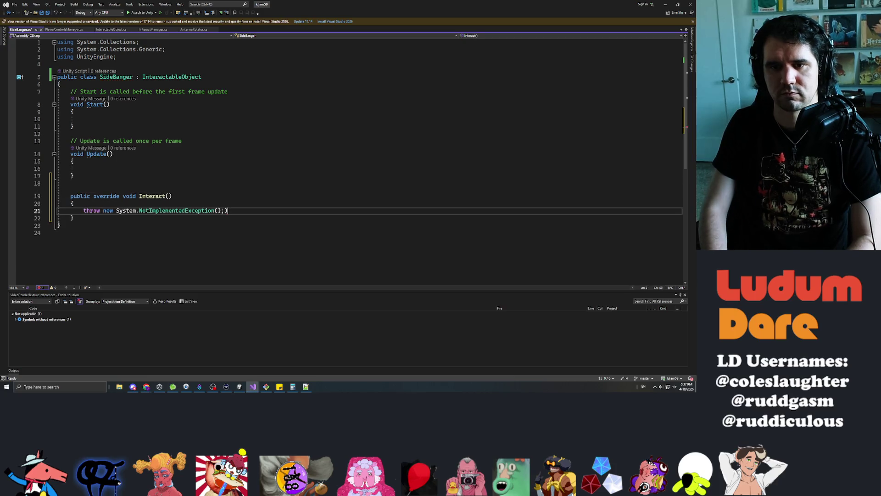
key("shift+Home")
key("BackSpace")
key("ctrl+s")
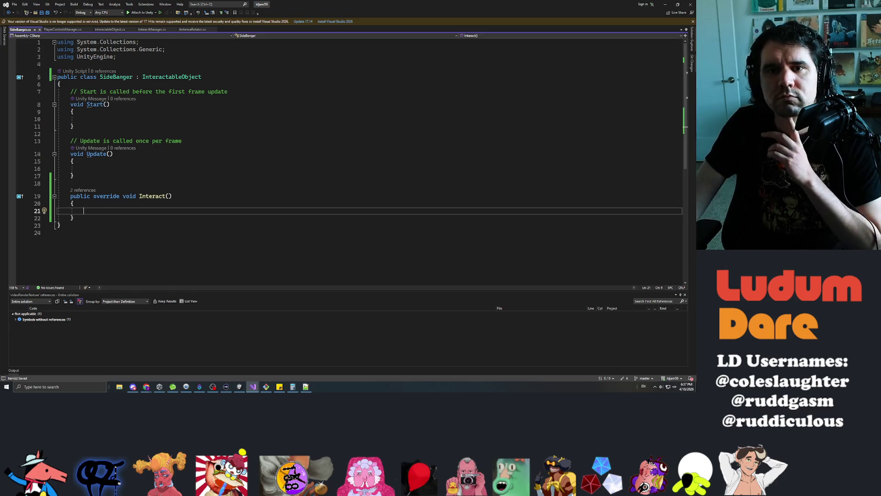
Step: Make Interact set PlayerControlsManager.instance.targetObject = null, then save the script
left_click(153, 29)
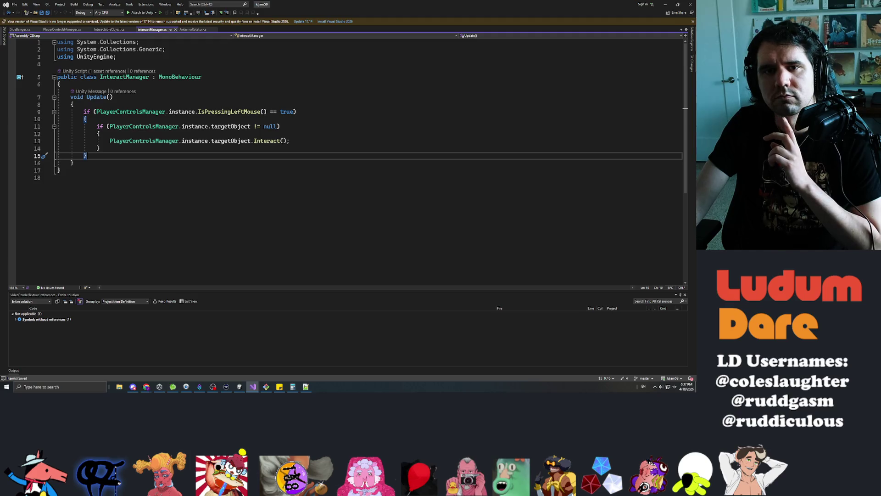
left_click(19, 29)
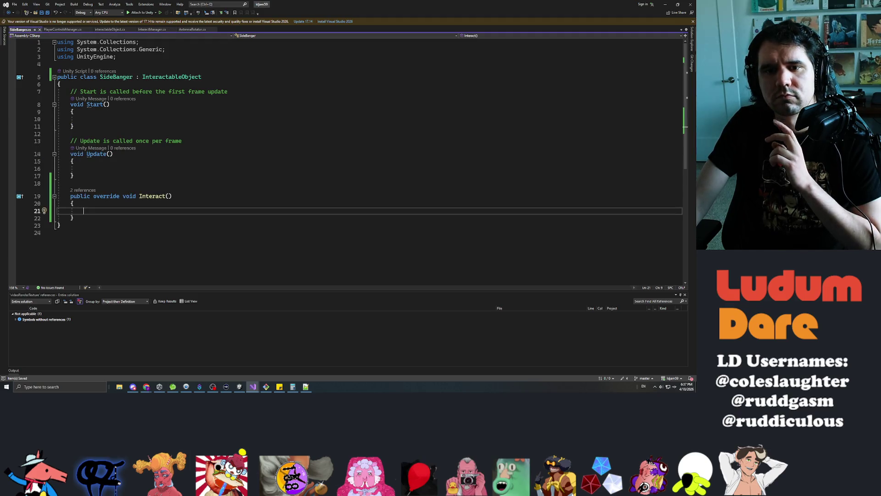
key("Return")
type("Playerc")
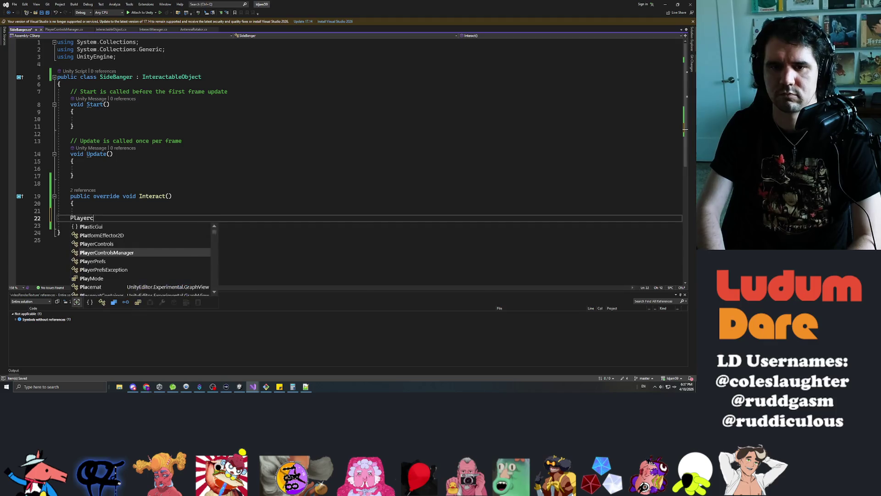
type("ontrolsmanag")
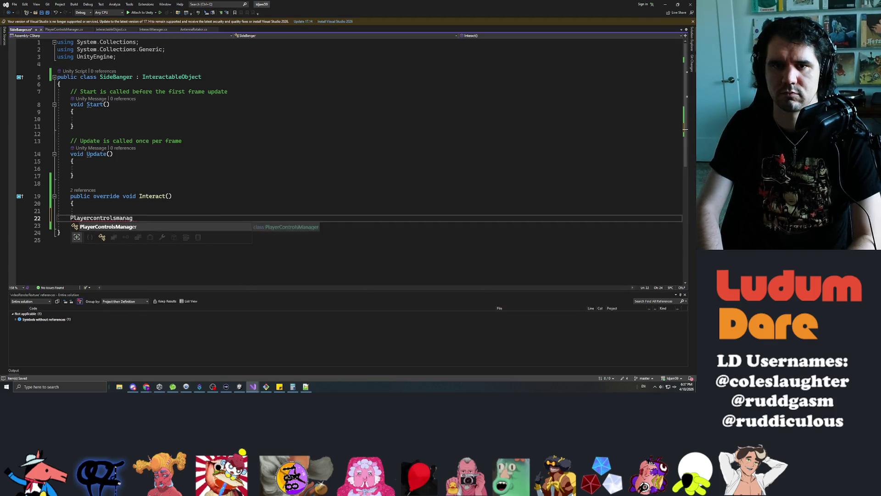
type(".instanc")
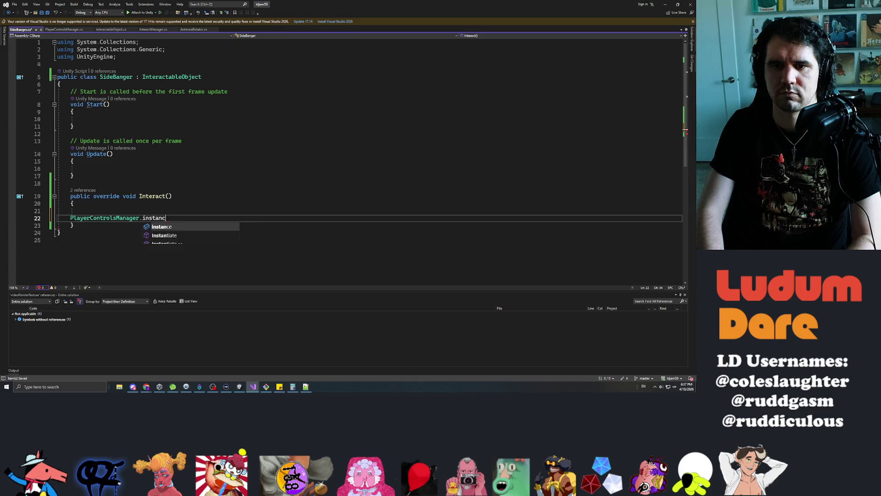
type("e.target")
key("Tab")
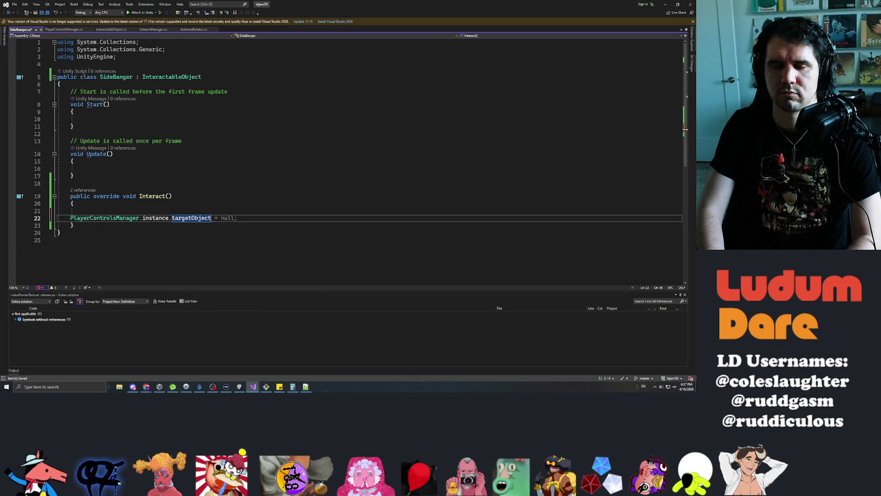
key("BackSpace")
key("BackSpace")
key("BackSpace")
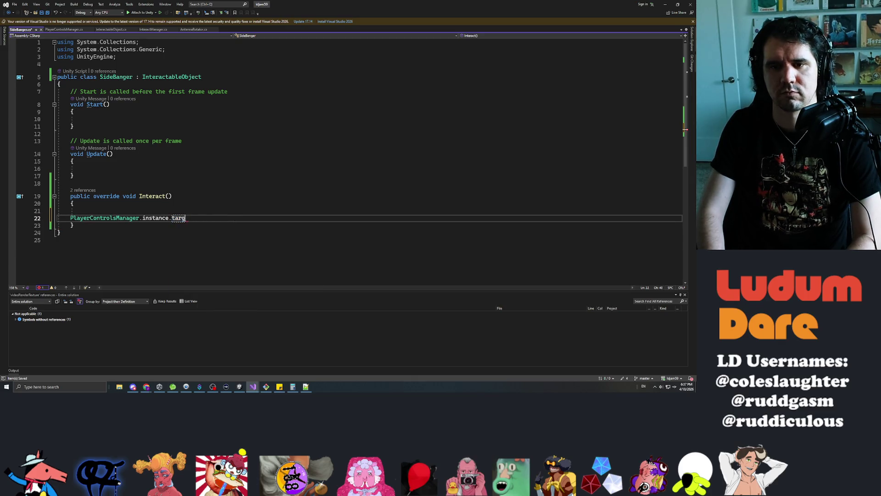
type("clear")
key("BackSpace")
key("BackSpace")
key("BackSpace")
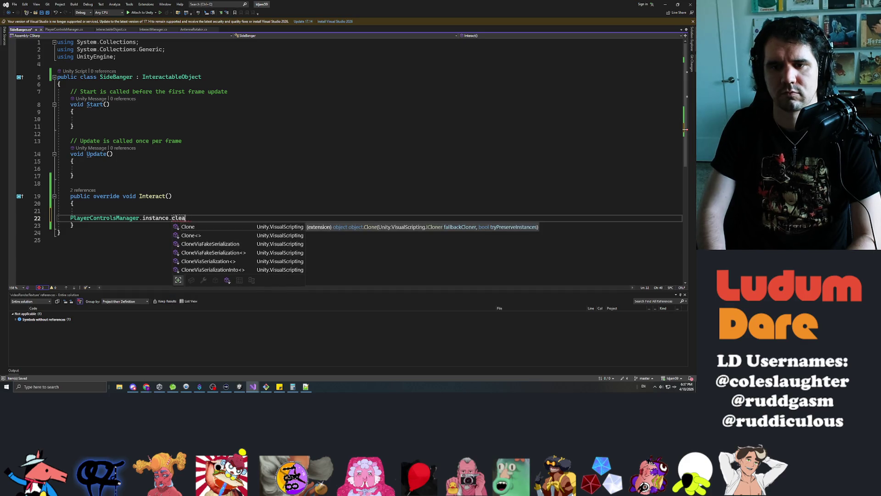
type("target")
key("Tab")
type("= null;")
key("ctrl+s")
Step: Above that line, log Debug.LogError("Player SMACKED " + this.gameObject.name);
key("Up")
key("Up")
key("Return")
key("Return")
key("Up")
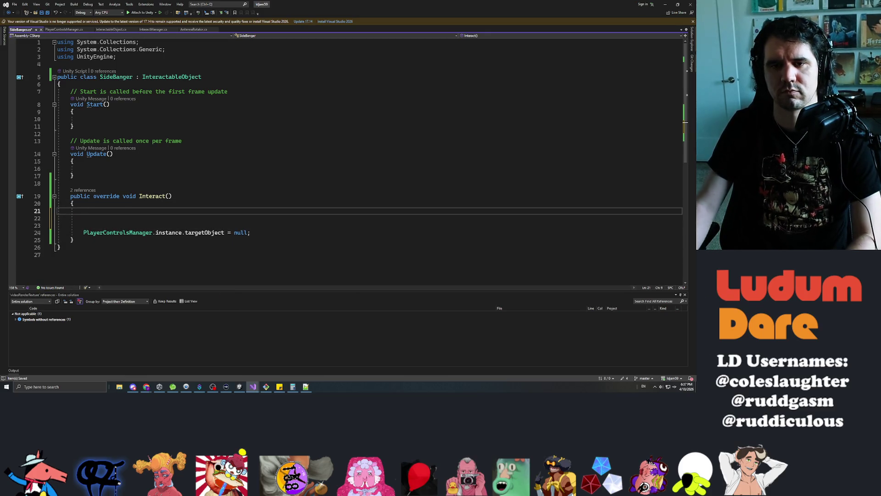
type("Debug.LogError()")
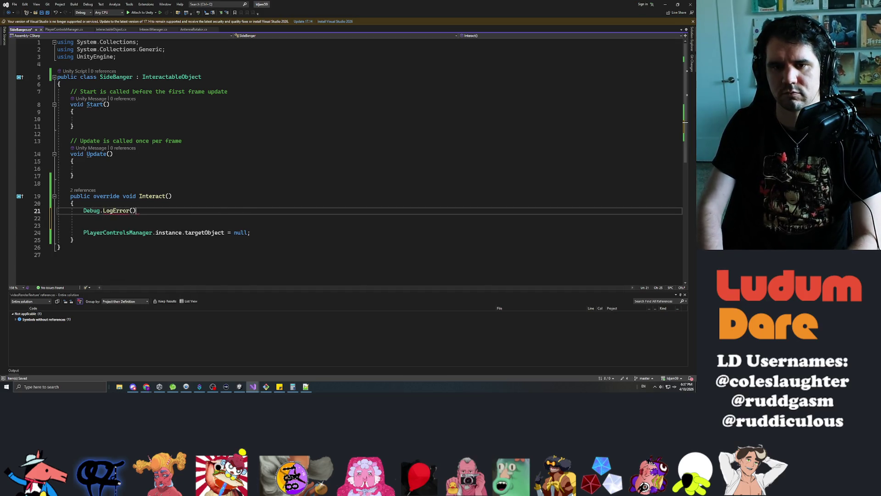
type("Player s")
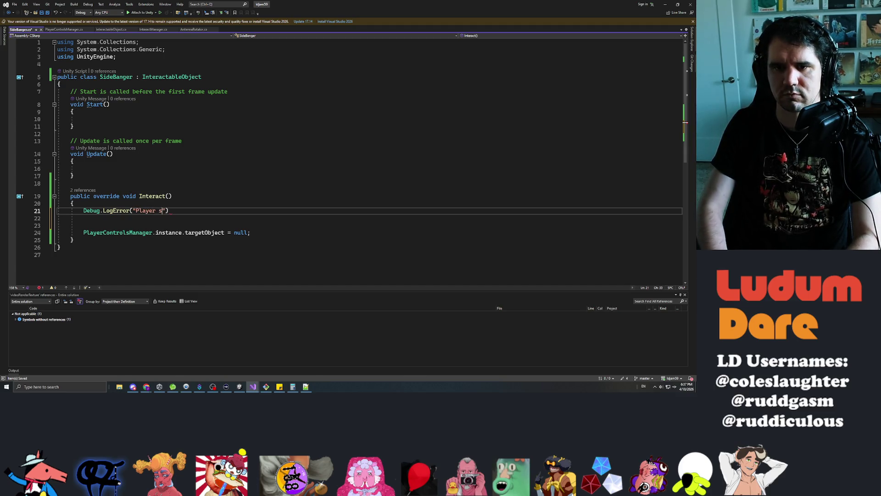
type("ACKED ")
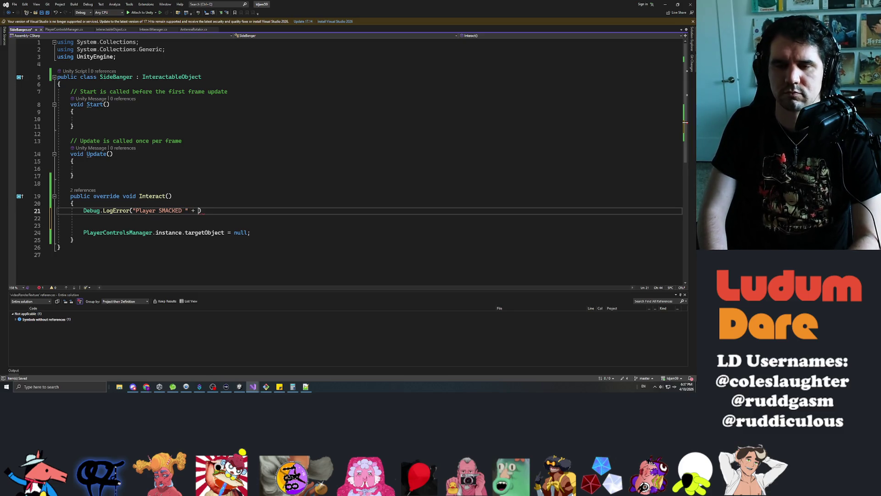
type("p")
key("Tab")
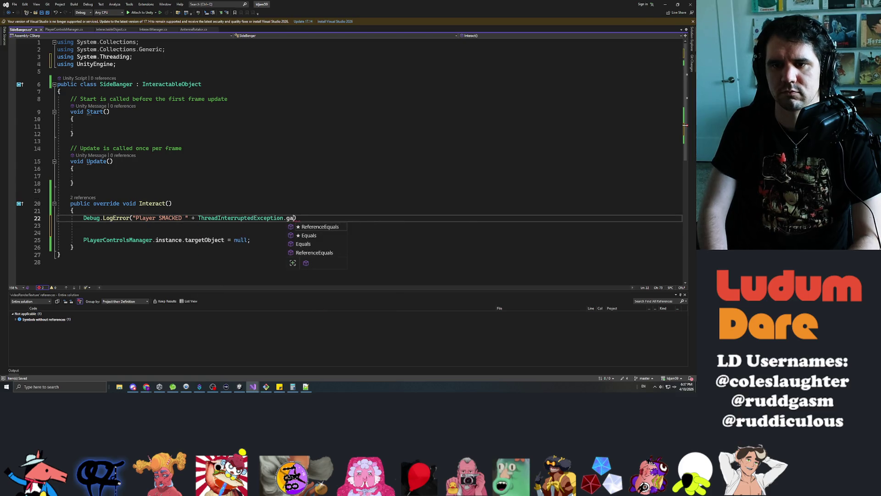
key("BackSpace")
key("BackSpace")
key("BackSpace")
key("BackSpace")
key("BackSpace")
key("BackSpace")
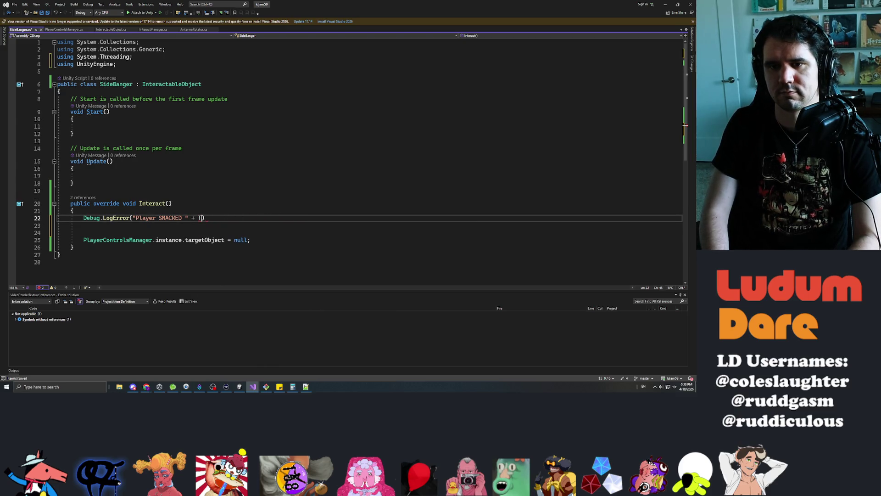
type("this.game")
key("Tab")
type(".nam")
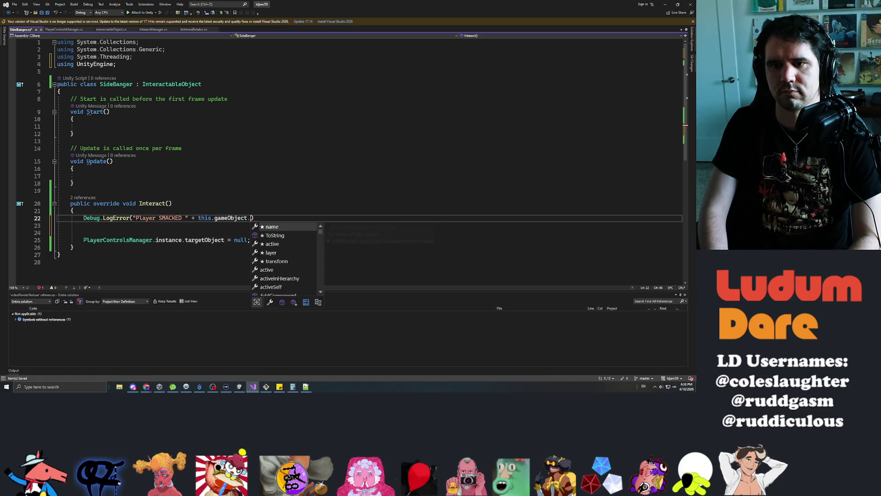
key("Tab")
type(";")
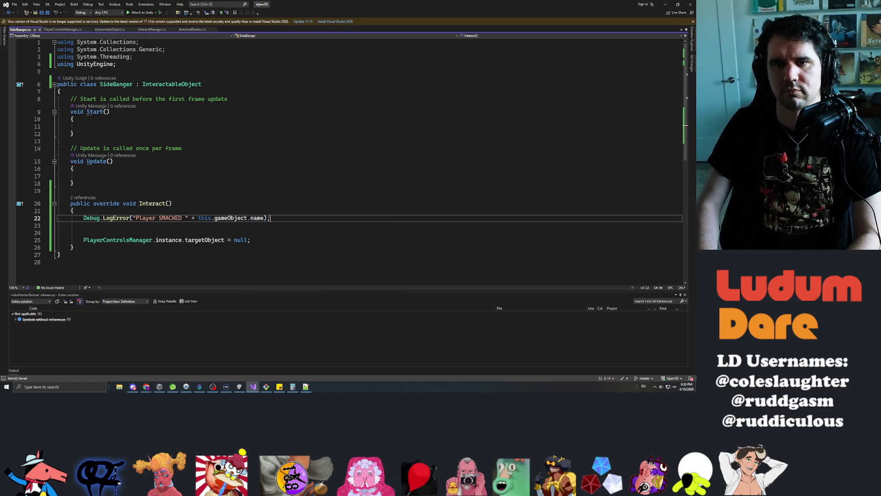
Step: Delete the unused using lines at the top of SideBanger
key("Up")
key("Up")
key("Up")
key("Up")
key("Up")
key("Up")
key("End")
key("shift+Up")
key("shift+Up")
key("shift+Home")
key("Delete")
key("Delete")
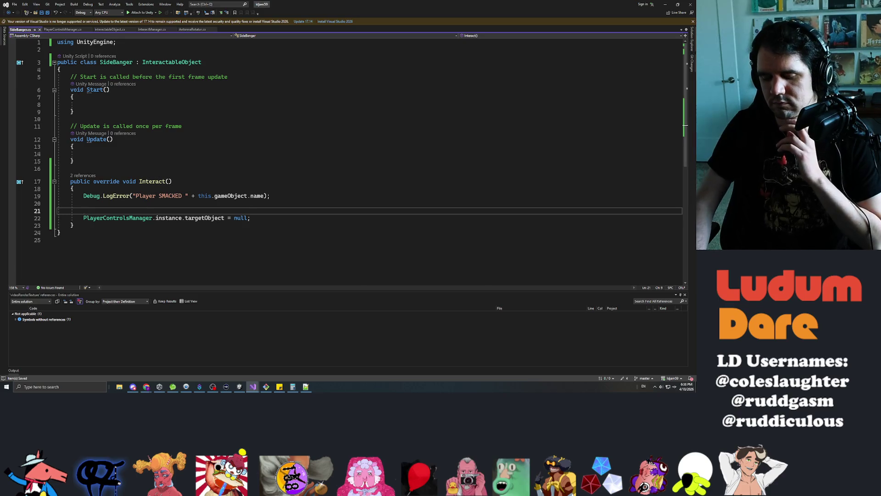
Step: Delete the stray blank line and the empty Start() and Update() methods, then switch back to Unity
key("BackSpace")
left_click(73, 161)
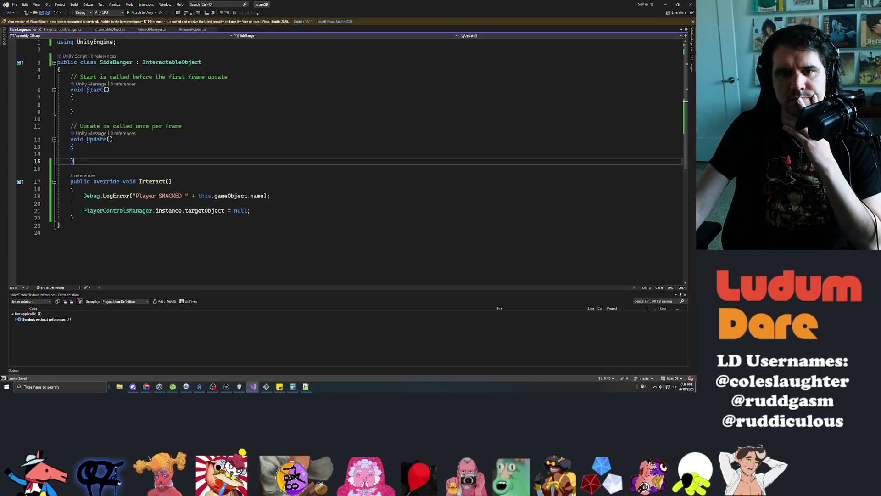
mouse_move(73, 161)
left_mouse_down()
mouse_move(57, 119)
mouse_move(57, 77)
left_mouse_up()
key("BackSpace")
key("BackSpace")
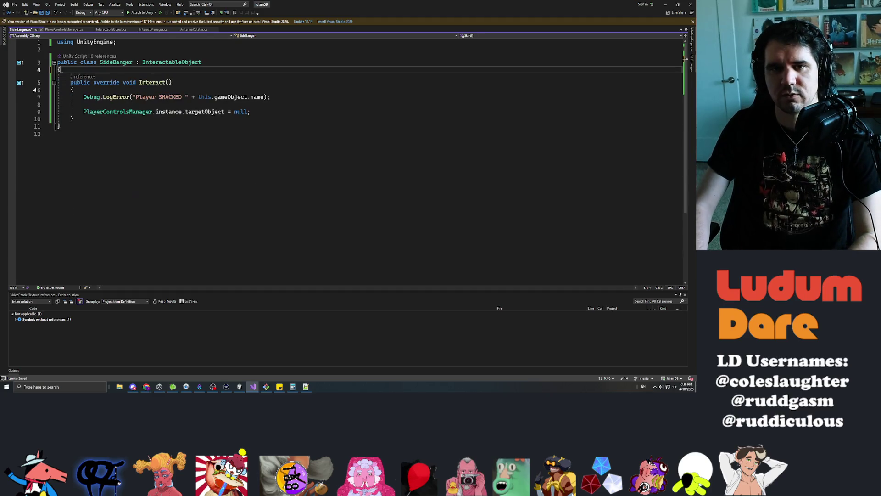
left_click(58, 133)
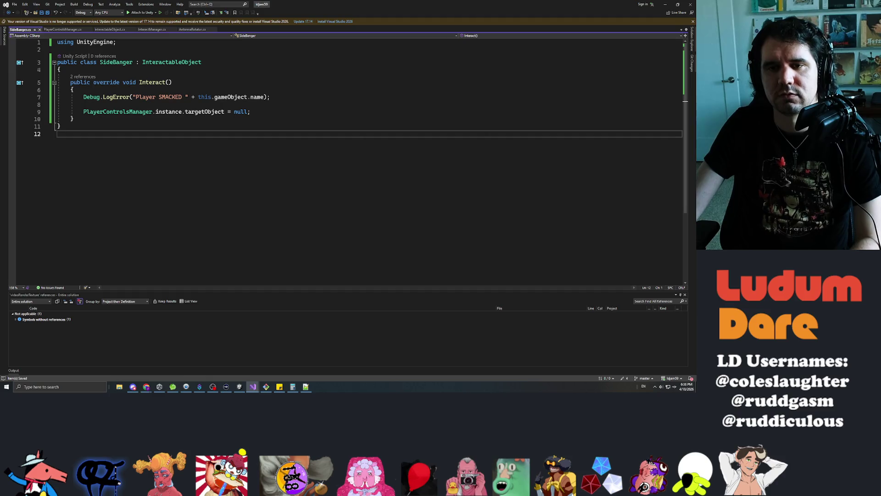
double_click(334, 3)
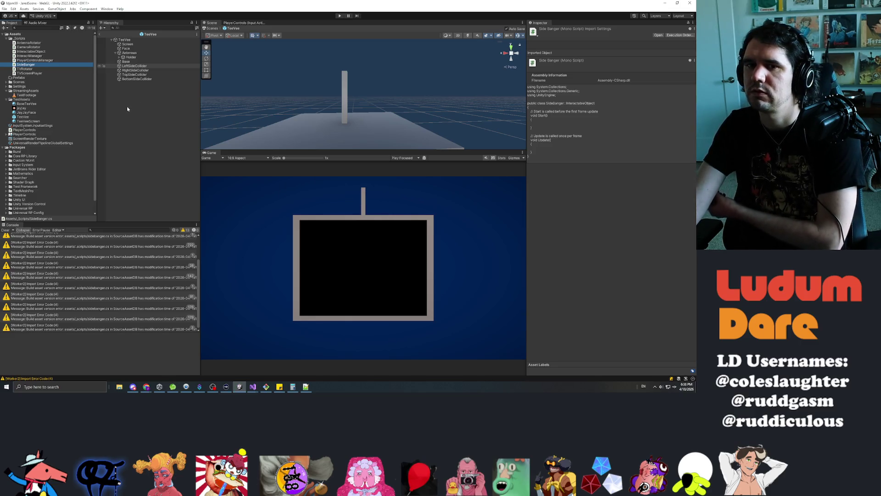
Step: Select LeftSideCollider and set its Box Collider Size X to 0.05
left_click(140, 80)
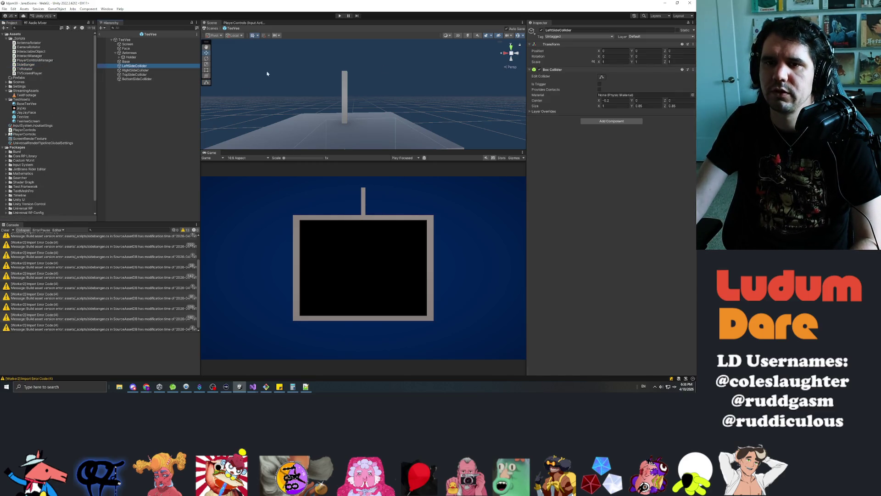
left_click_drag(327, 102, 628, 116)
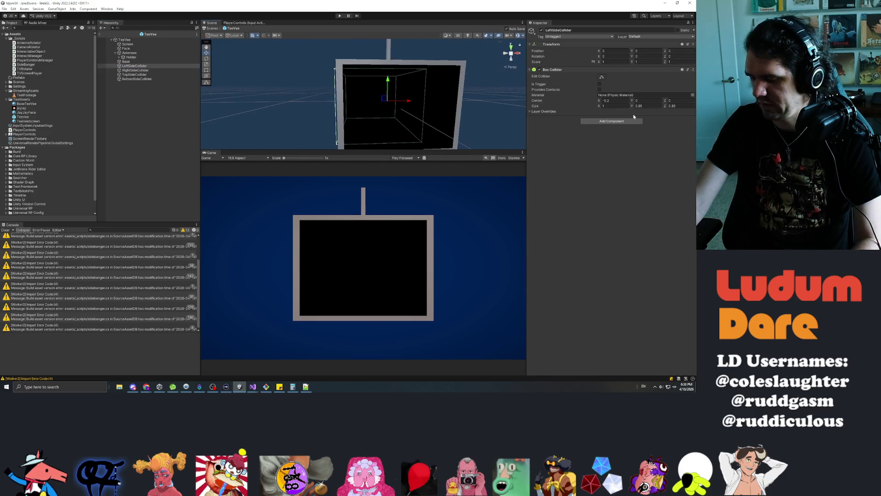
scroll(402, 98, "up", 2)
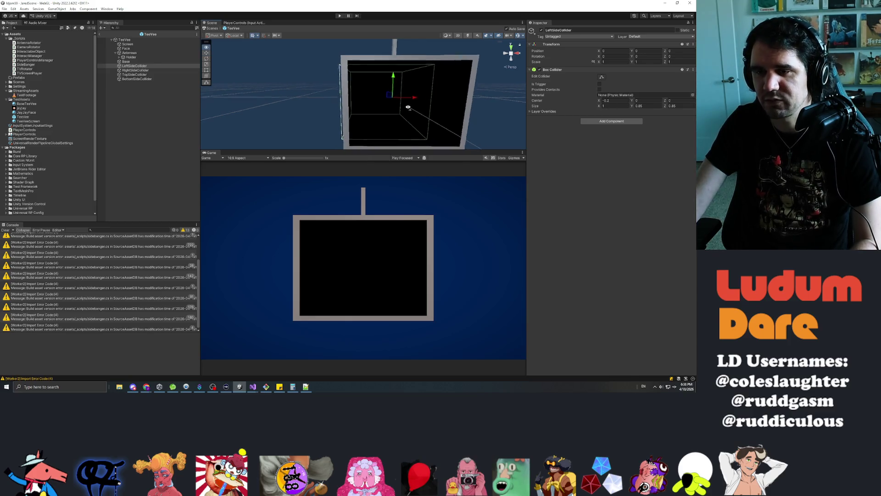
left_click_drag(480, 127, 441, 109)
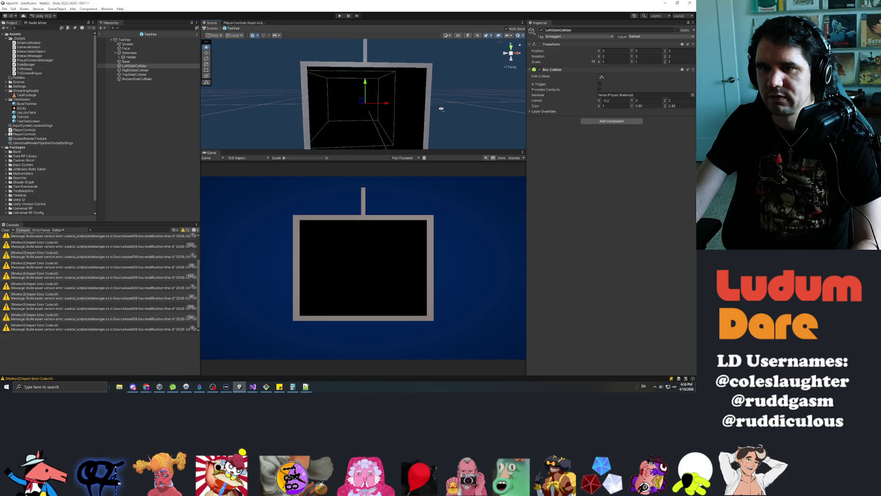
mouse_move(410, 98)
left_mouse_down()
mouse_move(108, 99)
mouse_move(394, 104)
left_mouse_up()
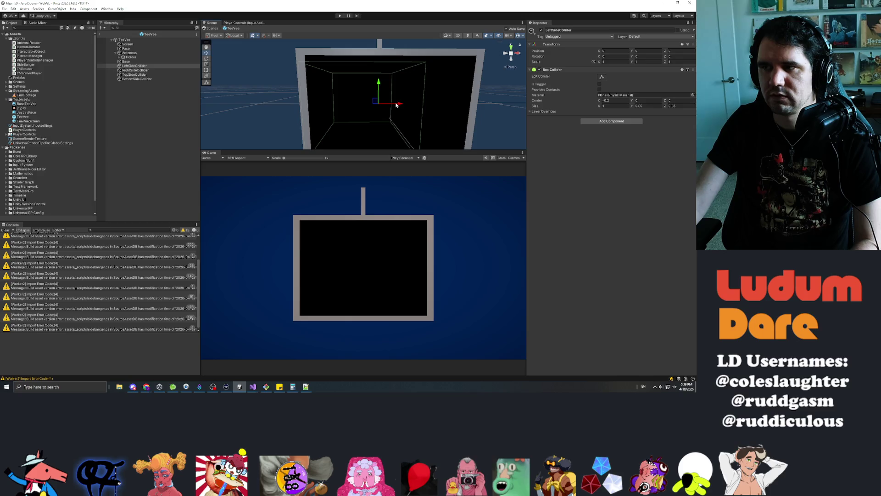
left_click_drag(352, 90, 367, 90)
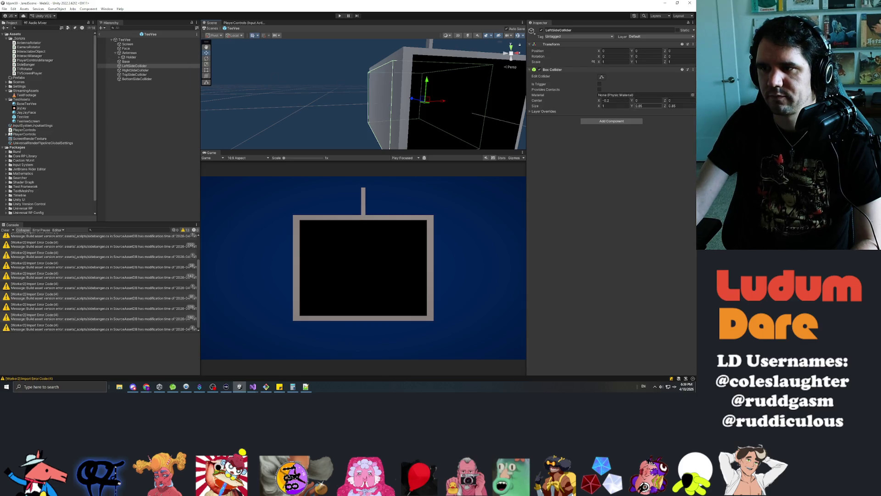
left_click_drag(600, 106, 506, 90)
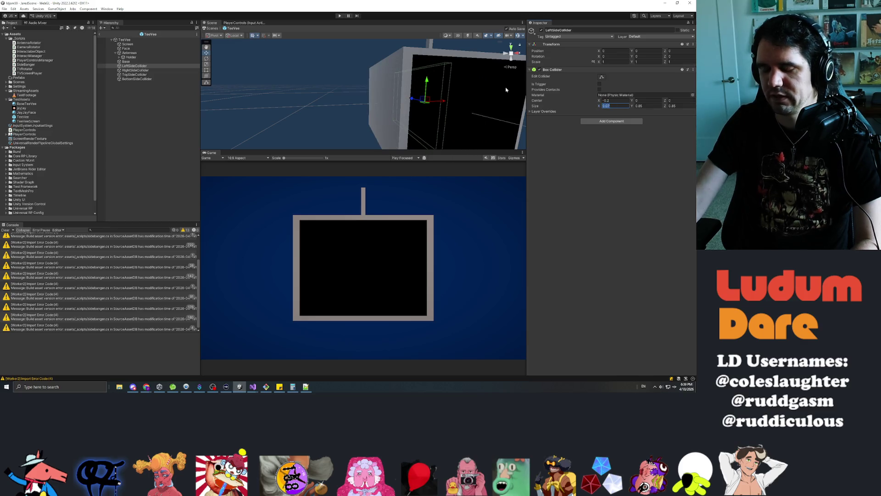
type("0.05")
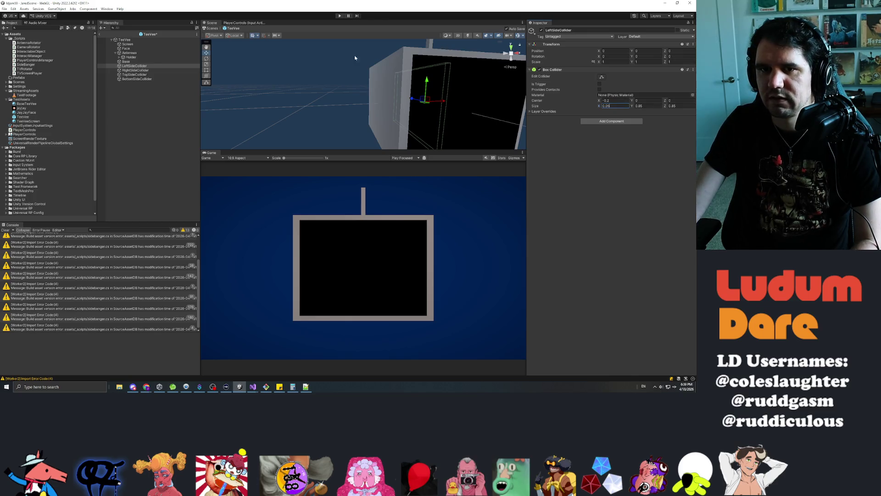
type("0")
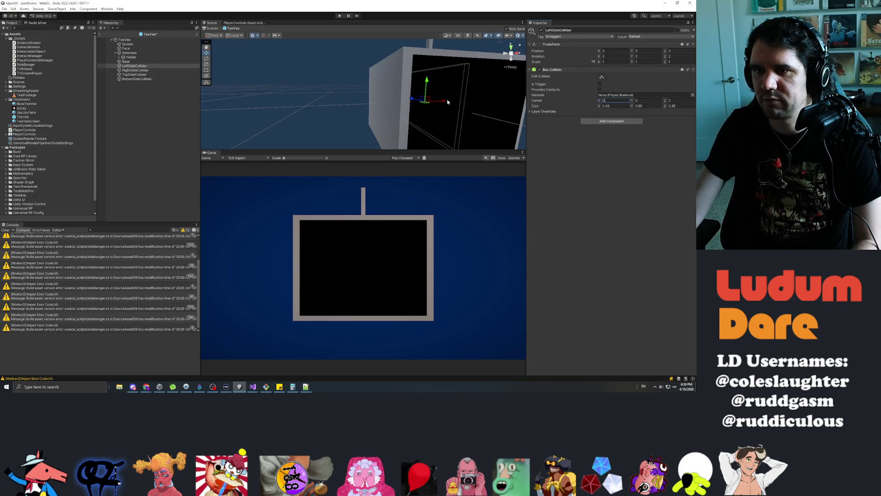
Step: Move LeftSideCollider to Position X -0.852 and save the TeeVee prefab
left_click(397, 107)
left_click(146, 66)
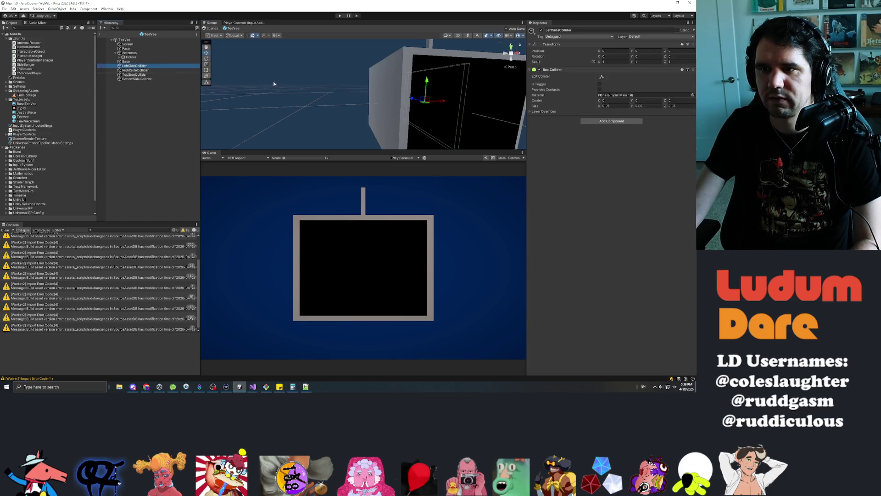
mouse_move(444, 102)
left_mouse_down()
mouse_move(395, 99)
mouse_move(487, 99)
mouse_move(404, 82)
mouse_move(480, 90)
mouse_move(472, 92)
mouse_move(489, 101)
mouse_move(410, 93)
mouse_move(458, 90)
mouse_move(429, 101)
left_mouse_up()
key("ctrl+s")
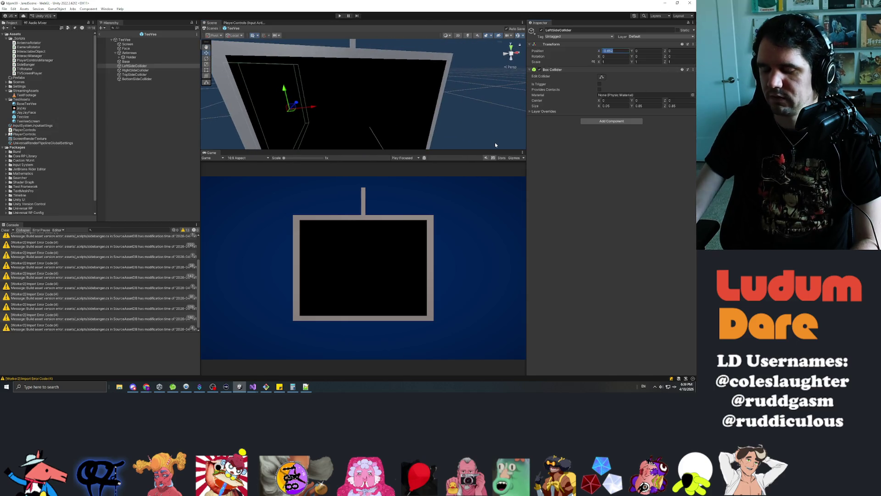
type("-0")
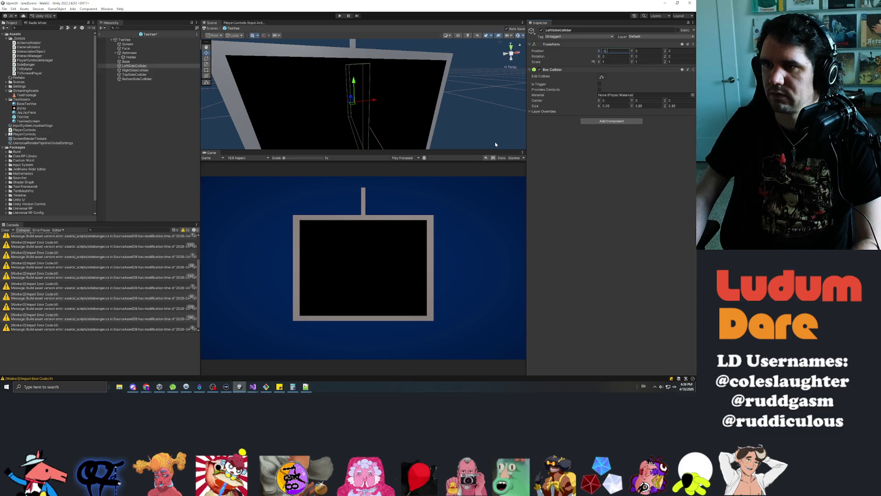
type(".6")
key("BackSpace")
type("852")
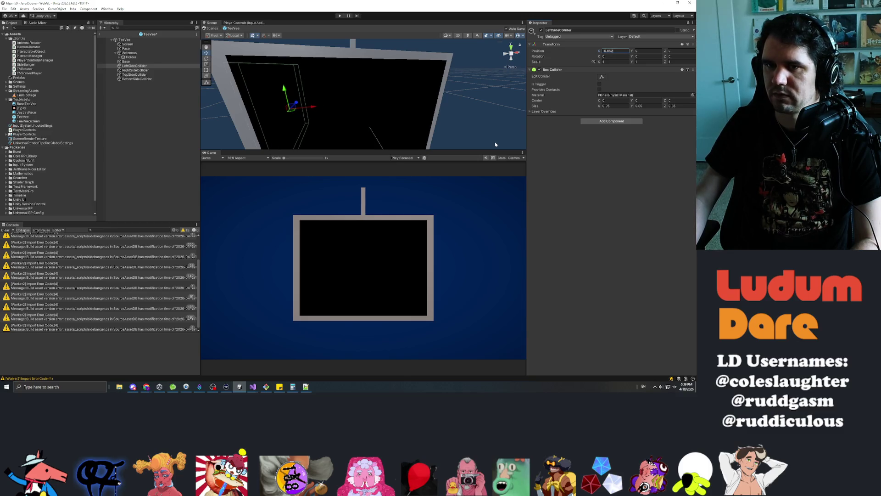
mouse_move(311, 95)
left_mouse_down()
mouse_move(390, 98)
mouse_move(313, 100)
mouse_move(507, 53)
mouse_move(313, 100)
left_mouse_up()
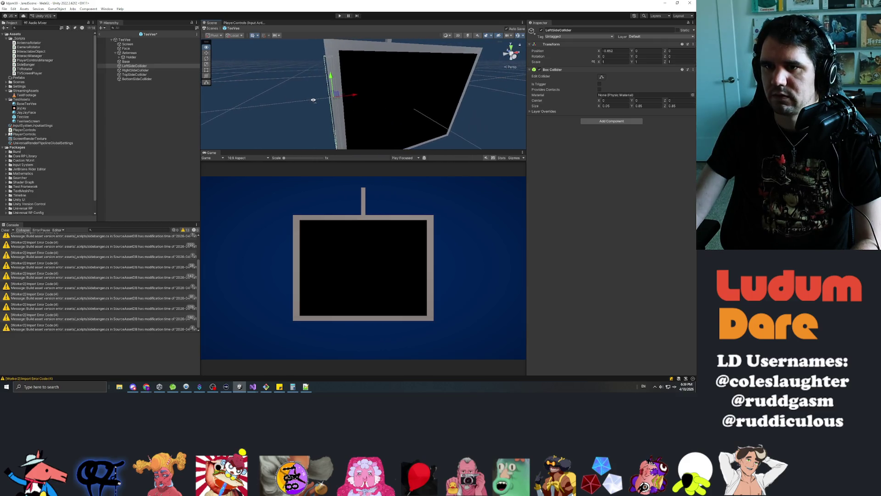
Step: Set RightSideCollider's Position X to 0.852 and copy LeftSideCollider's Box Collider component
left_click(144, 72)
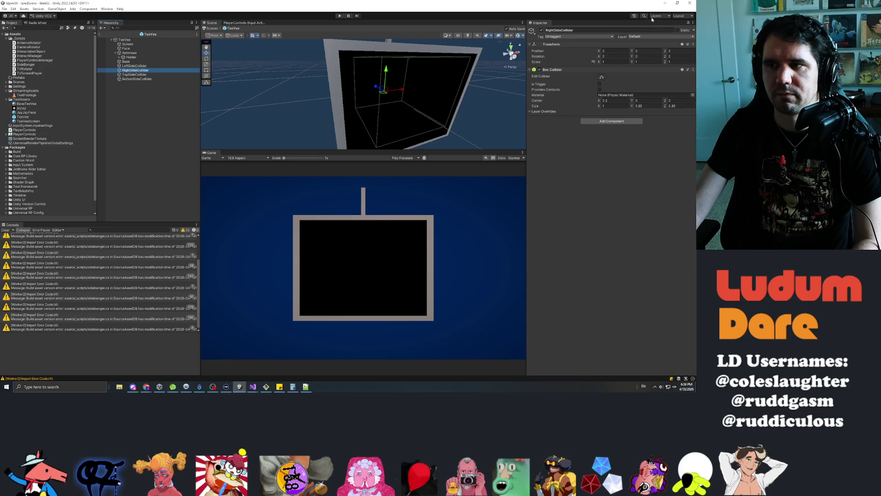
type("0.852")
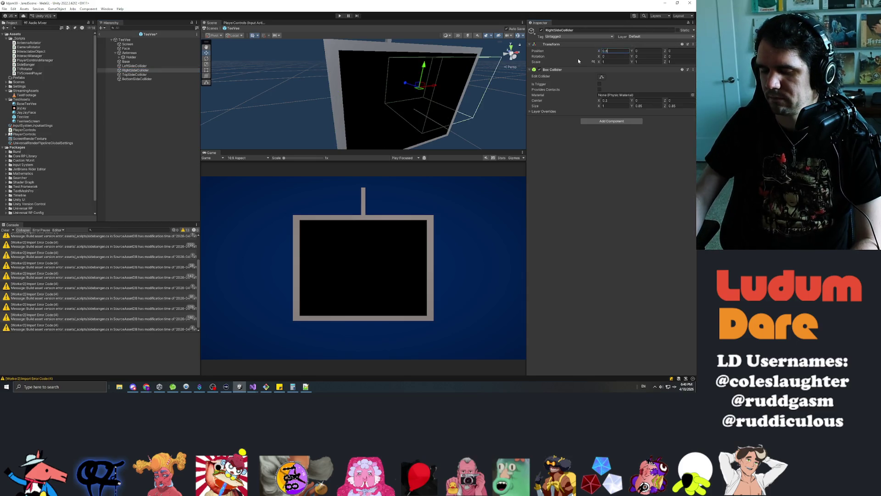
left_click(141, 67)
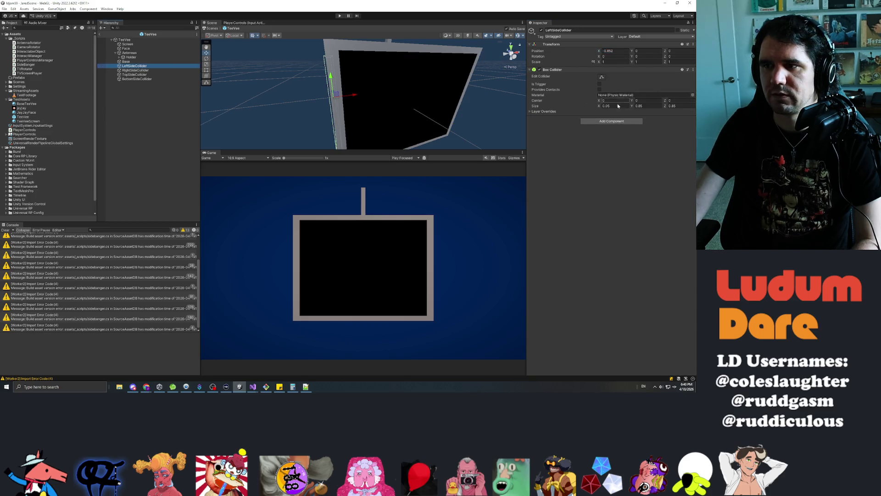
left_click(693, 69)
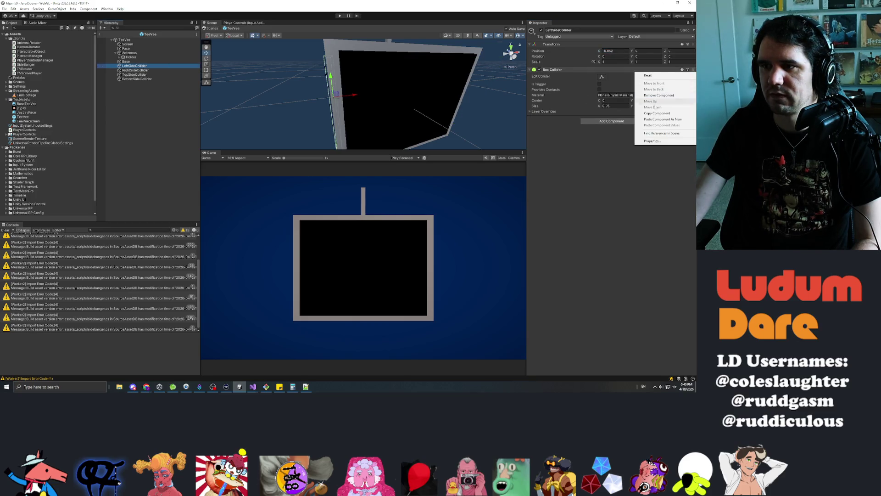
left_click(660, 113)
Step: Paste the copied Box Collider values onto RightSideCollider and frame it in the view
left_click(150, 70)
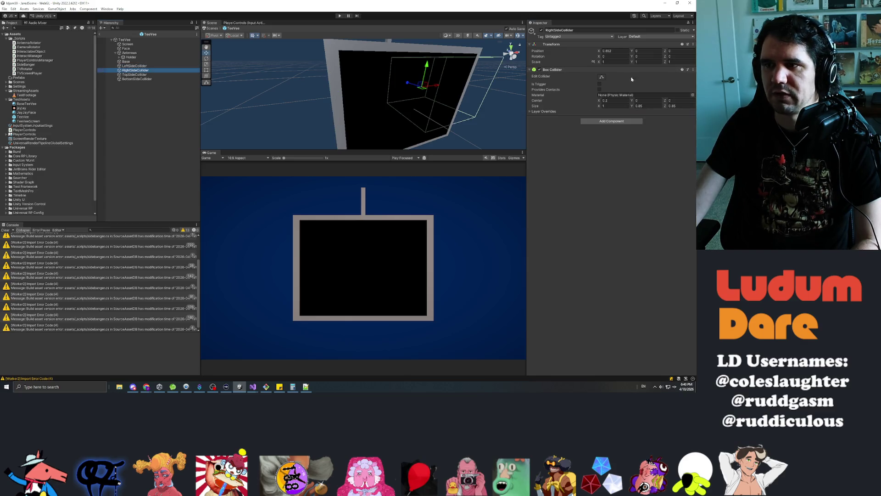
left_click(693, 70)
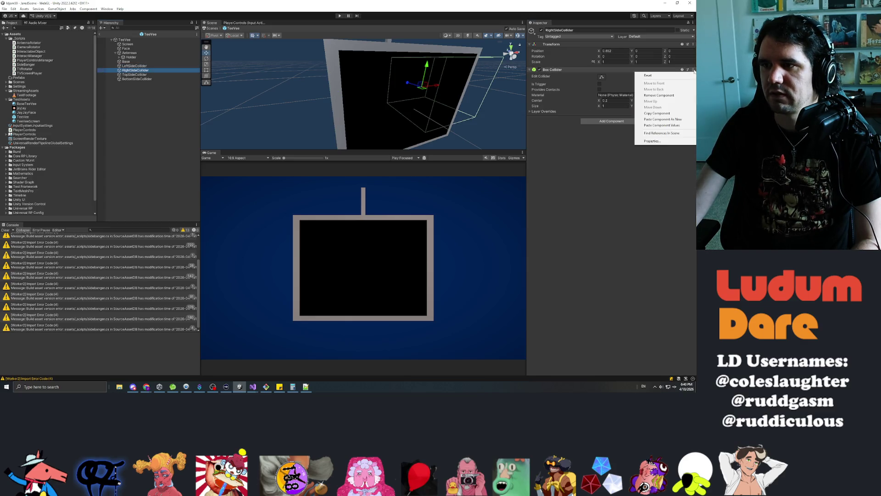
left_click(658, 125)
key("f")
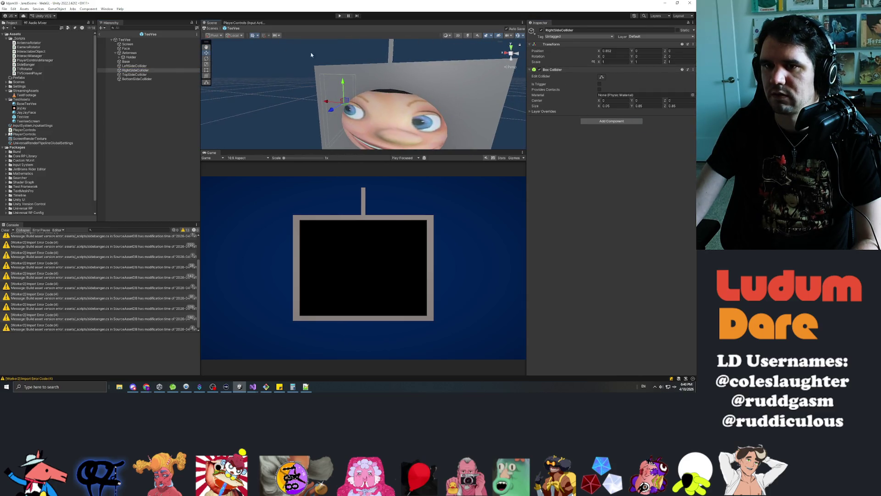
left_click(143, 67)
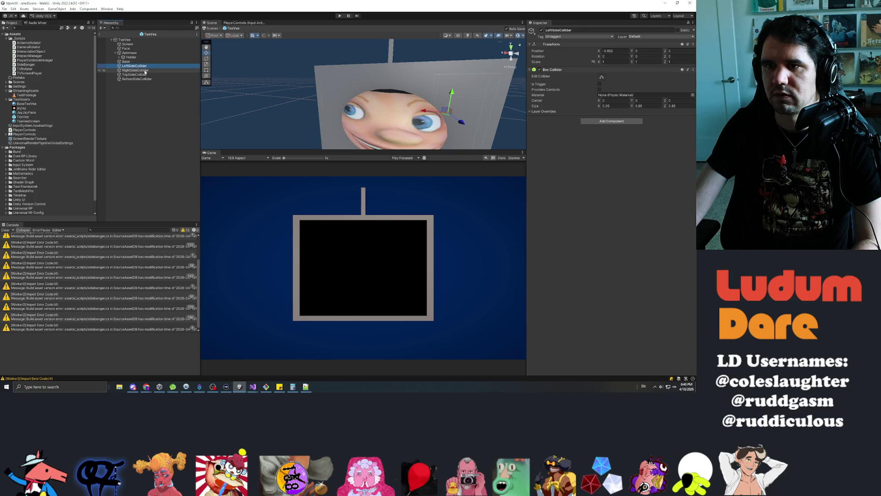
left_click(135, 74)
key("f")
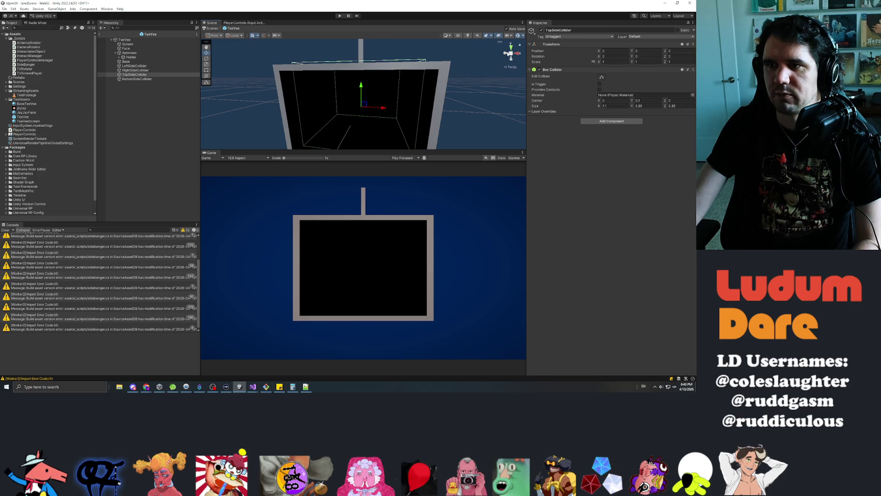
Step: Set TopSideCollider's Box Collider Size Y to 0.05 with Center Y 0
left_click_drag(376, 91, 406, 78)
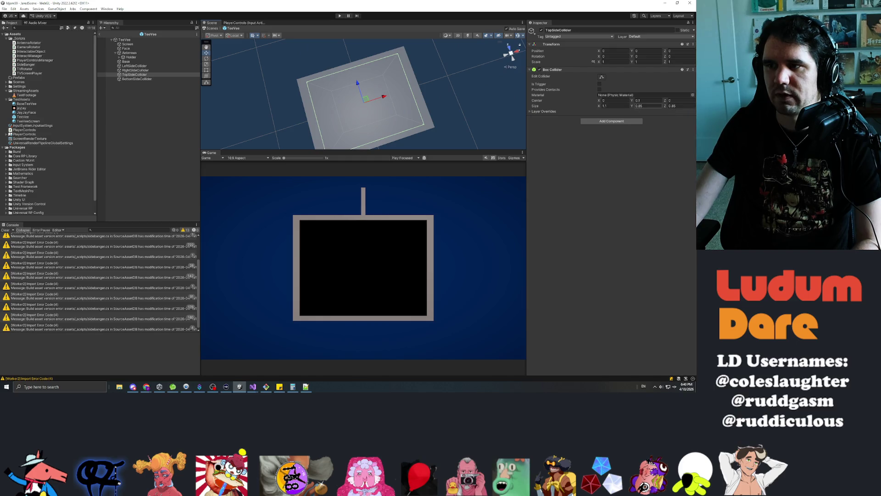
left_click(164, 65)
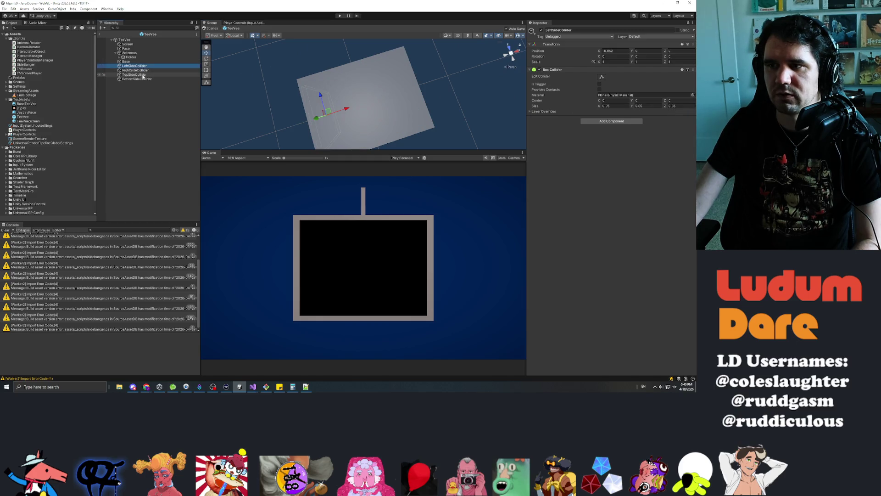
left_click(139, 74)
double_click(640, 106)
type("0.05")
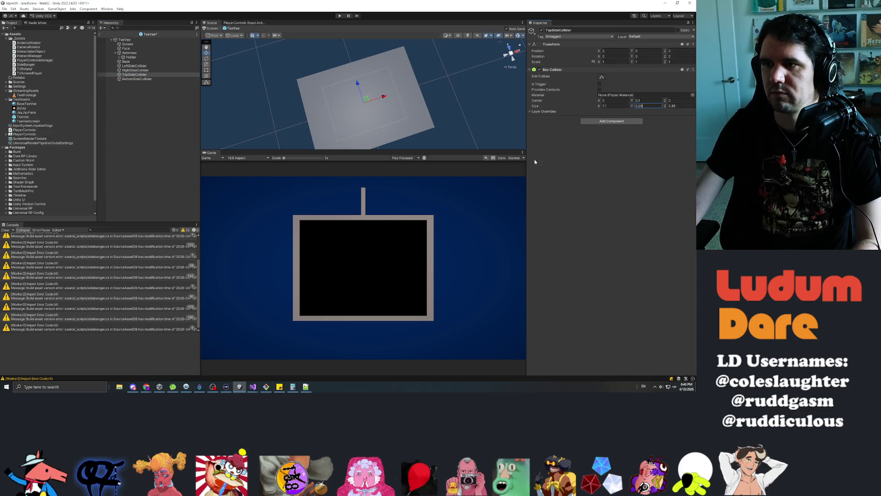
key("Escape")
mouse_move(424, 99)
left_mouse_down()
mouse_move(439, 97)
mouse_move(300, 32)
mouse_move(306, 49)
left_mouse_up()
left_click_drag(357, 65, 468, 56)
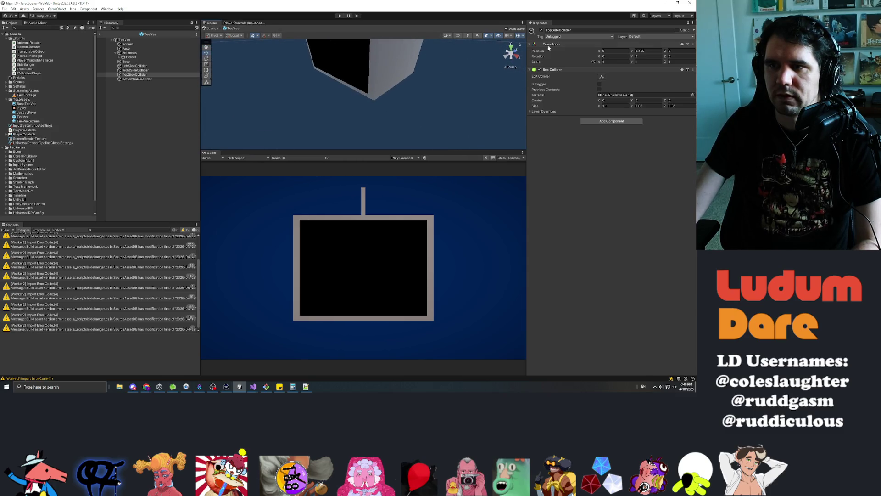
Step: Copy TopSideCollider's Box Collider and paste its values onto BottomSideCollider
left_click(693, 70)
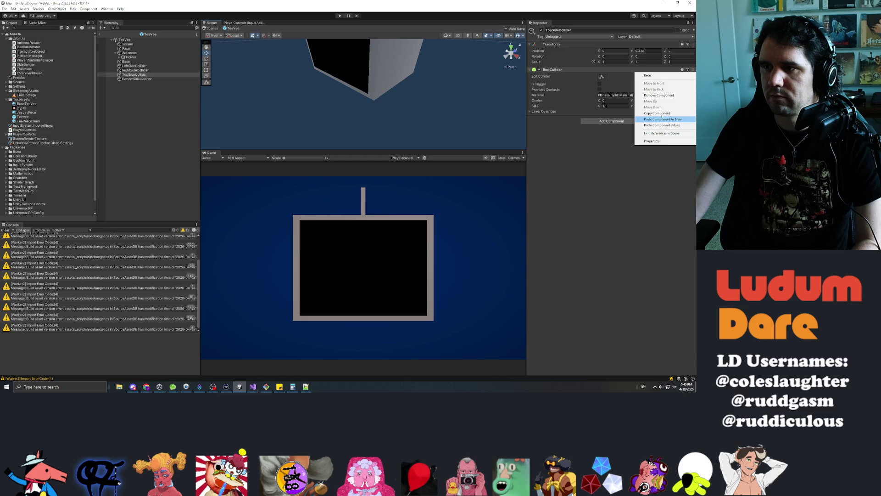
left_click(659, 114)
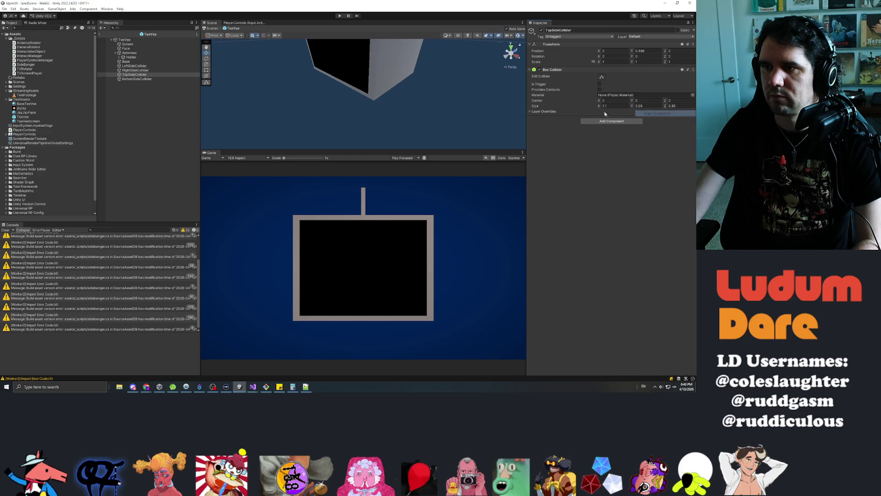
left_click(137, 80)
left_click(693, 70)
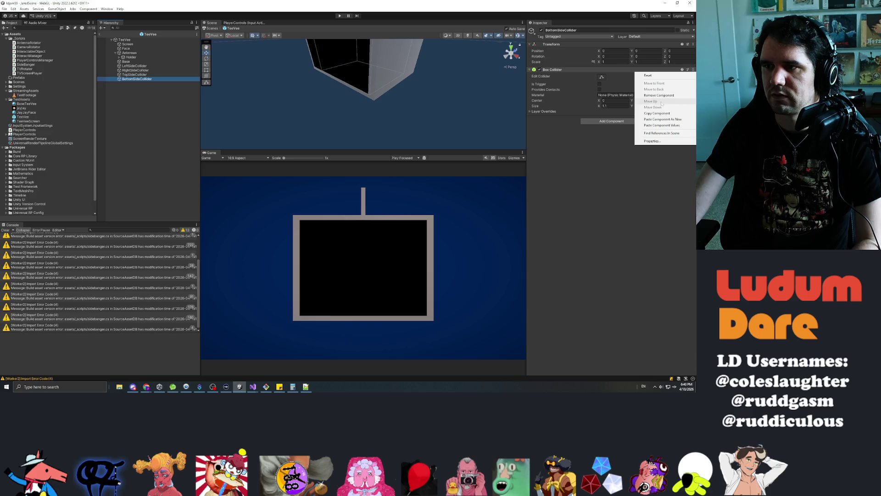
left_click(661, 126)
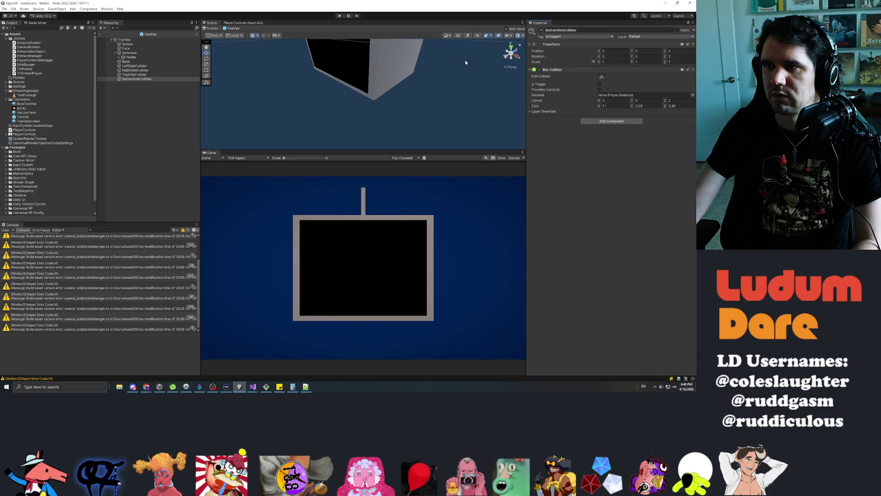
scroll(466, 62, "down", 5)
Step: Set BottomSideCollider's Position Y to -0.488, then exit the prefab back to JaredScene
left_click(136, 75)
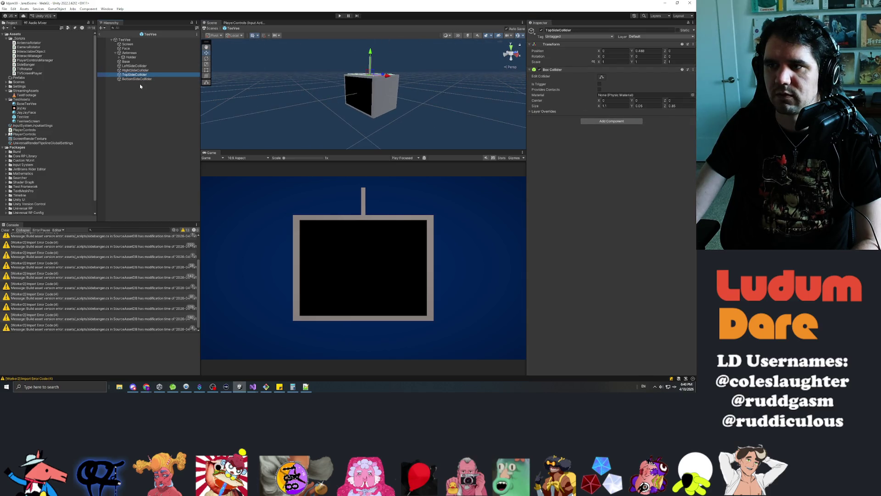
left_click(646, 50)
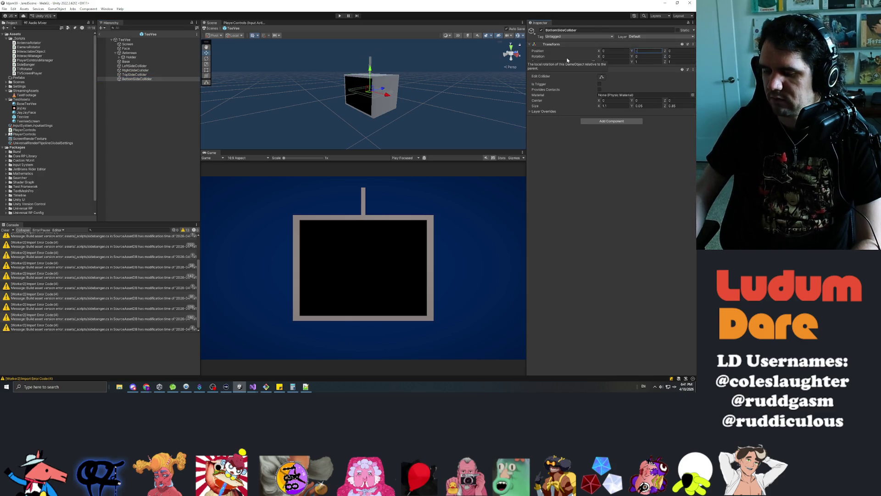
type("-0.488f")
mouse_move(441, 115)
left_mouse_down()
mouse_move(474, 127)
mouse_move(464, 109)
mouse_move(468, 86)
mouse_move(479, 103)
left_mouse_up()
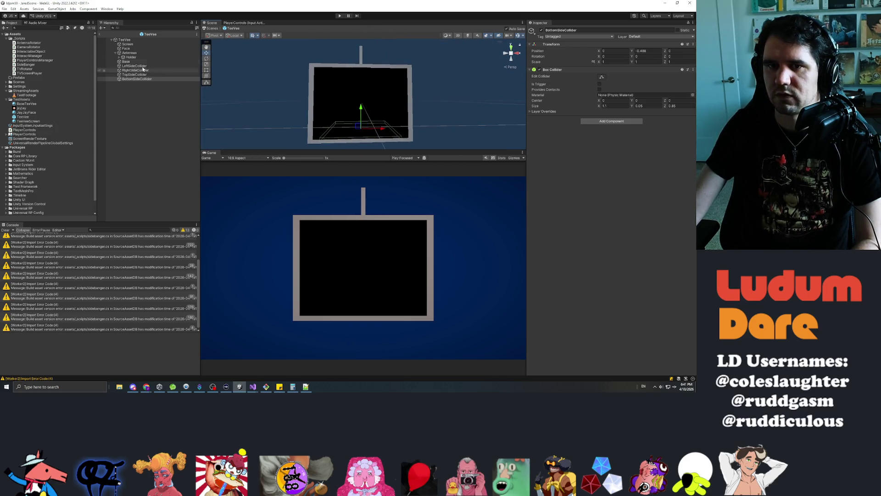
left_click(100, 35)
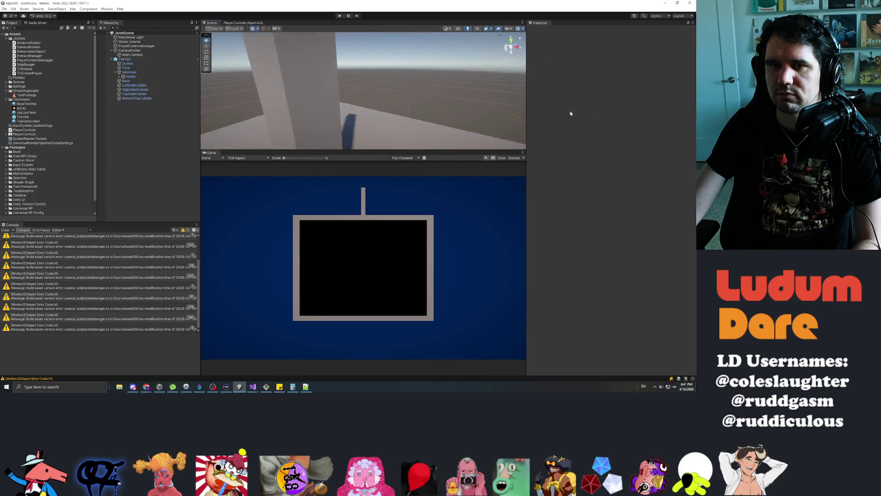
Step: Tick Default in PlayerControlsManager's Interactable Object Layer mask alongside Interactable
left_click(133, 46)
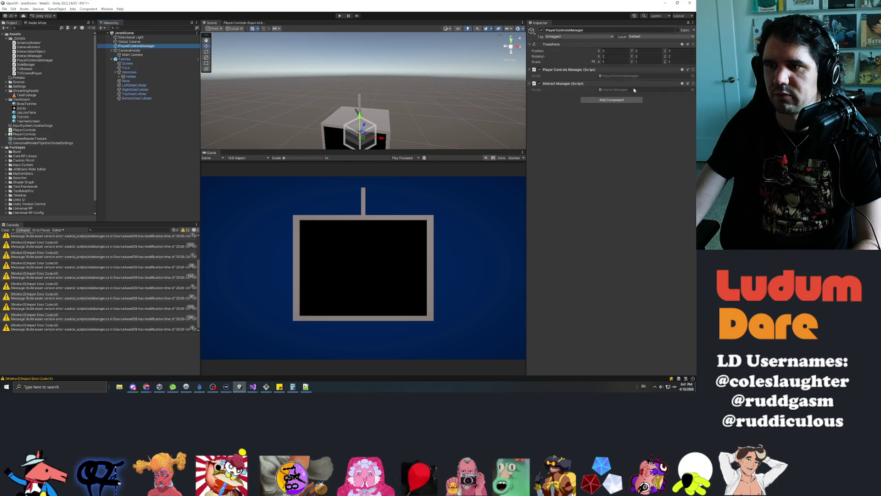
left_click(124, 43)
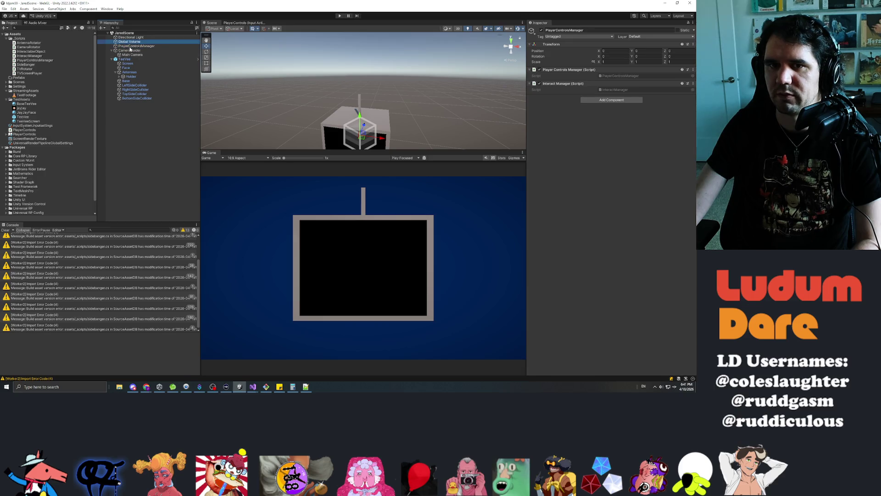
left_click(131, 47)
left_click(612, 87)
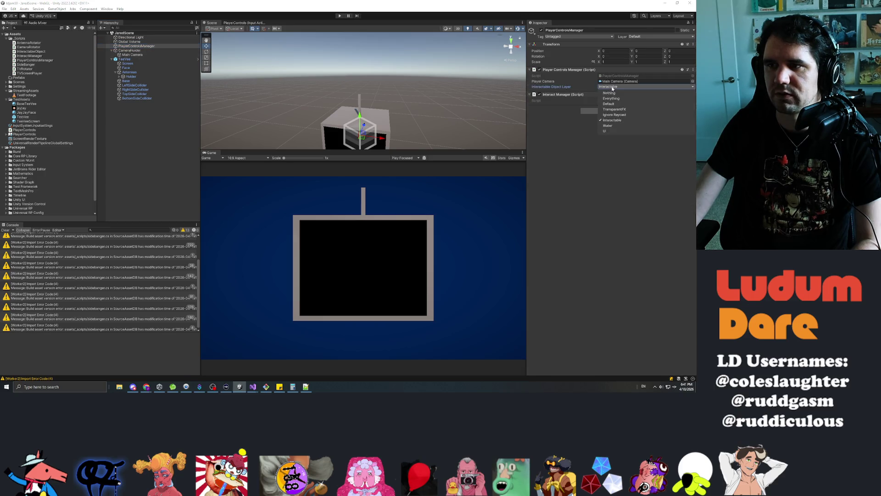
left_click(609, 104)
left_click(612, 180)
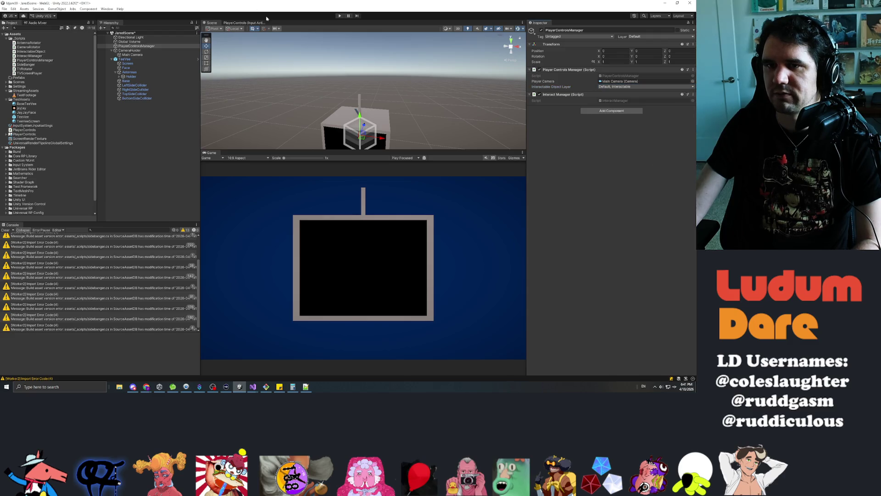
left_click(170, 152)
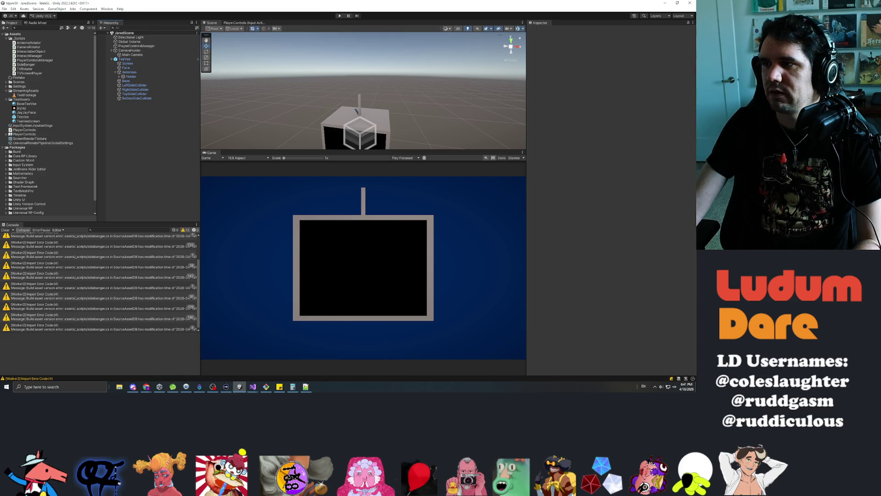
left_click(253, 386)
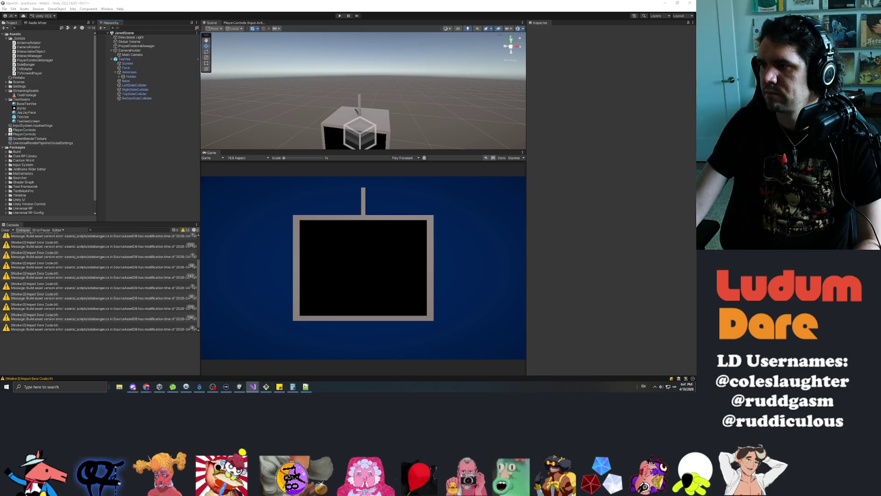
Step: Delete the 'Target Object Get' and 'Target Object is null' Debug.LogError lines from UpdateTargetObject
key("alt+Tab")
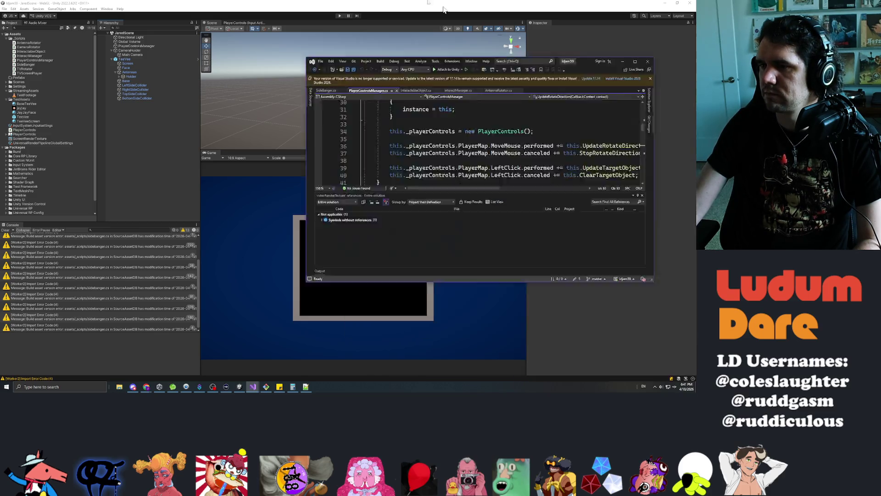
scroll(349, 160, "down", 5)
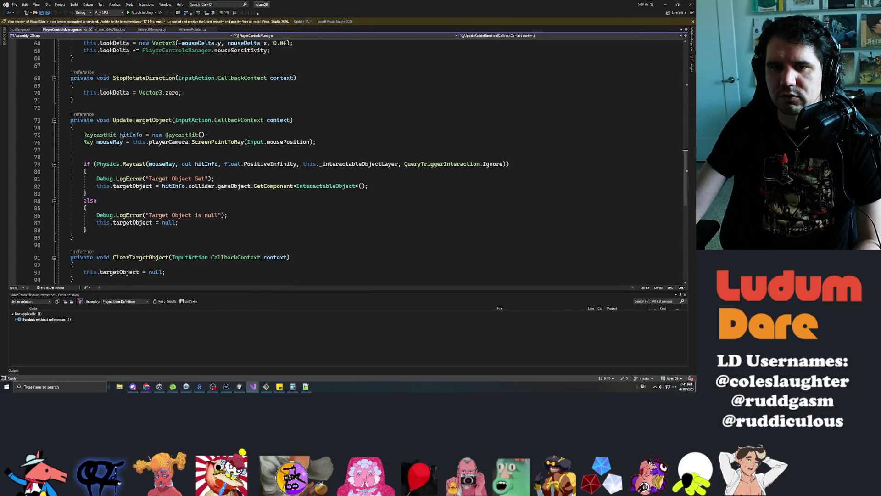
triple_click(137, 178)
key("Delete")
triple_click(161, 208)
key("Delete")
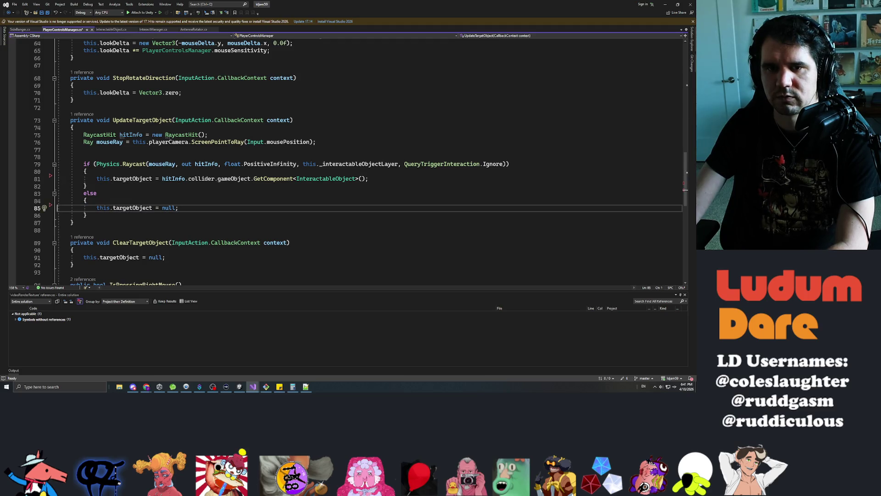
Step: Store hitInfo's GetComponent<InteractableObject>() result in a new InteractableObject potentialComponent variable
left_click(87, 179)
key("Return")
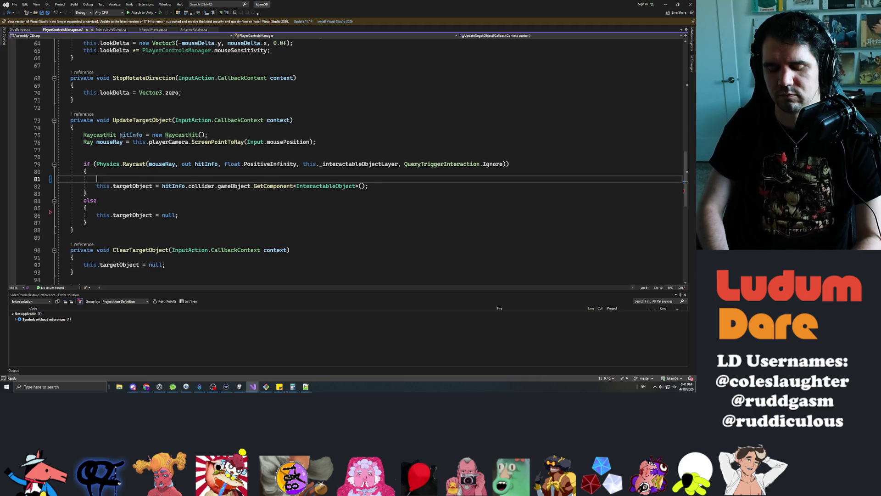
type("Interactable")
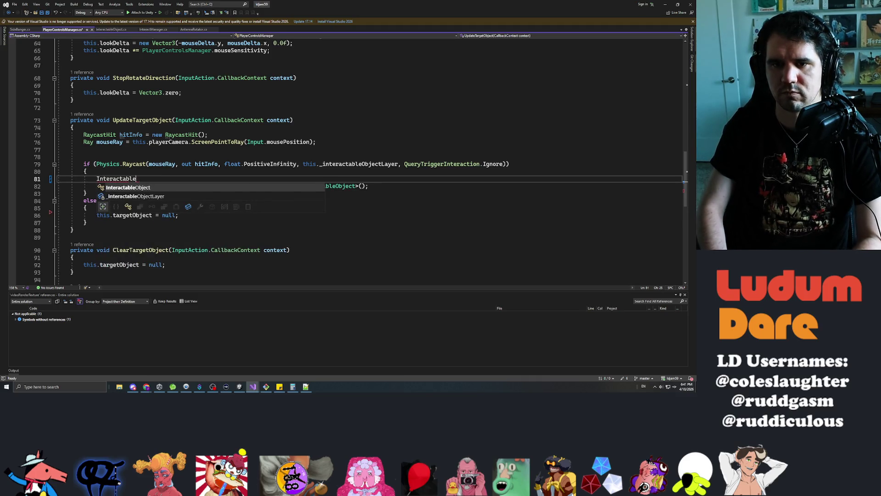
type("Object potential")
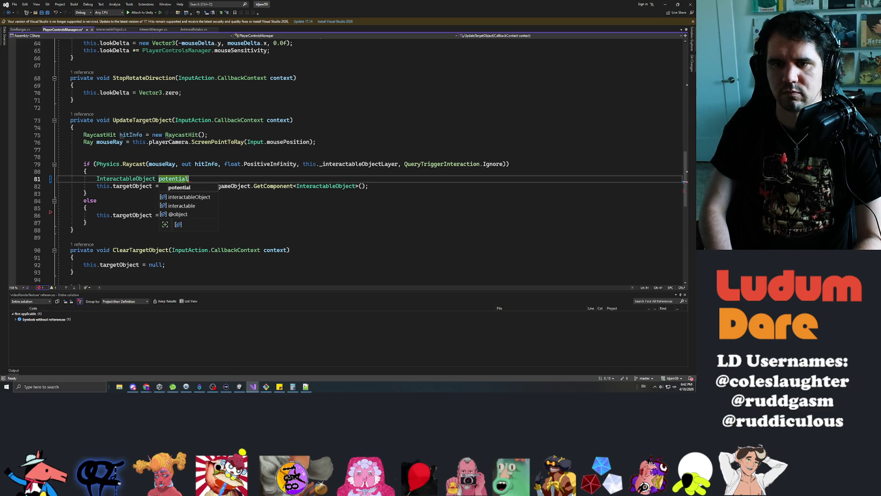
type("Component =")
left_click(224, 186)
left_click(162, 186)
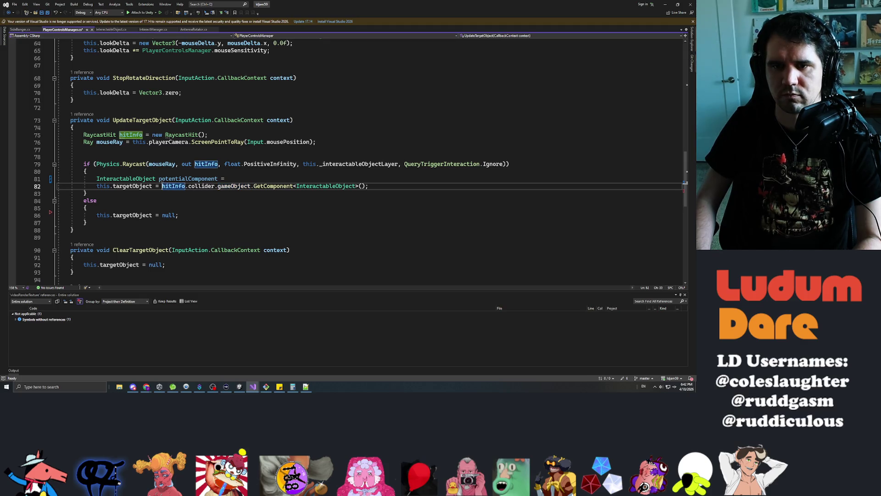
key("shift+End")
key("ctrl+x")
key("Up")
key("End")
key("ctrl+v")
key("Down")
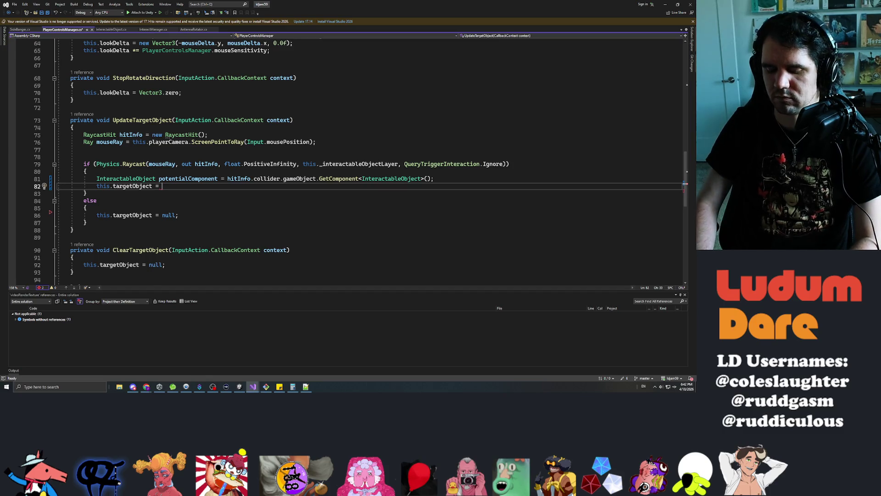
Step: Add an if (potentialComponent != null) block with braces below the new variable
key("Return")
key("Return")
key("Up")
key("Up")
key("Home")
key("Return")
key("Return")
key("Return")
key("Up")
key("Up")
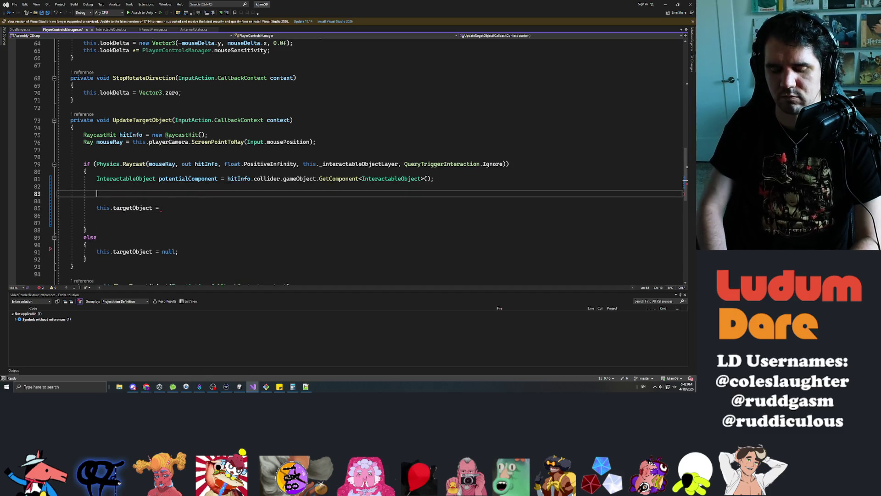
type("potentila)")
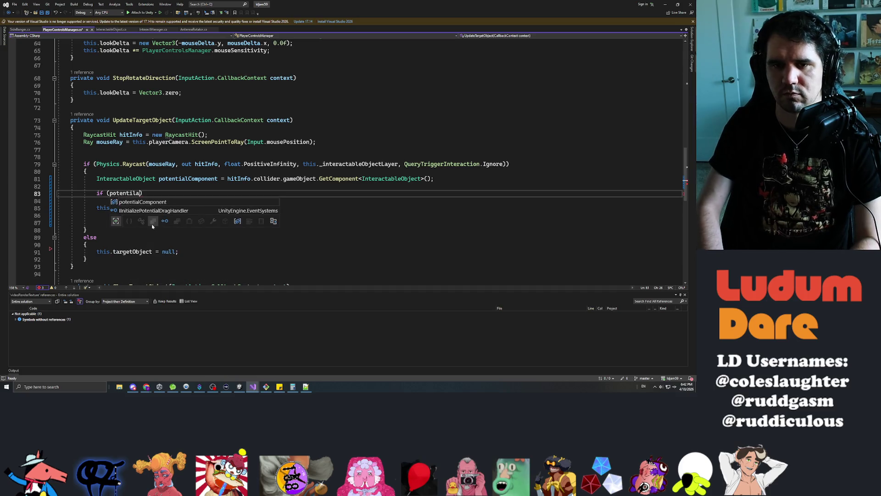
key("Tab")
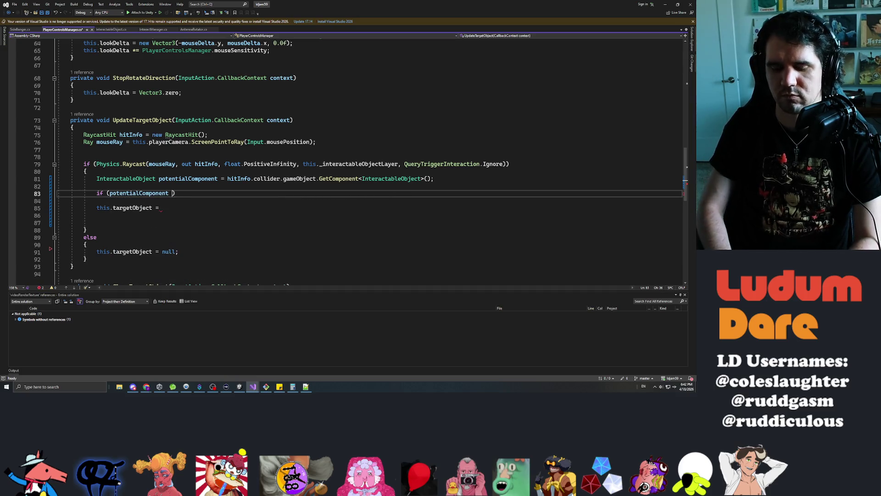
type("null)")
key("Return")
key("Left")
key("Return")
Step: Move the targetObject assignment inside the null check so it assigns potentialComponent
key("Down")
key("Down")
key("Down")
key("Home")
key("shift+End")
key("ctrl+x")
key("Up")
key("Up")
key("Up")
key("ctrl+v")
key("Down")
key("Down")
key("Down")
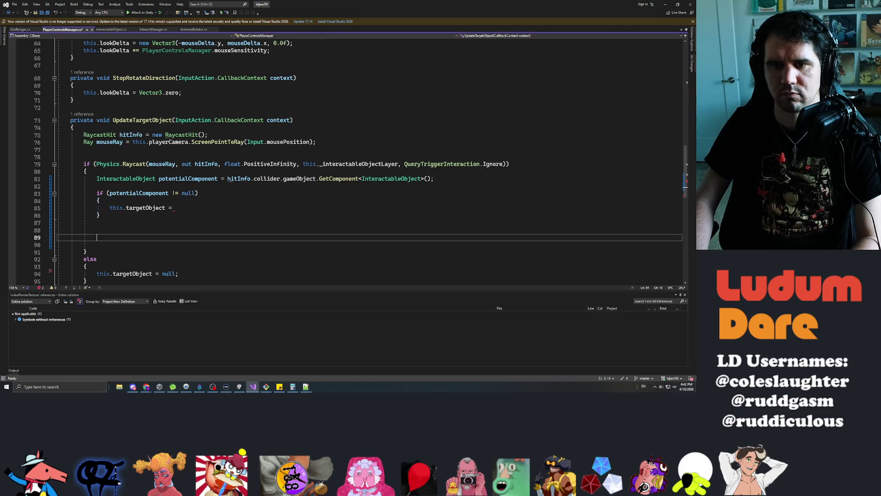
key("Up")
key("Up")
key("Up")
key("End")
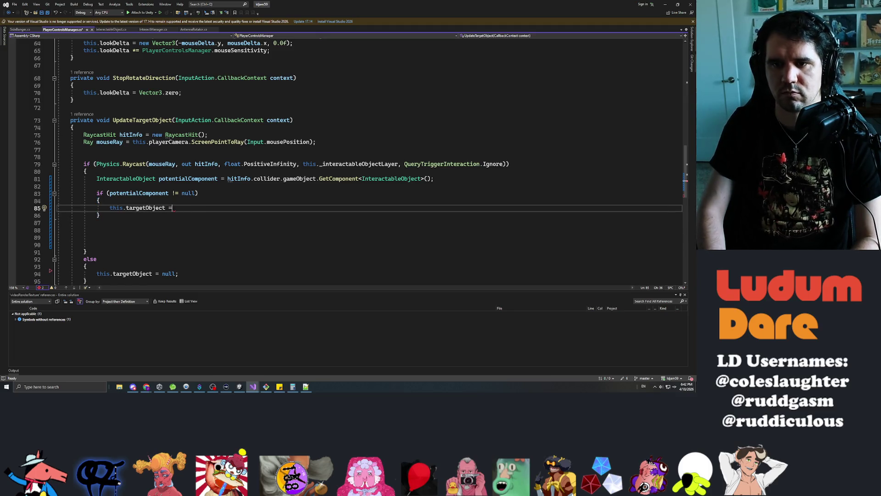
type("tential")
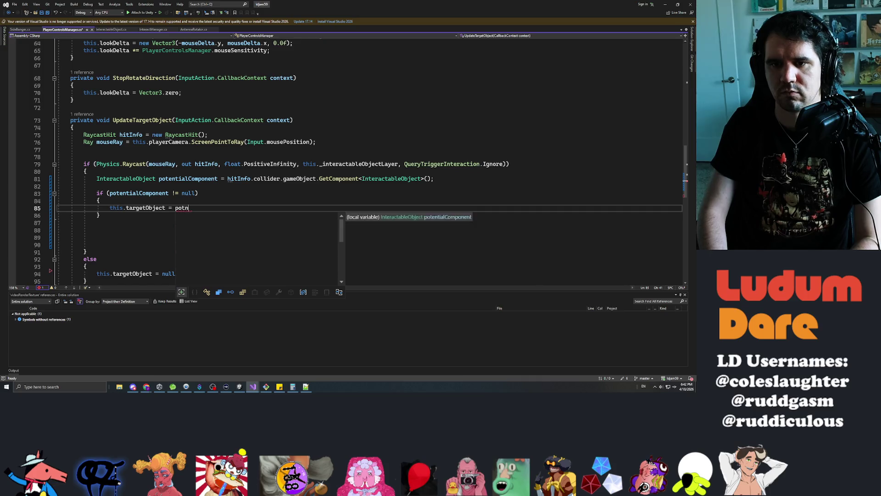
type("Component")
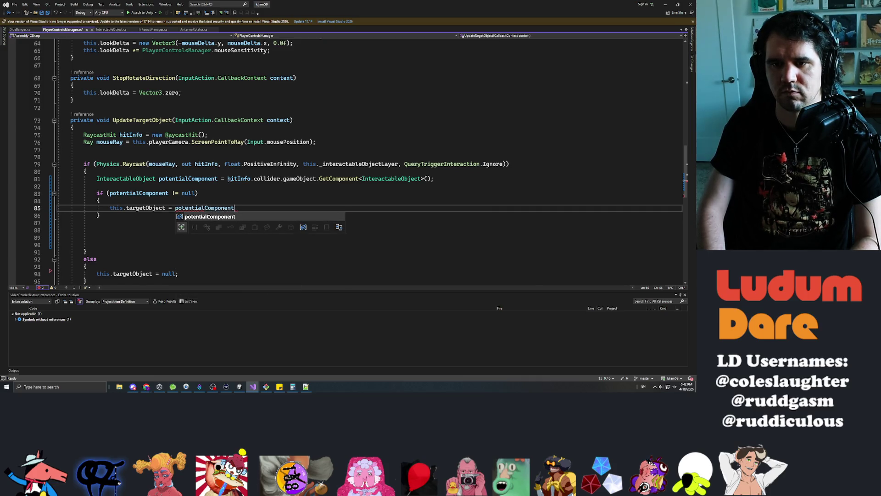
type(";")
Step: Save the script, remove the leftover blank lines, and return to Unity
key("ctrl+s")
key("Down")
key("Down")
key("Down")
key("Down")
key("shift+Up")
key("shift+Up")
key("shift+Up")
key("BackSpace")
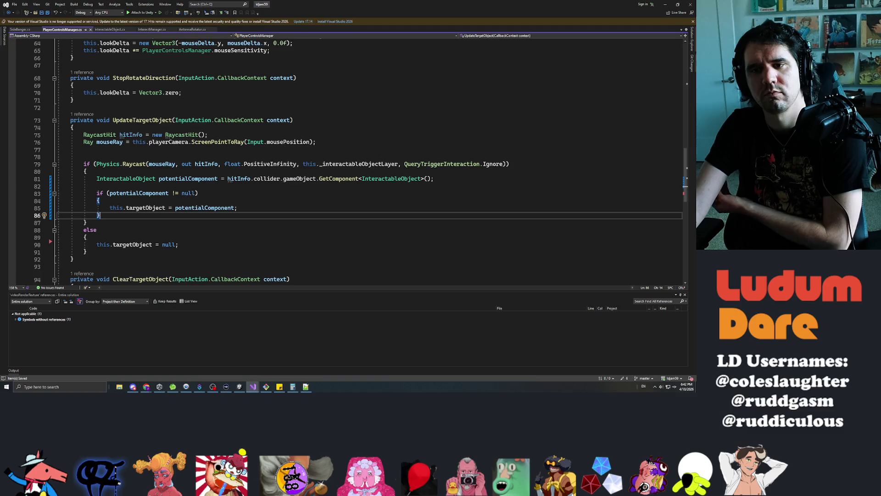
scroll(344, 161, "down", 2)
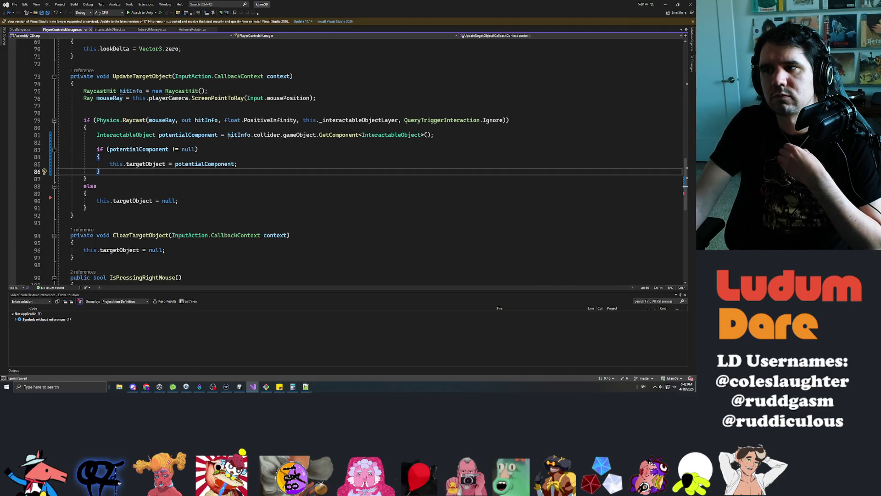
key("alt+Tab")
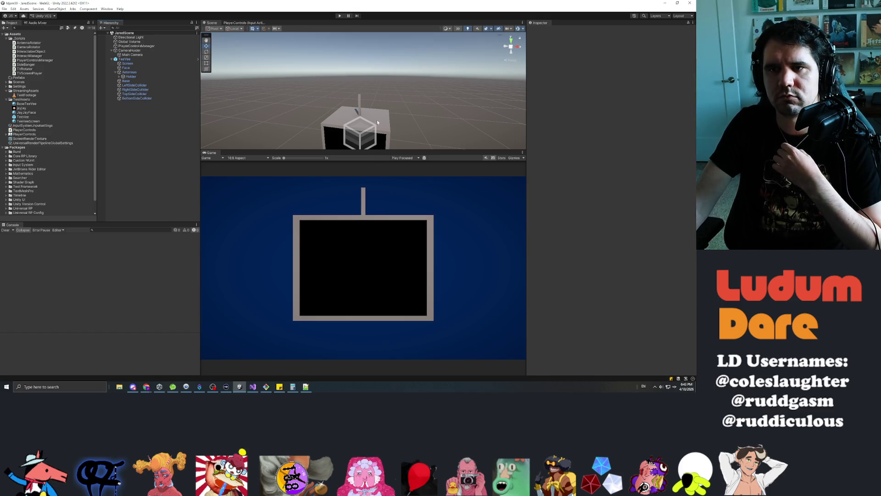
Step: Open the TeeVee prefab, select Left through the fourth SideCollider, and add the Side Banger component
scroll(30, 123, "down", 1)
scroll(32, 121, "up", 1)
double_click(24, 117)
left_click(133, 65)
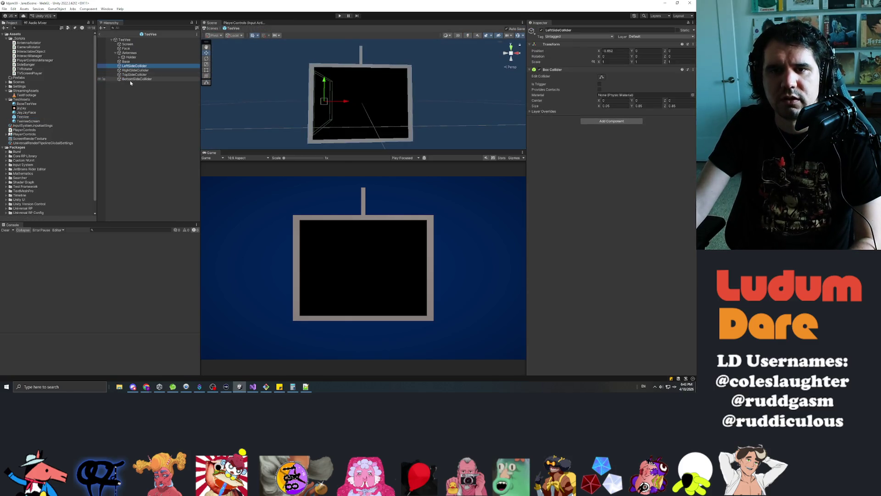
left_click(131, 79, "shift")
left_click(592, 123)
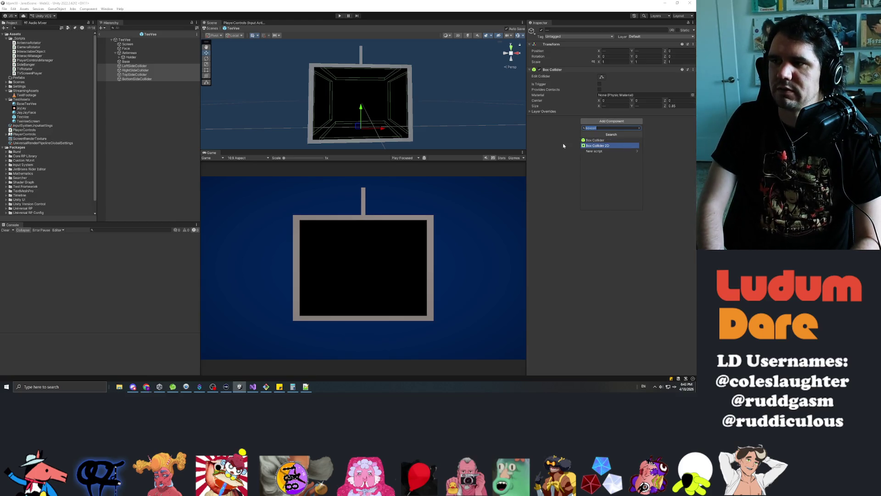
left_click(595, 140)
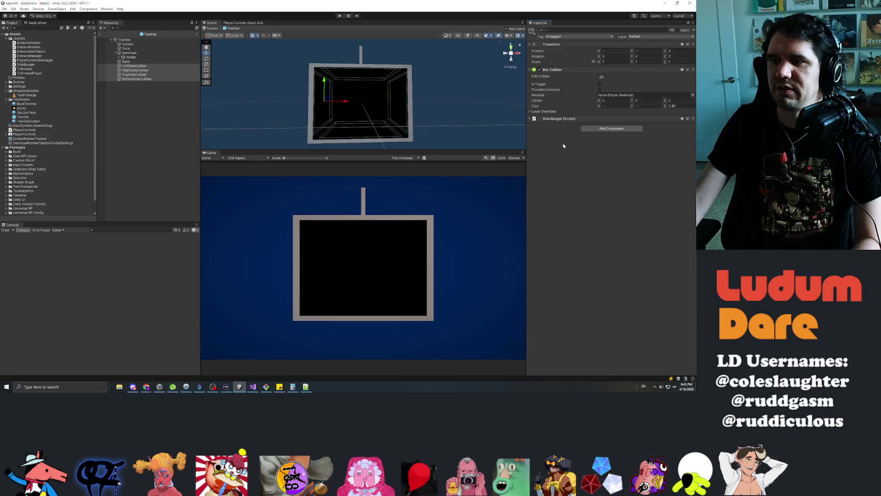
left_click(252, 387)
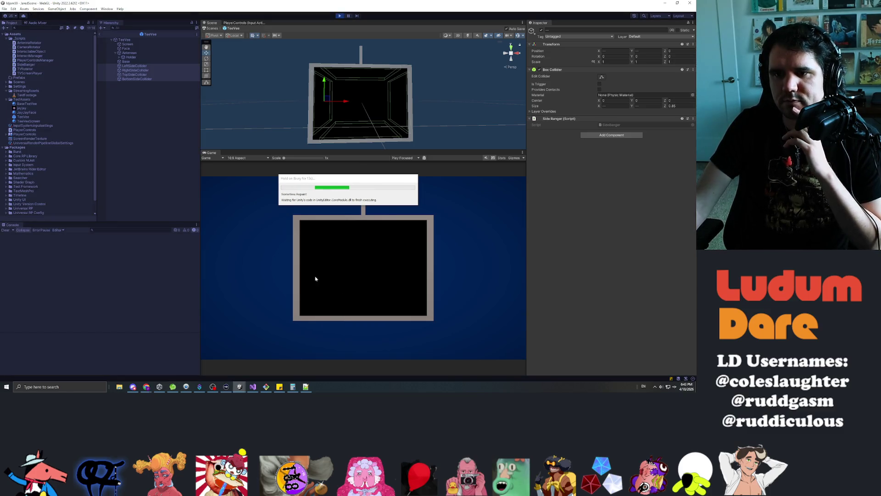
Step: Turn the TV in the Game view and hit its left, right, bottom and top sides
left_click_drag(349, 266, 437, 260)
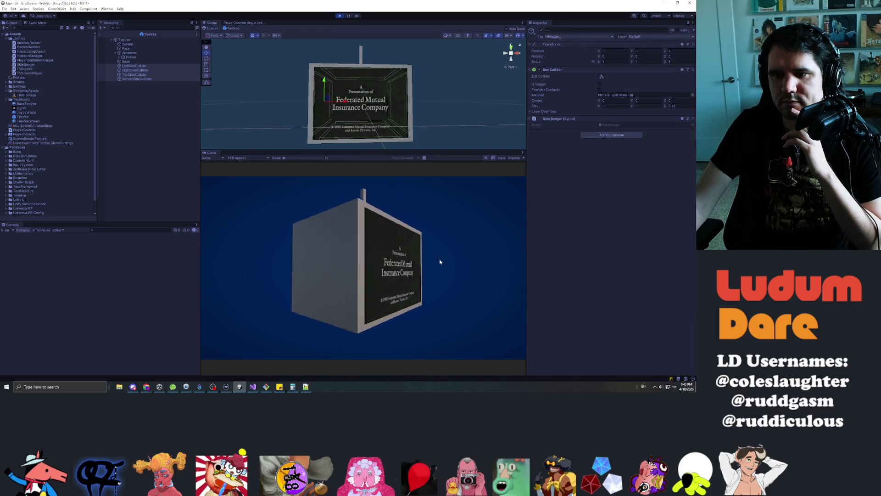
left_click(326, 262)
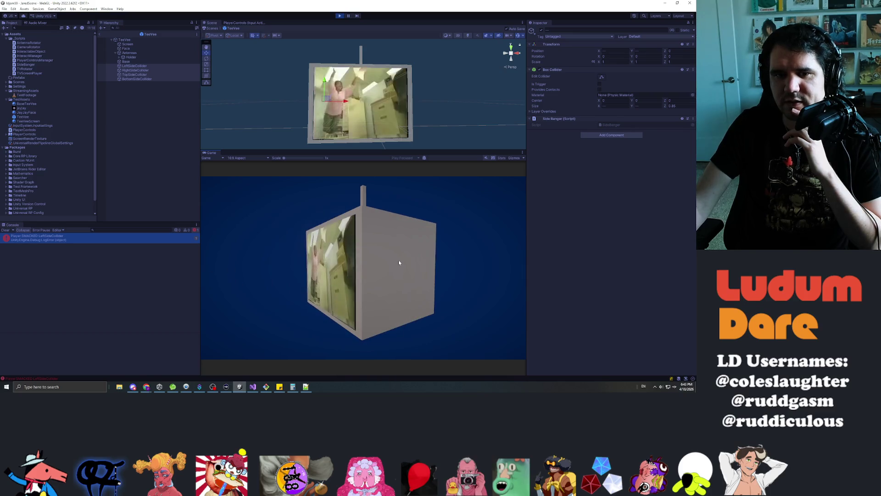
left_click(398, 260)
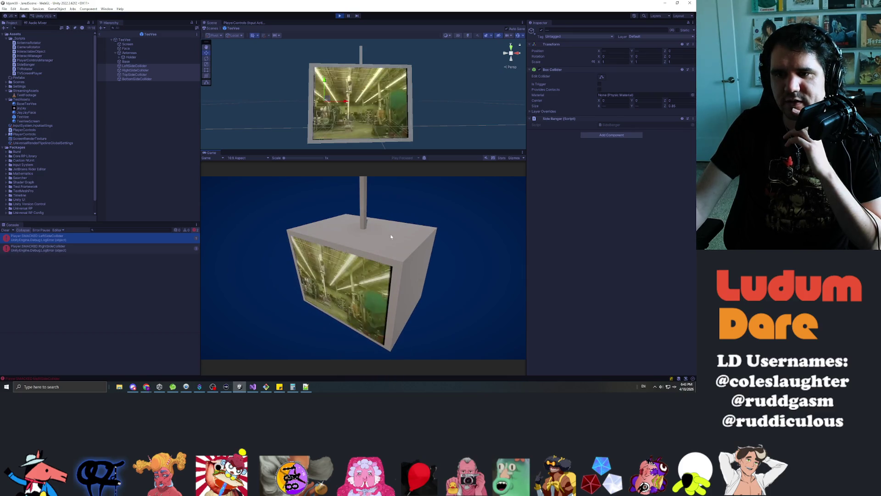
mouse_move(362, 197)
left_mouse_down()
mouse_move(345, 193)
mouse_move(359, 304)
left_mouse_up()
left_click(359, 303)
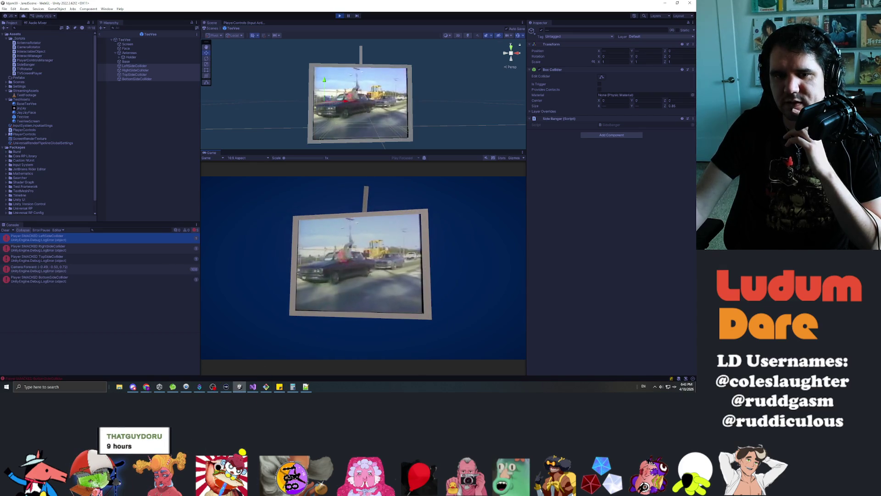
left_click(8, 232)
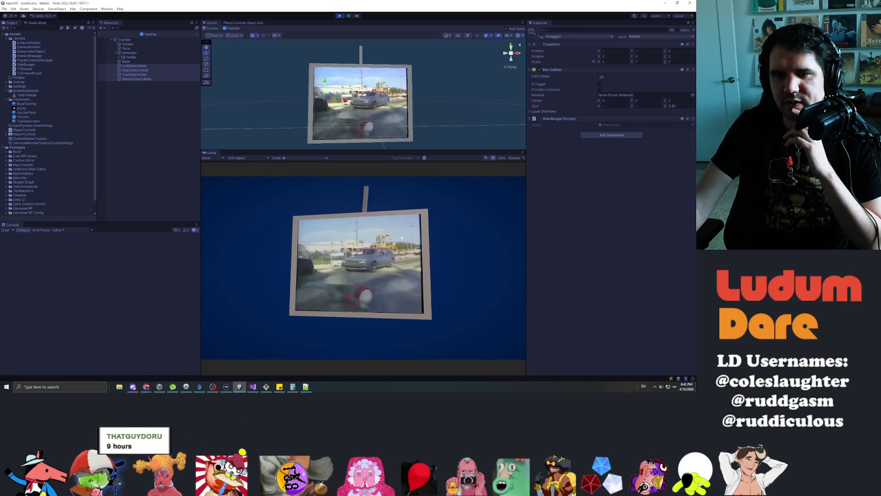
left_click(426, 259)
left_click(370, 213)
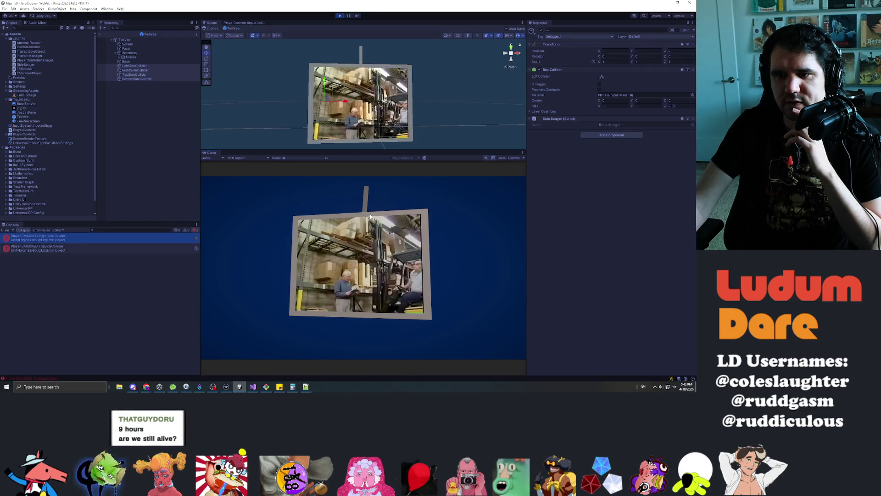
Step: Inspect the Base object, orbit the scene view, then hit the bottom, right and left sides again
left_click(139, 62)
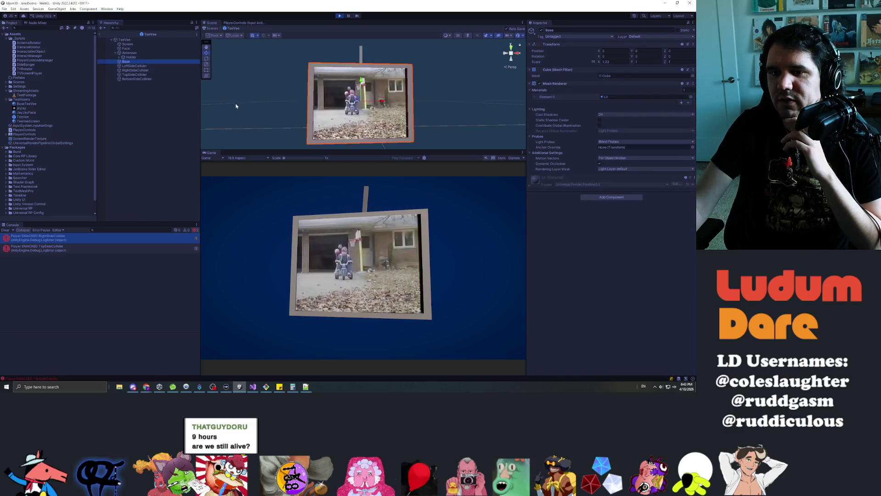
mouse_move(293, 137)
left_mouse_down()
mouse_move(427, 99)
mouse_move(448, 119)
left_mouse_up()
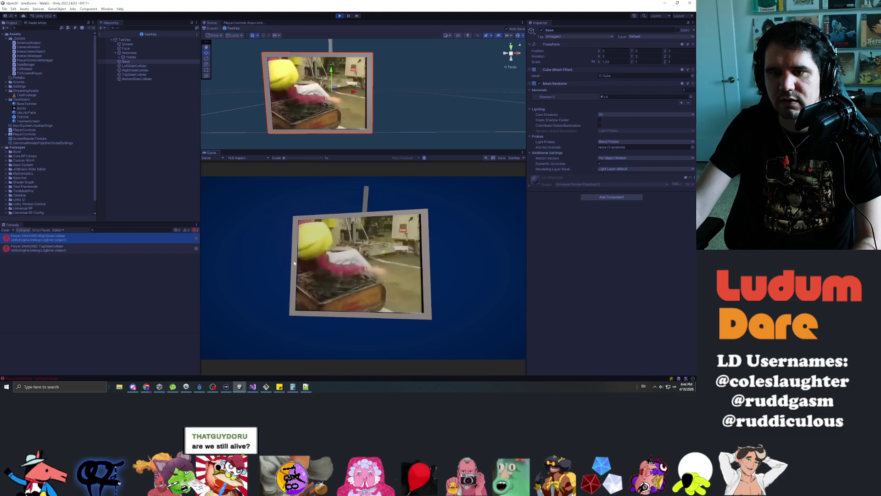
left_click(353, 316)
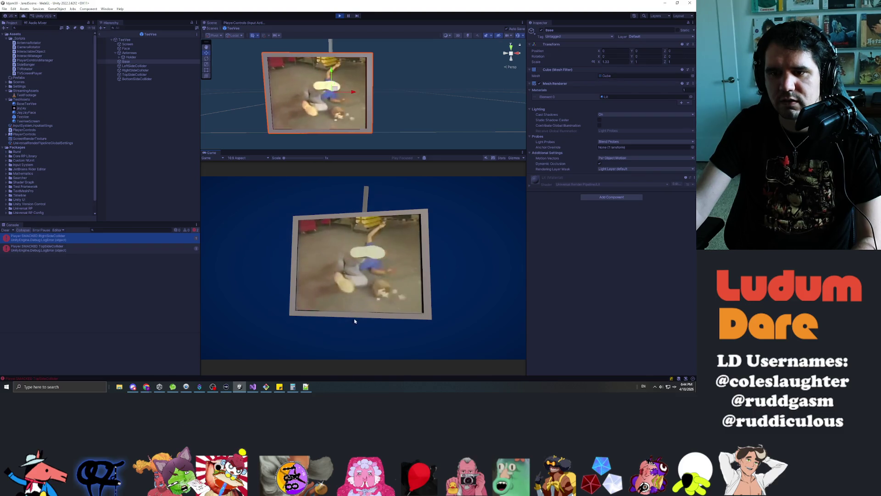
left_click(353, 315)
left_click(354, 316)
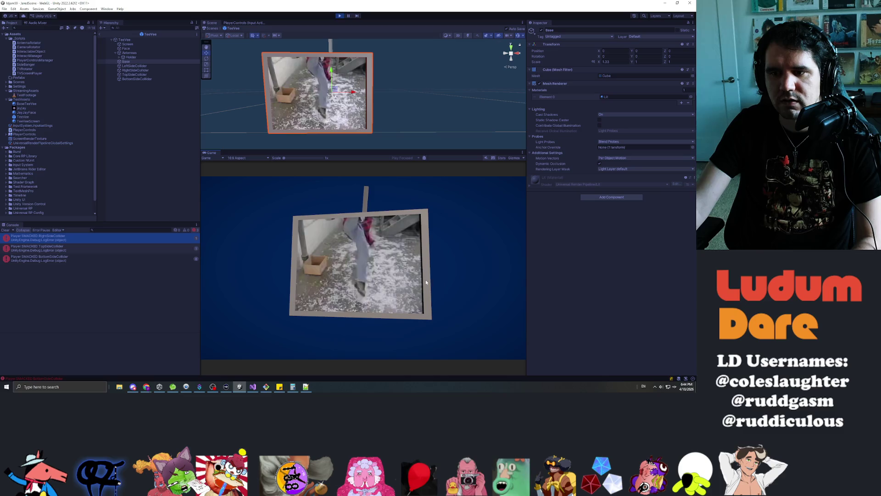
left_click(425, 271)
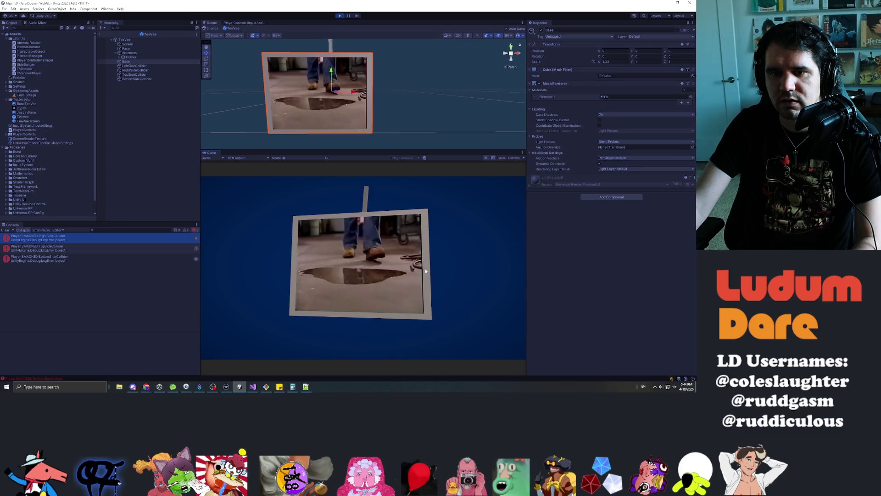
left_click(292, 269)
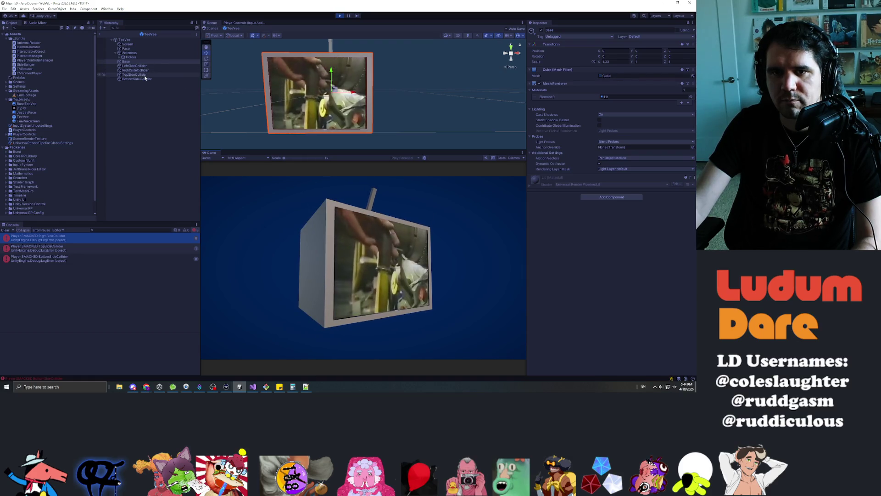
Step: Frame RightSideCollider, hit the right side, inspect the Screen's video player, and stop play mode
left_click(137, 70)
key("f")
mouse_move(375, 98)
left_mouse_down()
mouse_move(386, 103)
mouse_move(369, 99)
mouse_move(388, 88)
mouse_move(381, 106)
mouse_move(413, 138)
left_mouse_up()
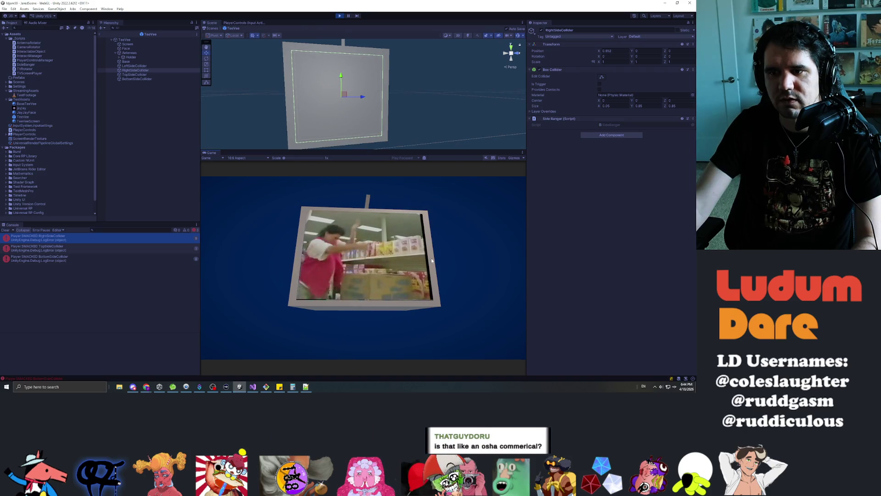
left_click(434, 261)
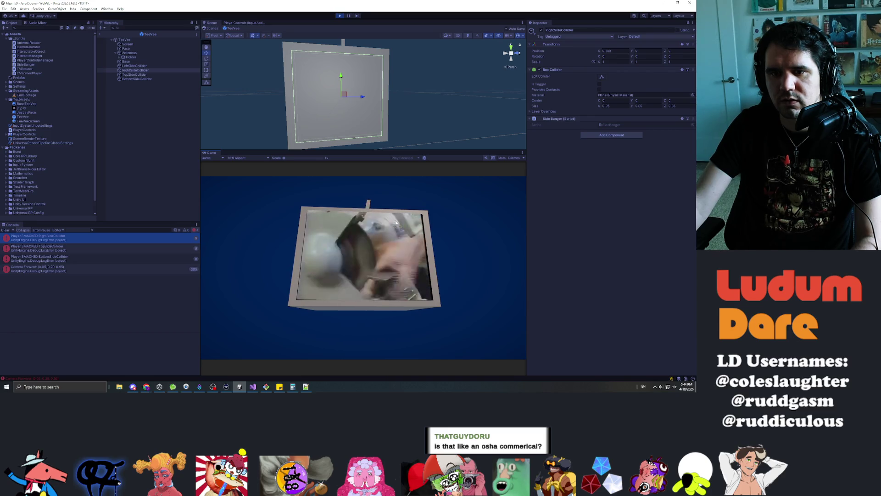
left_click(128, 48)
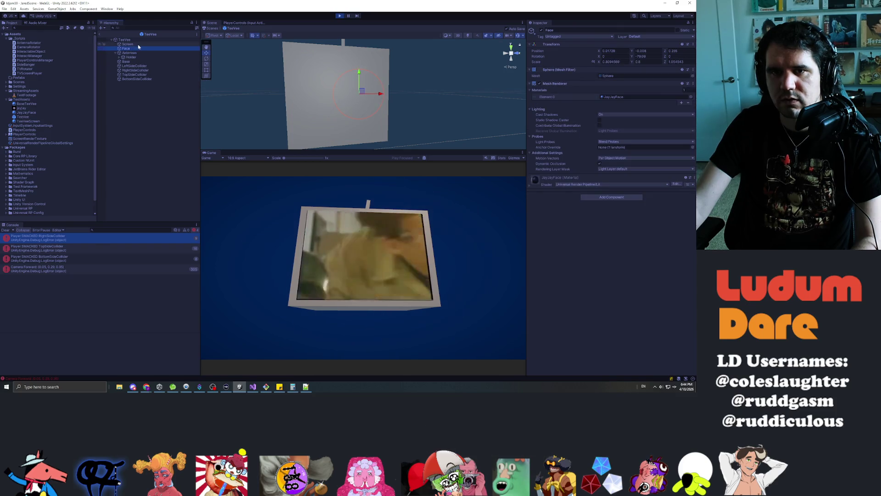
left_click(137, 45)
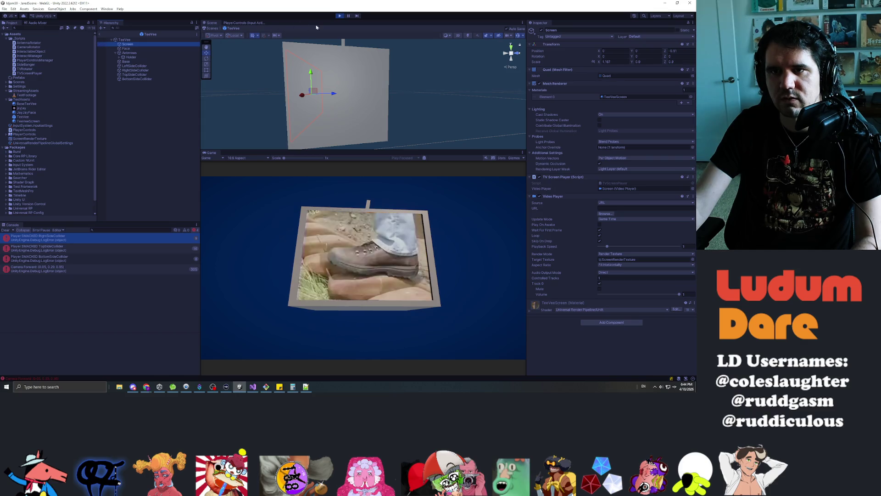
key("ctrl+p")
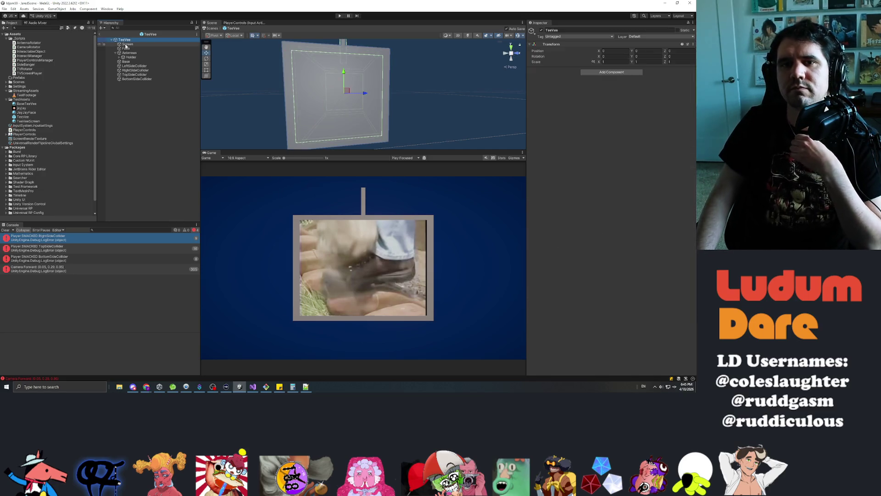
Step: Select the four side colliders in the prefab Hierarchy and set their Layer to Interactable
key("Down")
key("Down")
key("Down")
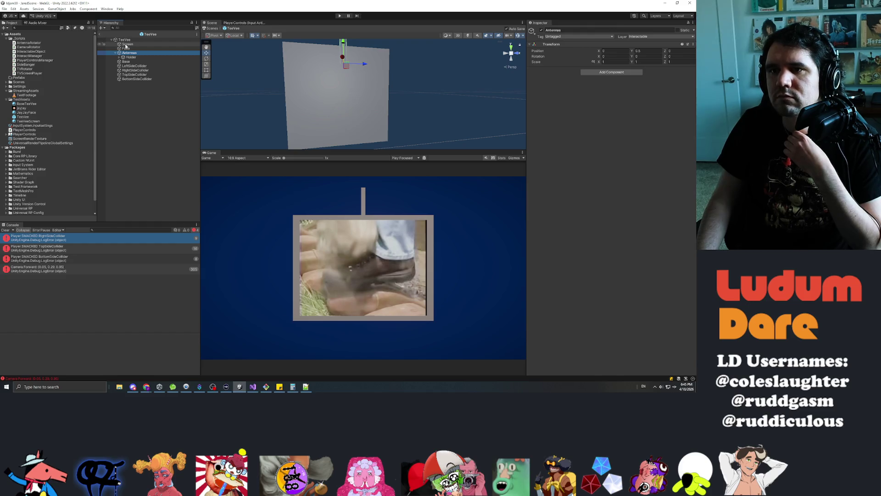
key("Down")
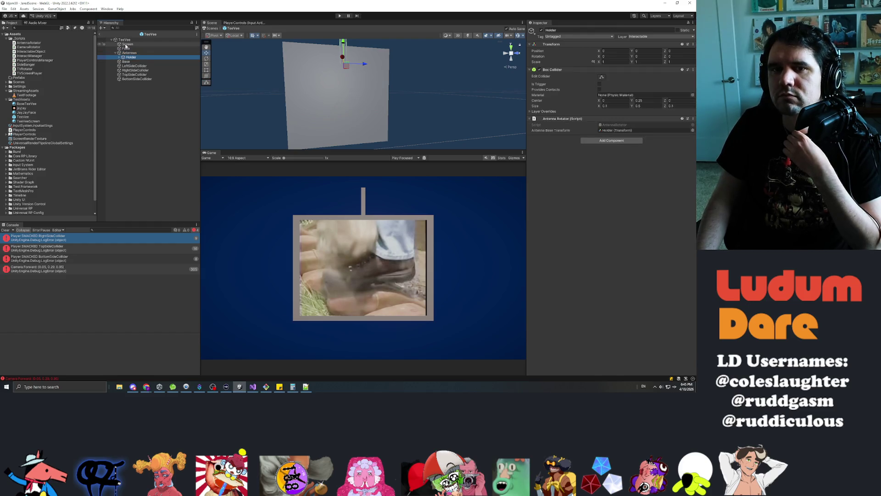
key("Left")
key("Left")
key("Down")
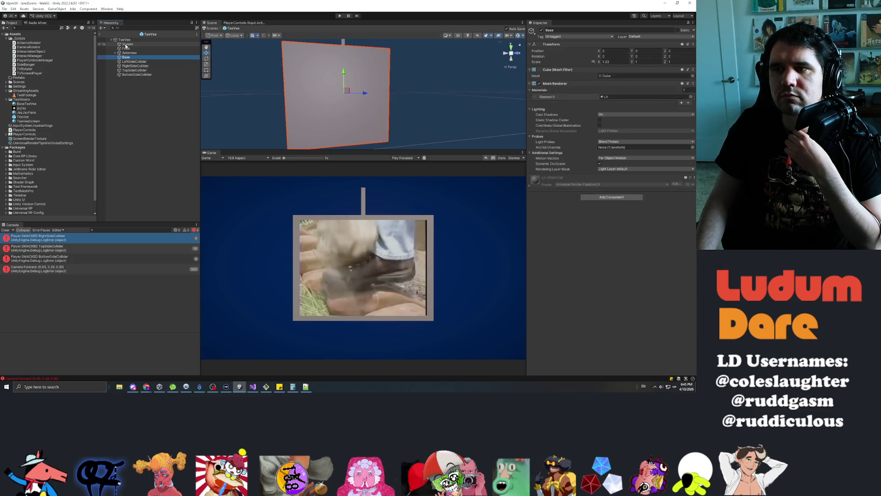
key("Down")
key("Down")
key("Down")
key("Down")
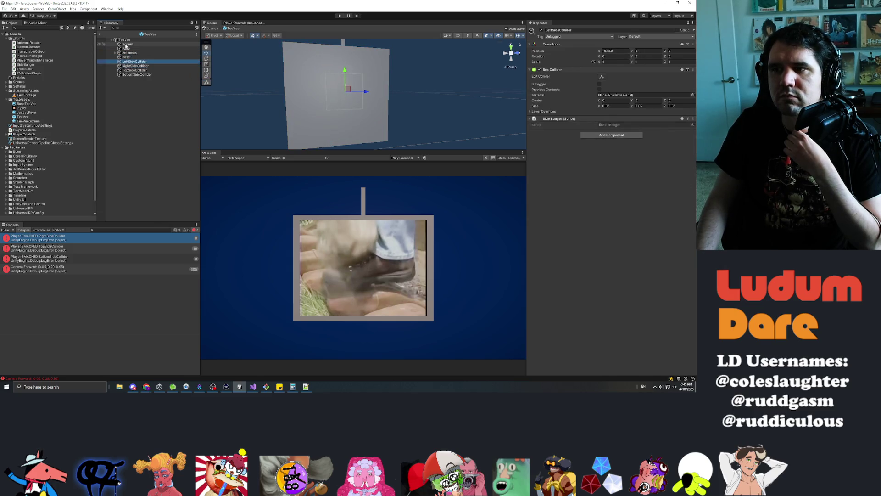
key("Up")
key("Up")
key("Up")
key("shift+Down")
key("shift+Down")
key("shift+Down")
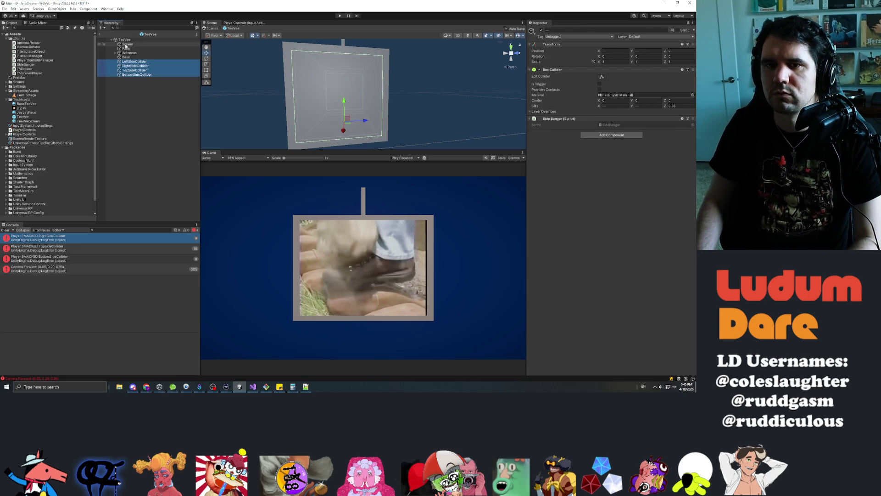
left_click(654, 36)
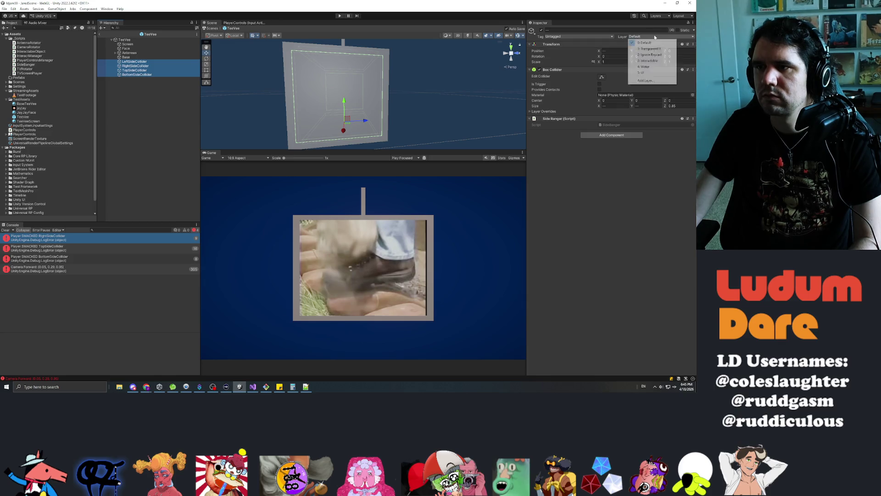
left_click(212, 28)
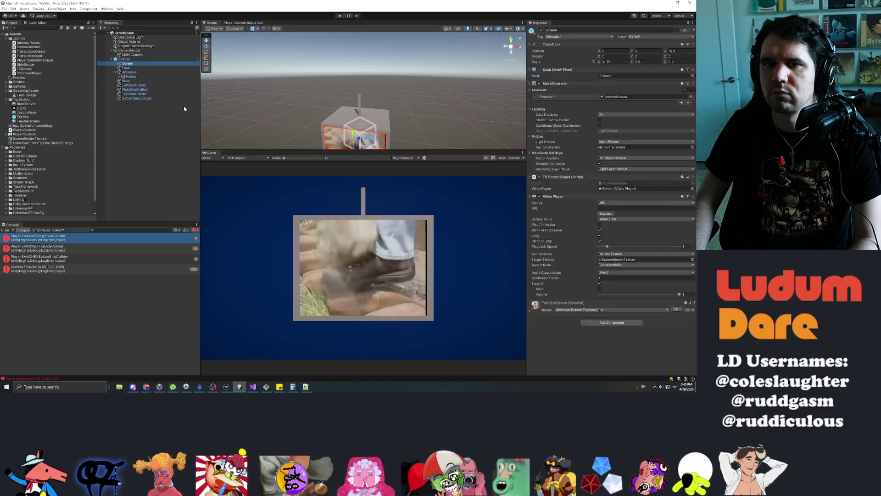
Step: Check the TeeVee prefab's Overrides, select Base, and start play mode
left_click(554, 51)
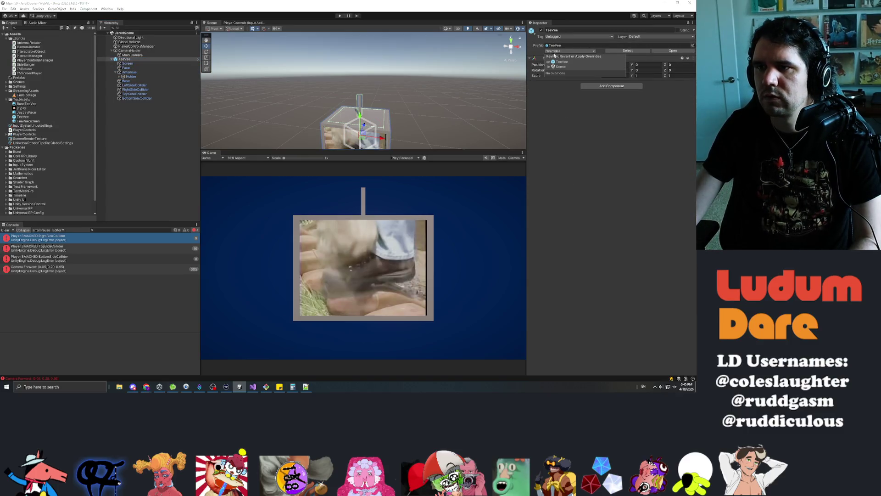
left_click(130, 82)
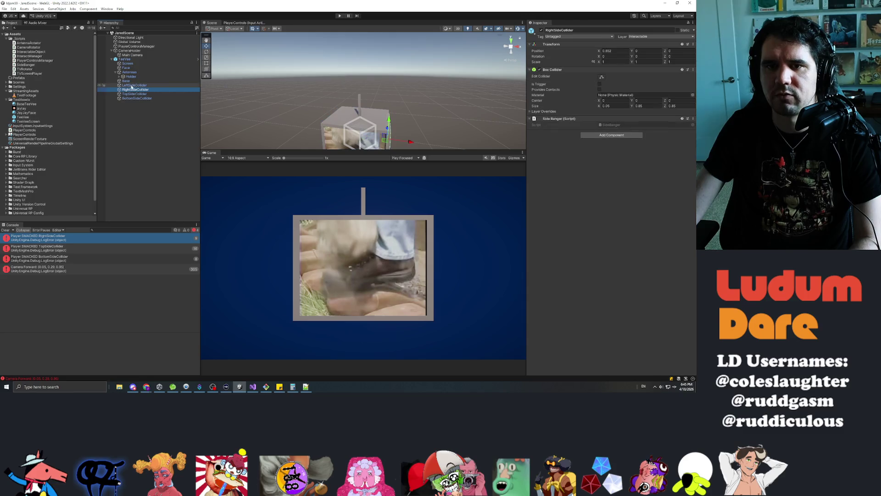
left_click(340, 16)
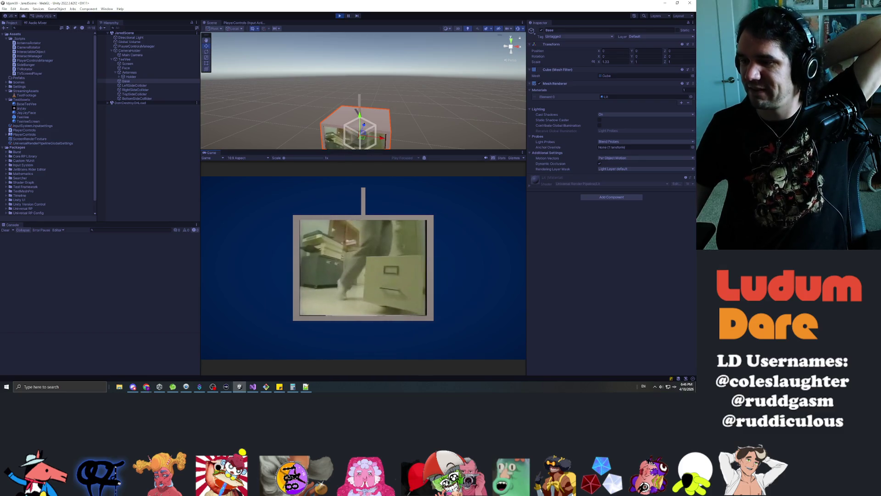
Step: Let the TV cycle through several video clips in play mode, then stop playing
key("super+d")
key("super+d")
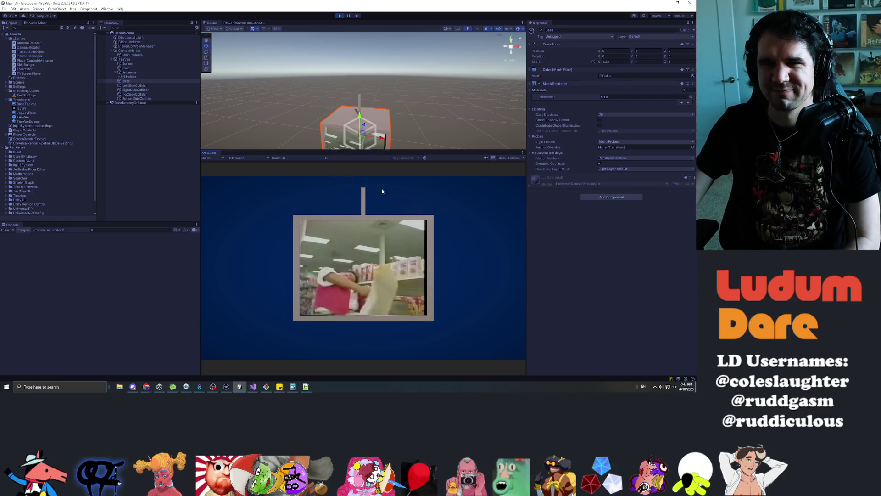
left_click(339, 16)
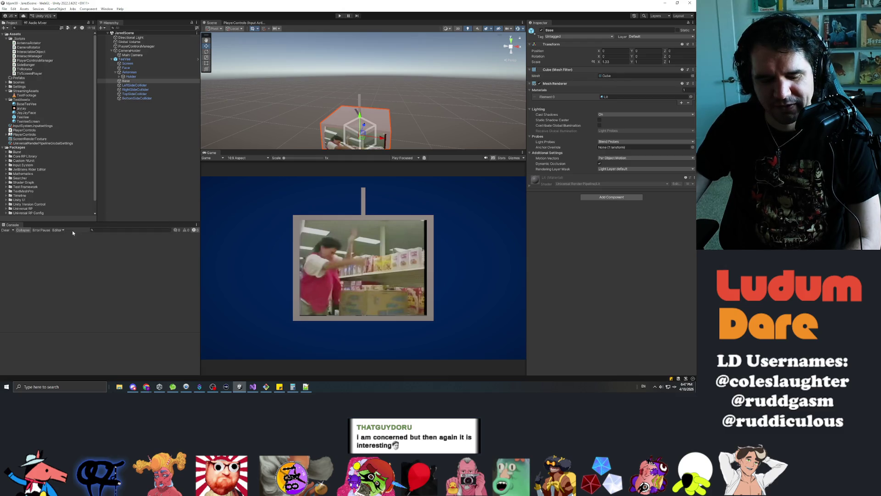
Step: Open the TeeVee prefab and set the Screen's Video Player volume to 0.5
left_click(117, 59)
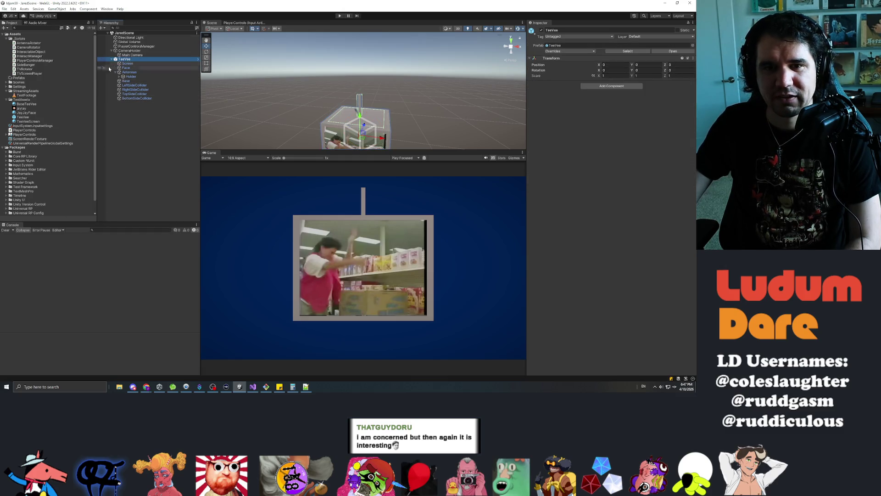
double_click(23, 117)
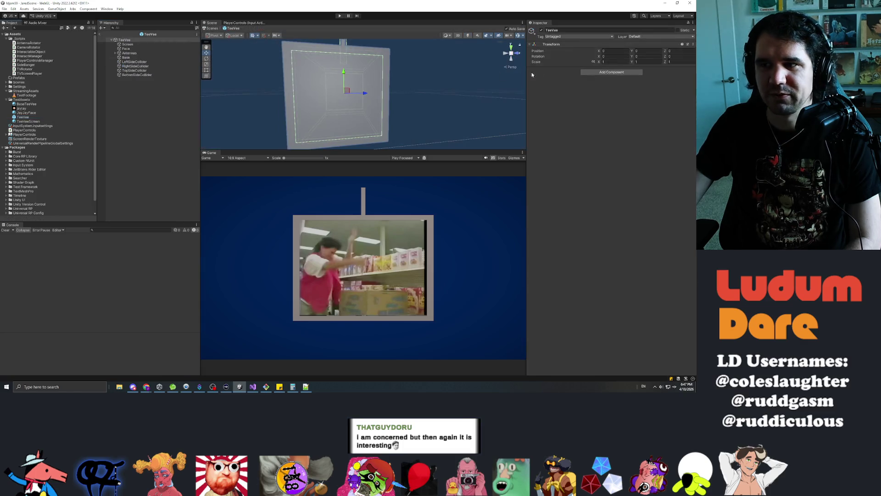
mouse_move(131, 59)
left_mouse_down()
mouse_move(130, 44)
mouse_move(127, 52)
left_mouse_up()
left_click(127, 44)
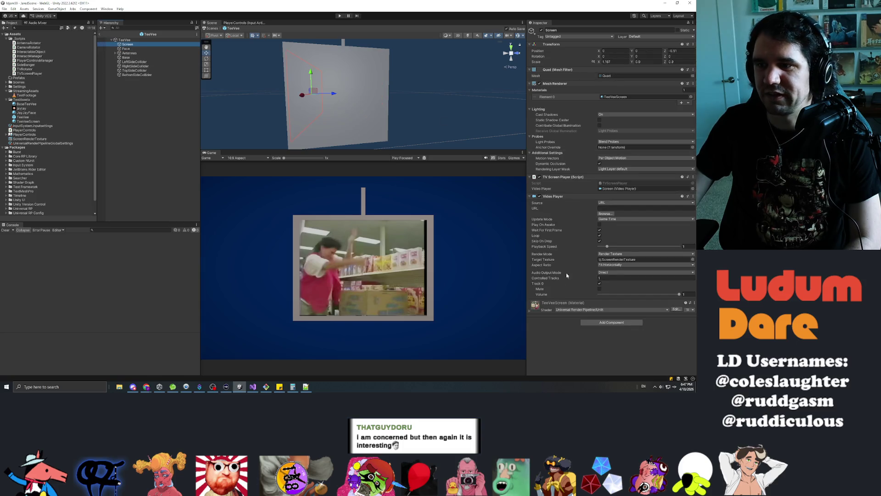
left_click(687, 294)
type("0.5")
key("Return")
Step: Leave Prefab Mode, select TeeVee in the scene, and start play mode
left_click(134, 173)
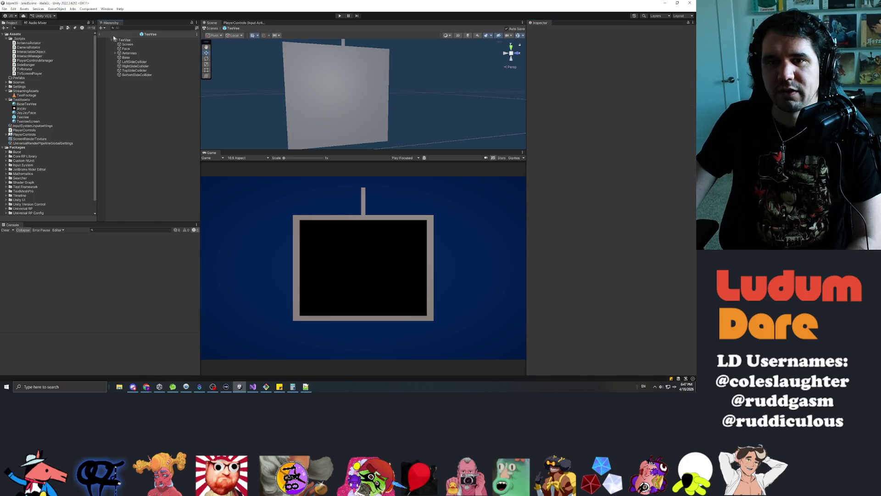
left_click(99, 34)
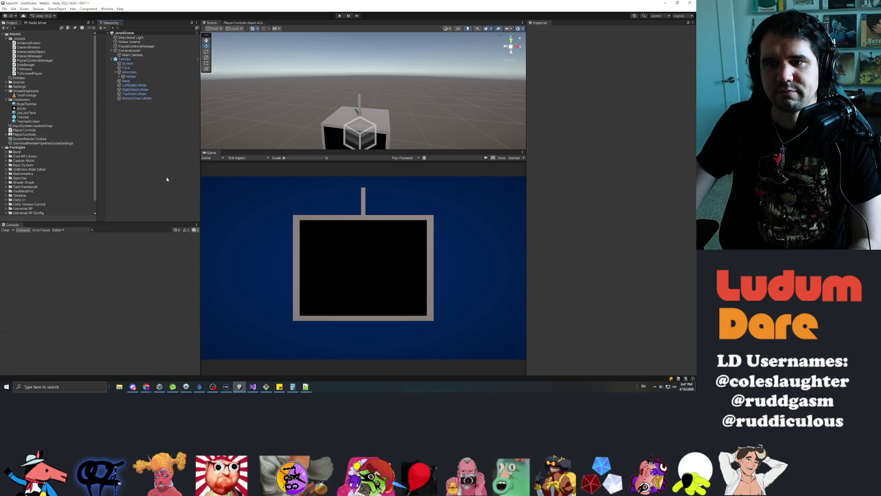
left_click(126, 60)
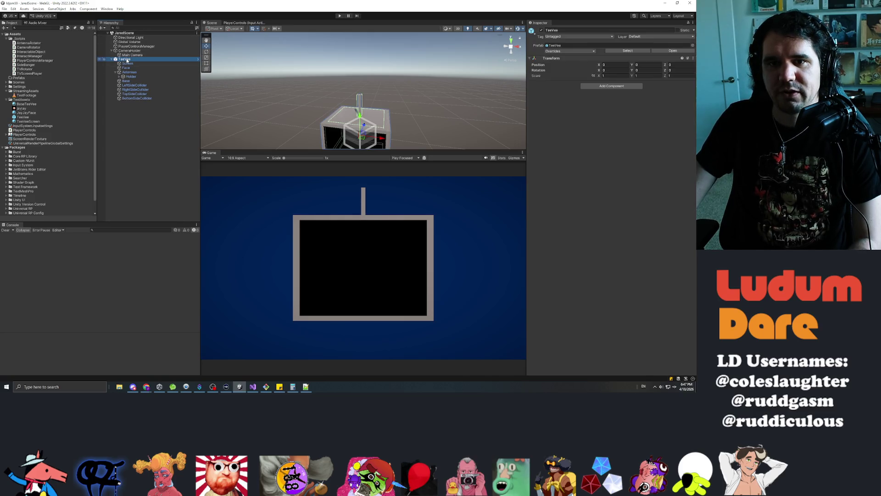
left_click(340, 16)
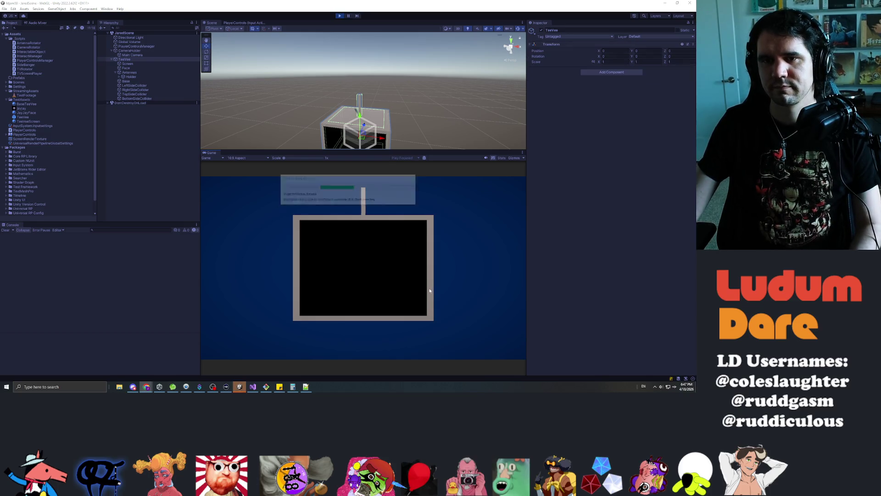
Step: Hit the TV's top side three times, then its right side repeatedly to change clips
left_click(372, 234)
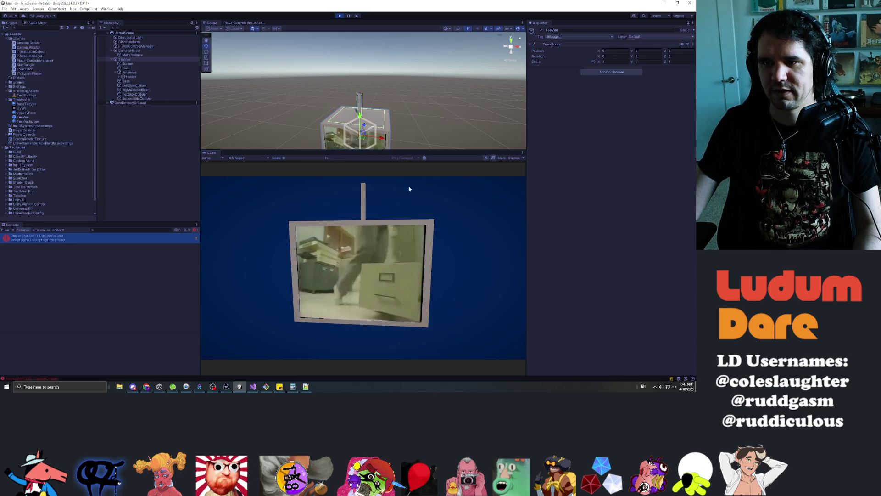
left_click(373, 227)
left_click(375, 225)
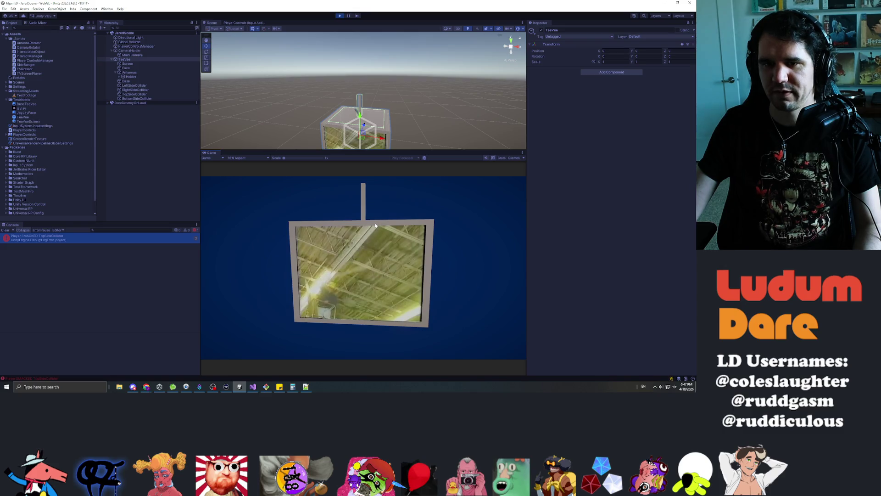
left_click(328, 265)
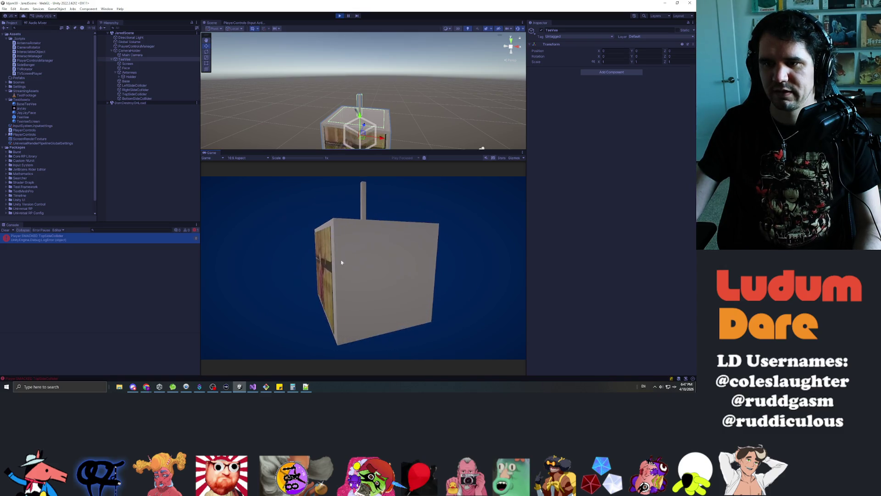
left_click(401, 265)
left_click(401, 265)
left_click(430, 267)
left_click(431, 266)
left_click(431, 266)
left_click(430, 266)
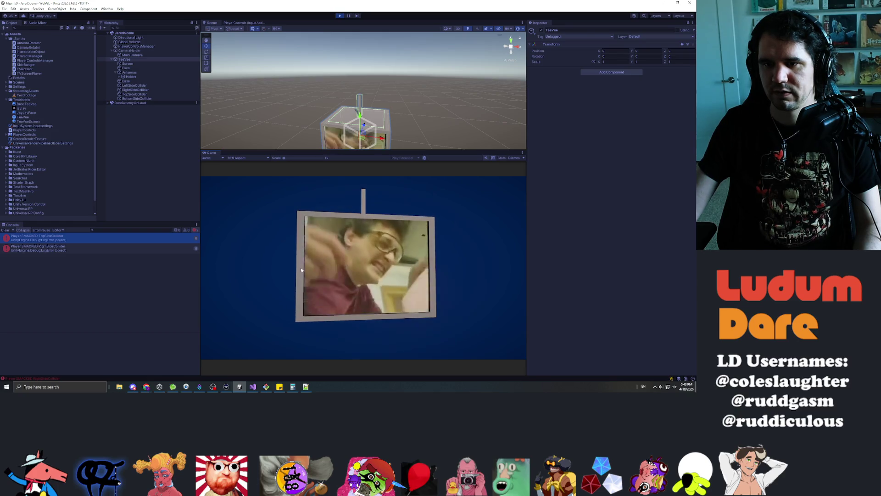
Step: Hit the TV's left side several times, then its bottom side twice
left_click(301, 270)
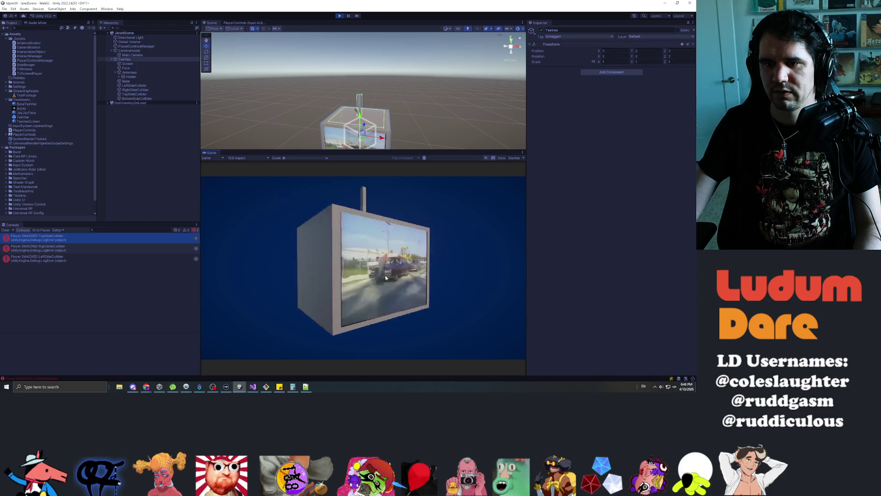
left_click(360, 270)
left_click(360, 270)
left_click(372, 275)
left_click(380, 280)
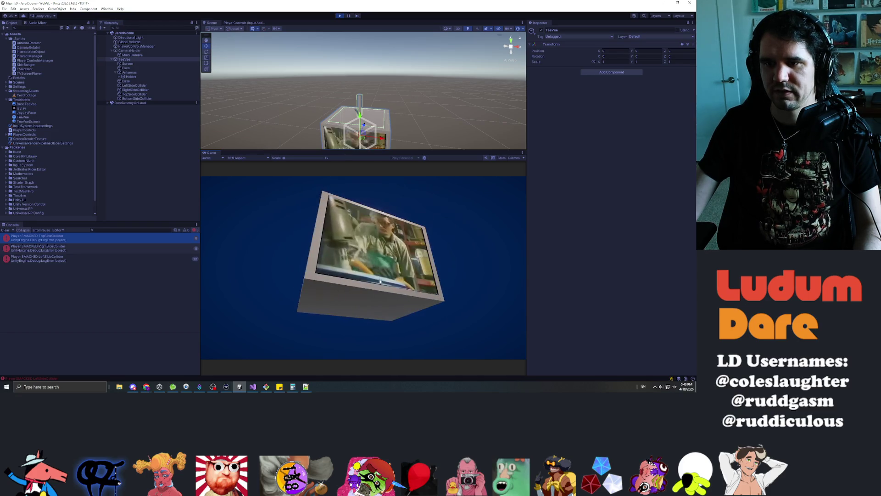
left_click(367, 302)
left_click(367, 302)
left_click(367, 301)
left_click(367, 302)
left_click(367, 301)
left_click(367, 301)
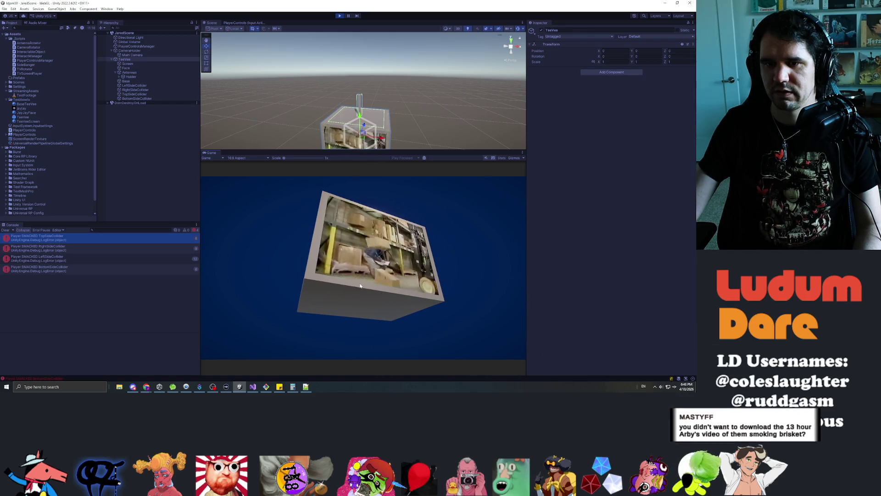
Step: Hit the top side rapidly to cycle through clips, then stop play mode
left_click(360, 286)
left_click(361, 282)
left_click(362, 275)
left_click(363, 273)
left_click(364, 266)
left_click(365, 263)
left_click(367, 257)
double_click(367, 253)
left_click(367, 250)
double_click(367, 248)
left_click(368, 245)
left_click(368, 244)
left_click(368, 243)
left_click(368, 242)
left_click(369, 240)
left_click(368, 240)
left_click(369, 239)
left_click(370, 238)
left_click(370, 237)
key("ctrl+p")
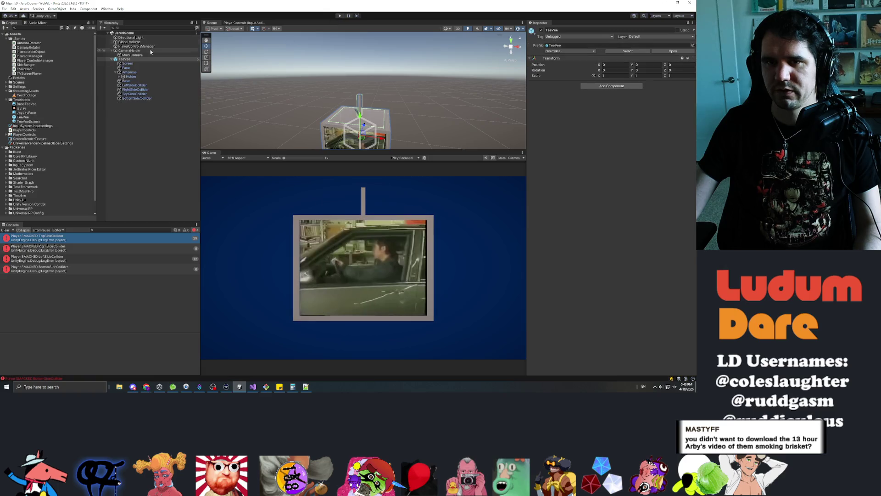
Step: With TeeVee selected, add a new user layer named 'Inert'
left_click(137, 47)
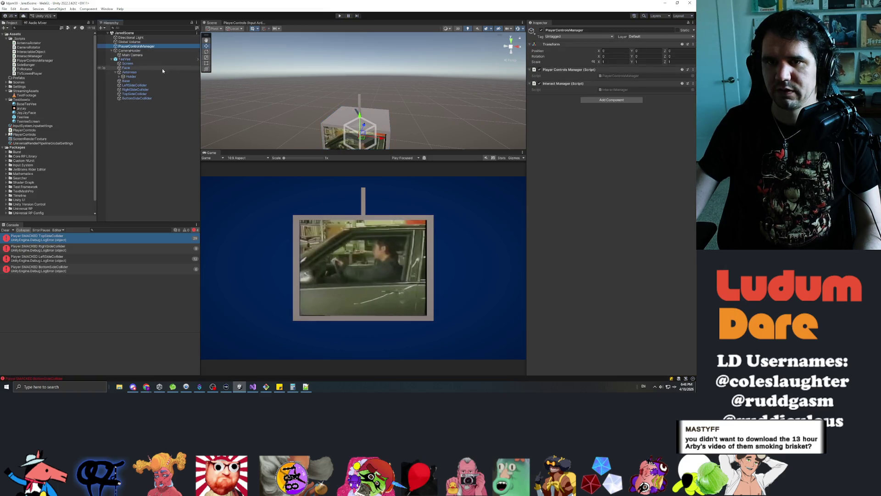
left_click(137, 47)
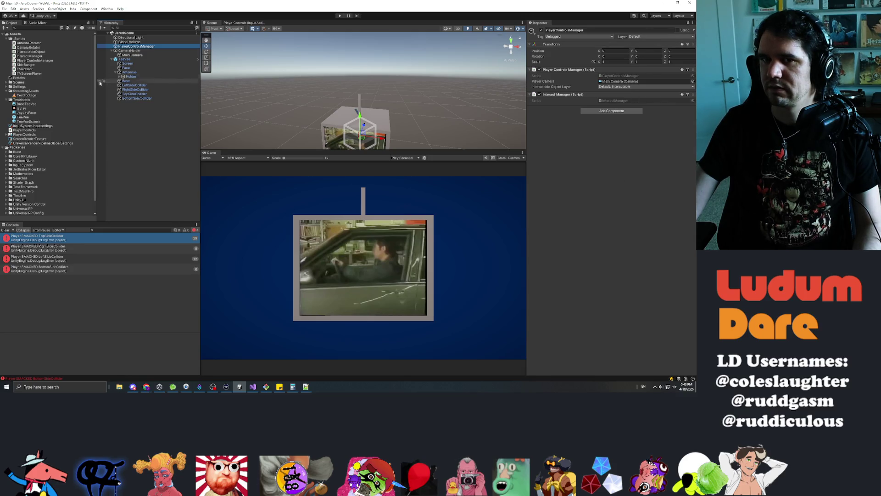
left_click(33, 90)
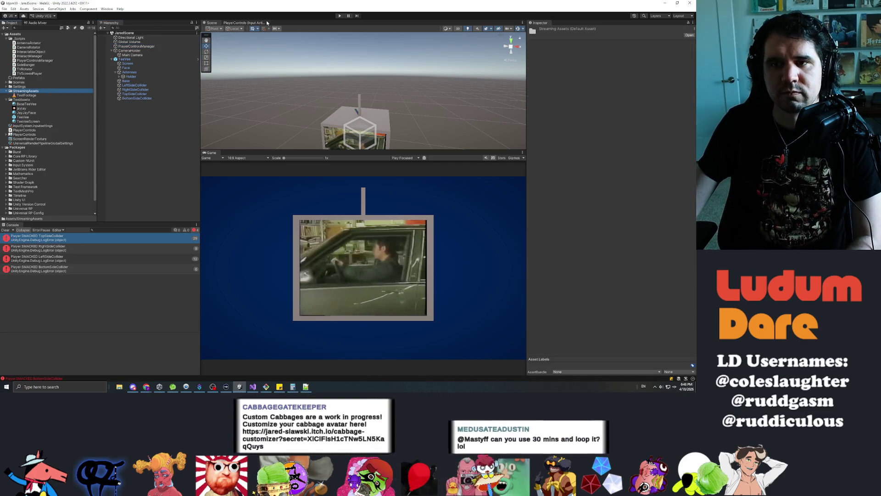
left_click(125, 59)
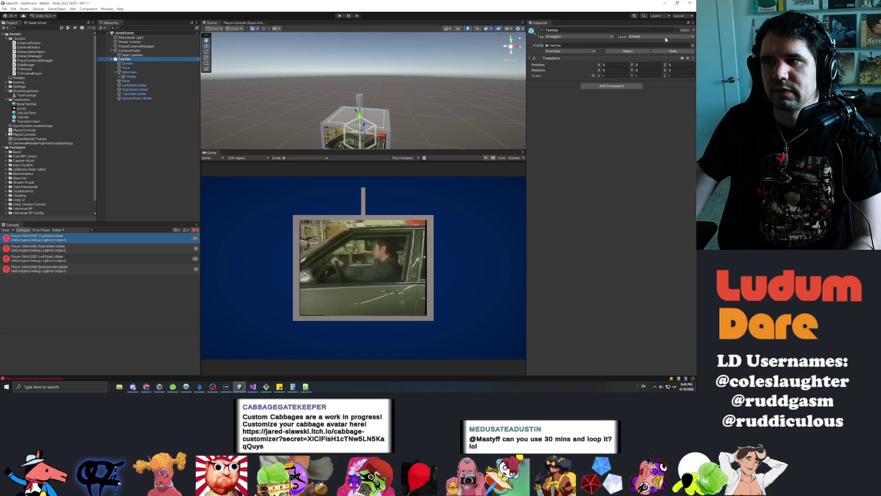
left_click(664, 37)
left_click(646, 80)
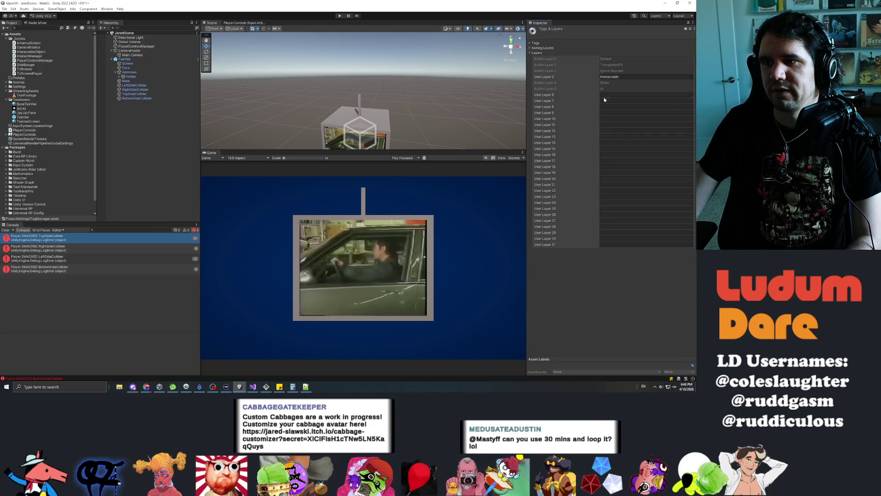
type("Inert")
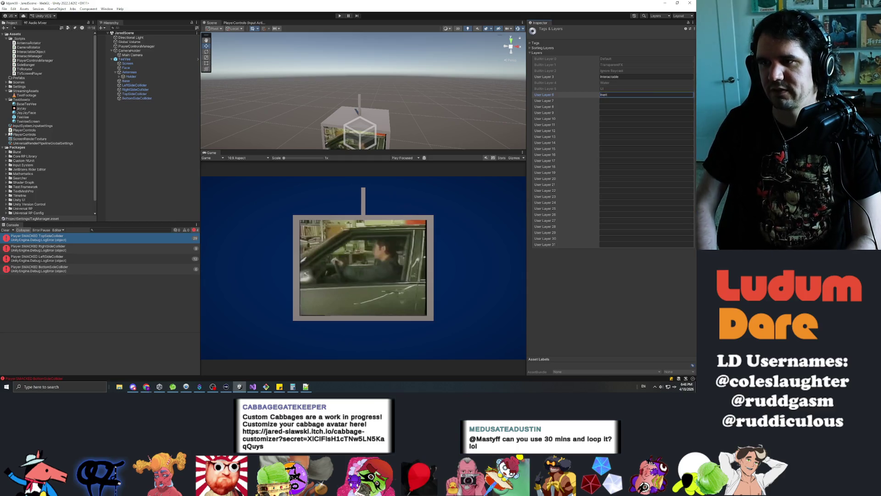
Step: Open the TeeVee prefab for editing and select its Screen object
left_click(45, 95)
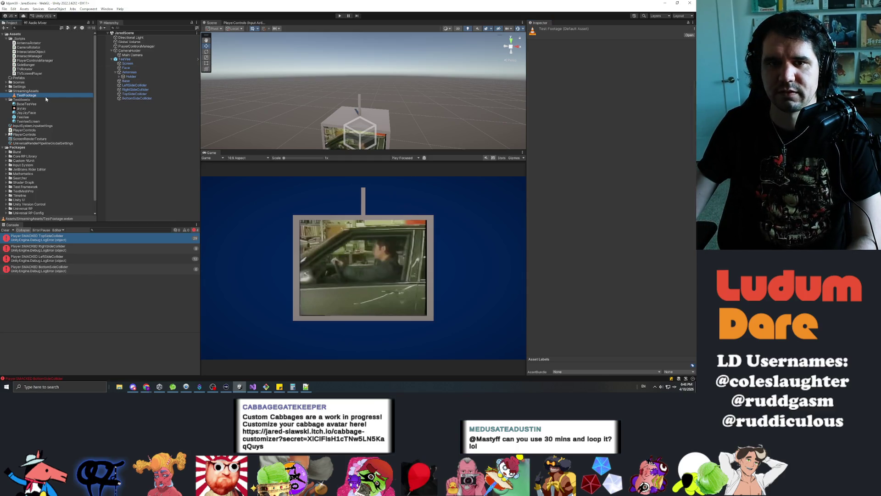
double_click(24, 118)
left_click(127, 44)
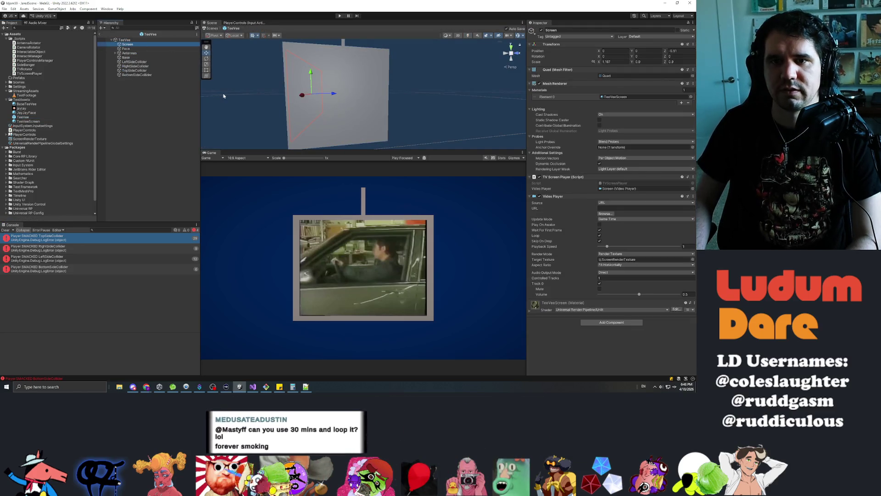
Step: Put the prefab's Base and Screen objects on the Inert layer
key("shift+Down")
key("Down")
key("Down")
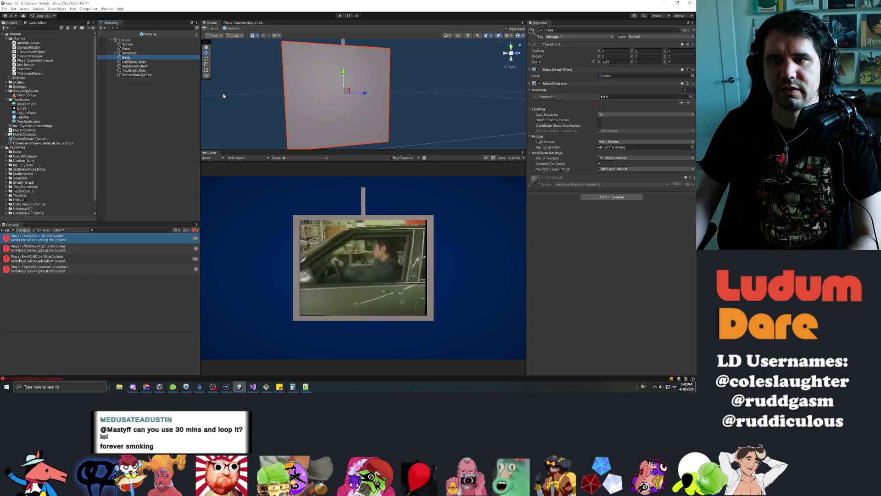
left_click(131, 44, "ctrl")
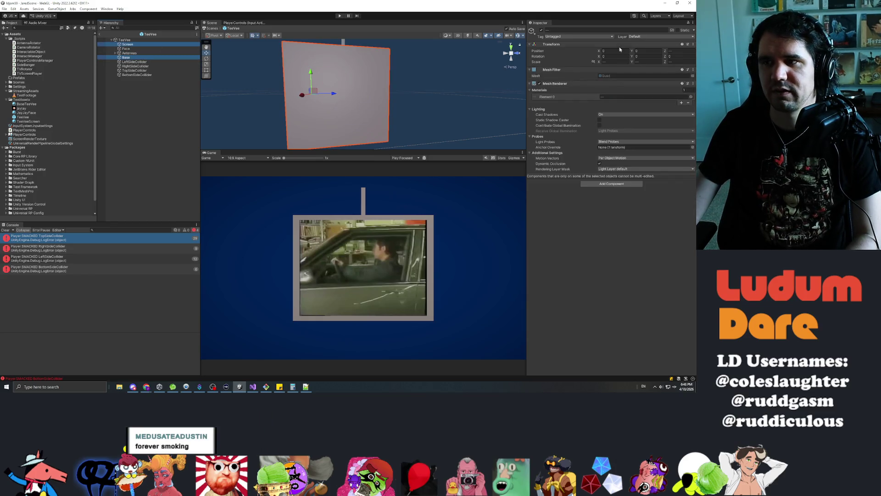
left_click(646, 37)
left_click(647, 79)
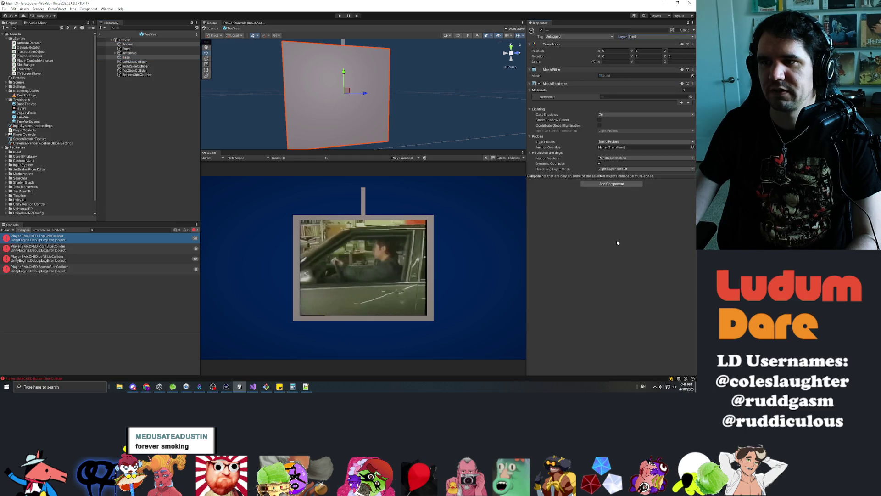
Step: Back in the scene, add Inert to PlayerControlsManager's interactable object layer mask
left_click(100, 36)
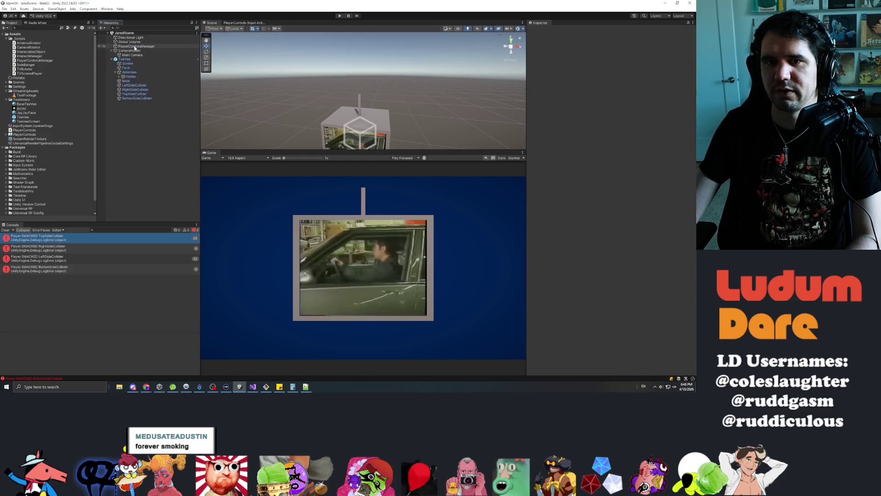
left_click(139, 47)
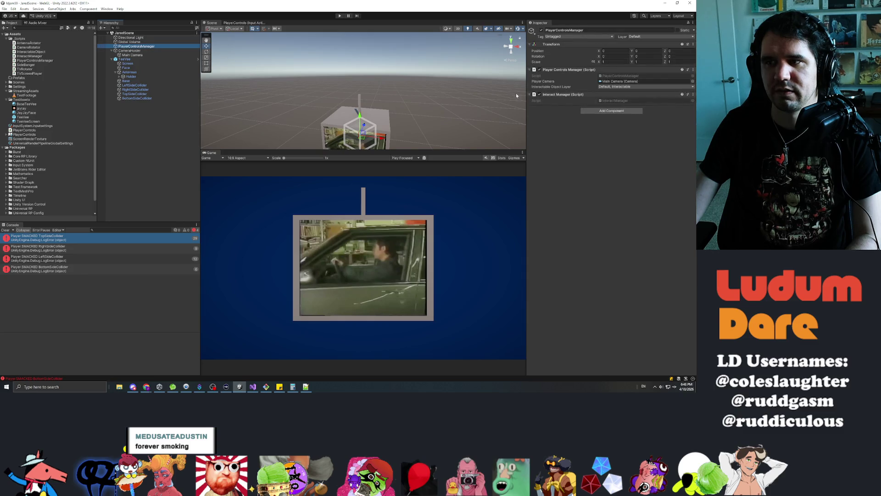
left_click(606, 87)
left_click(609, 103)
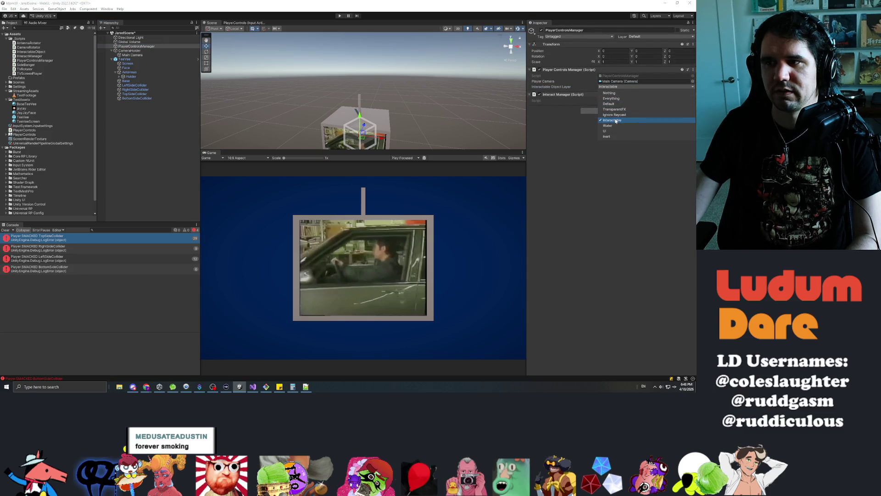
left_click(603, 146)
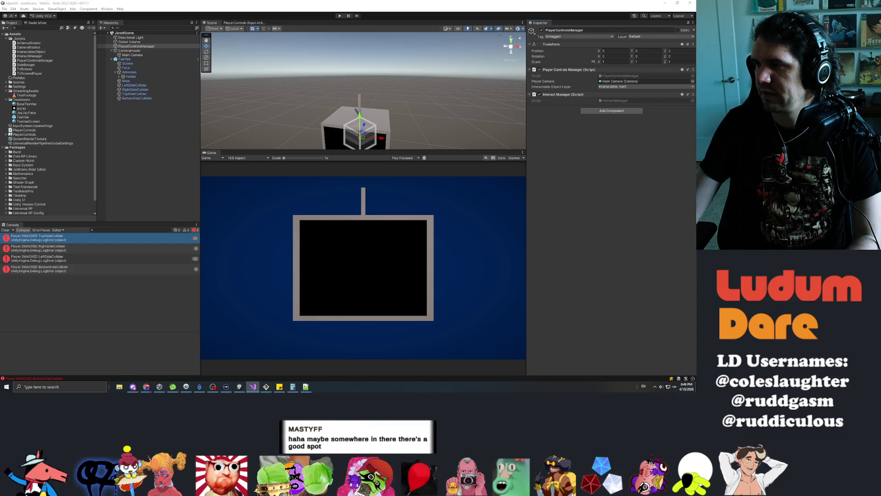
key("alt+Tab")
scroll(349, 161, "up", 3)
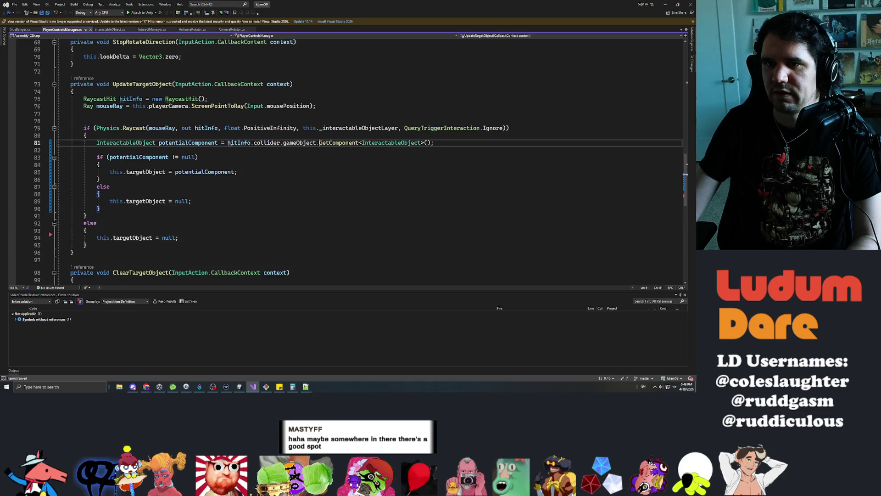
key("Down")
key("Down")
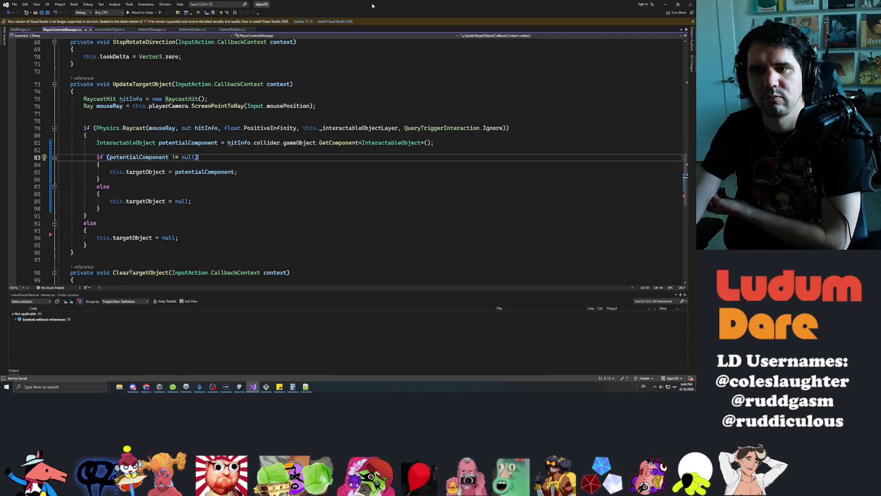
key("alt+Tab")
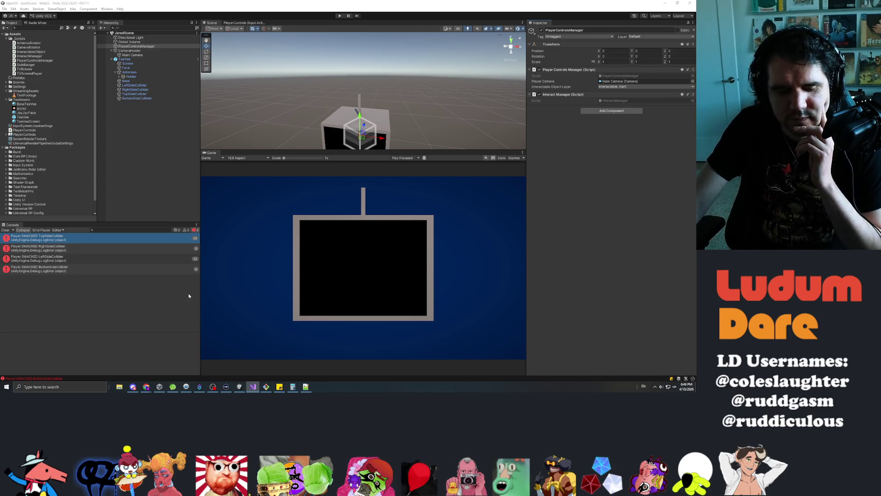
Step: Play the scene and smack the TV's right, left and top sides to log side-collider hits
left_click(340, 16)
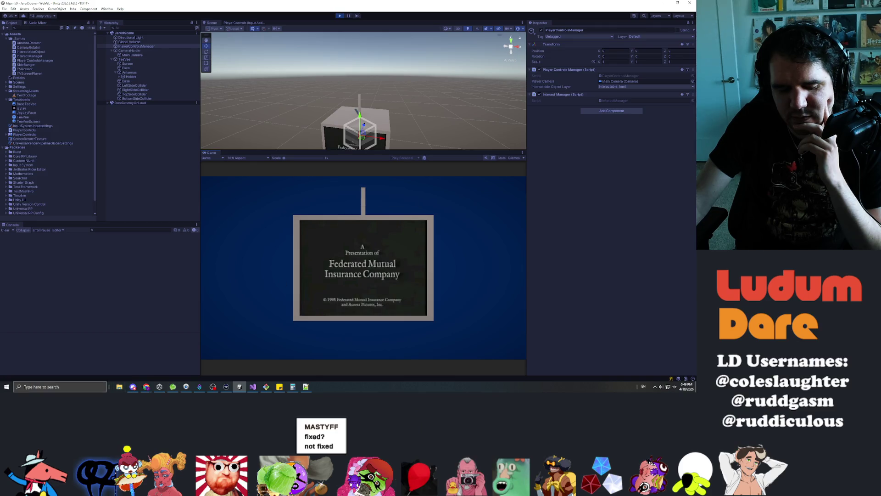
mouse_move(370, 248)
left_mouse_down()
mouse_move(291, 289)
mouse_move(480, 244)
left_mouse_up()
left_click(385, 267)
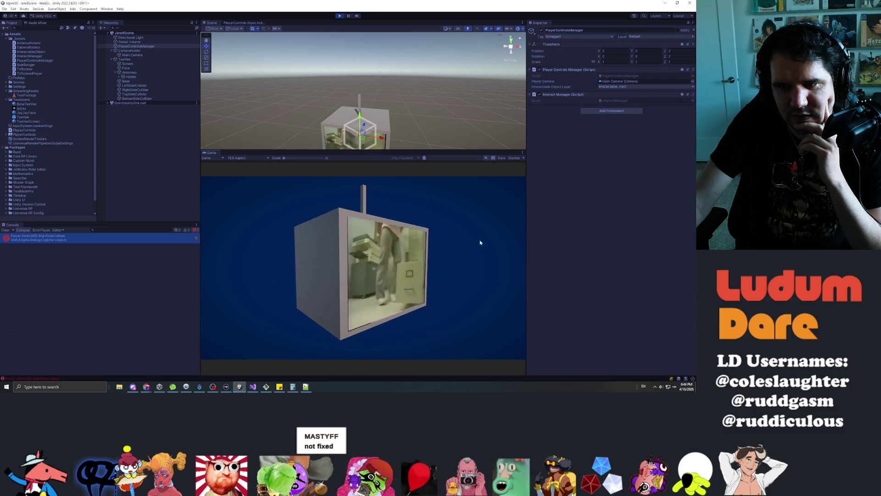
left_click(338, 259)
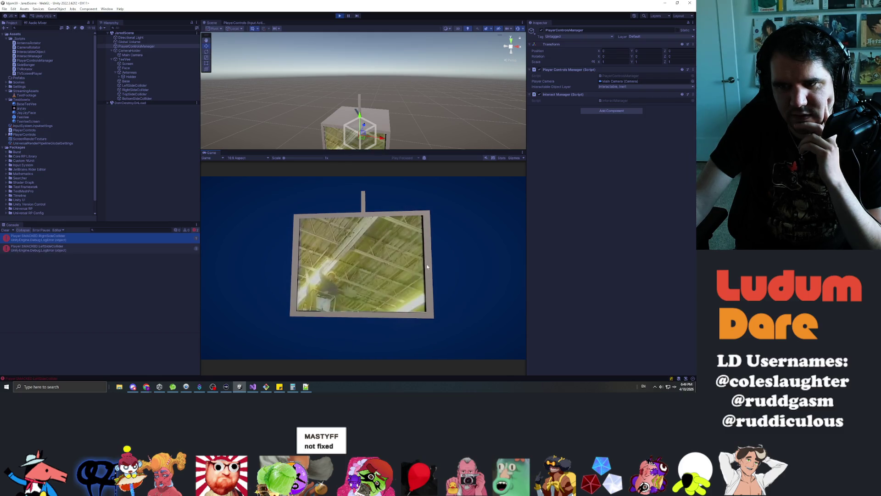
left_click_drag(365, 239, 363, 238)
left_click(363, 237)
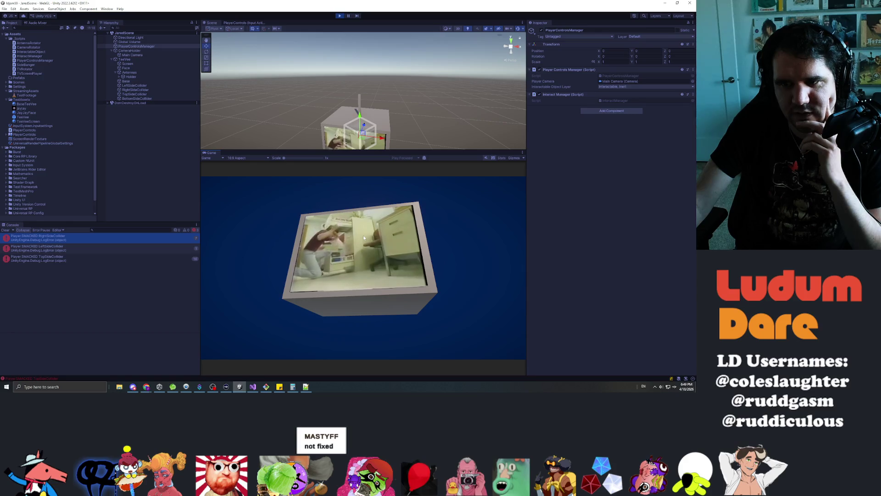
left_click(361, 233)
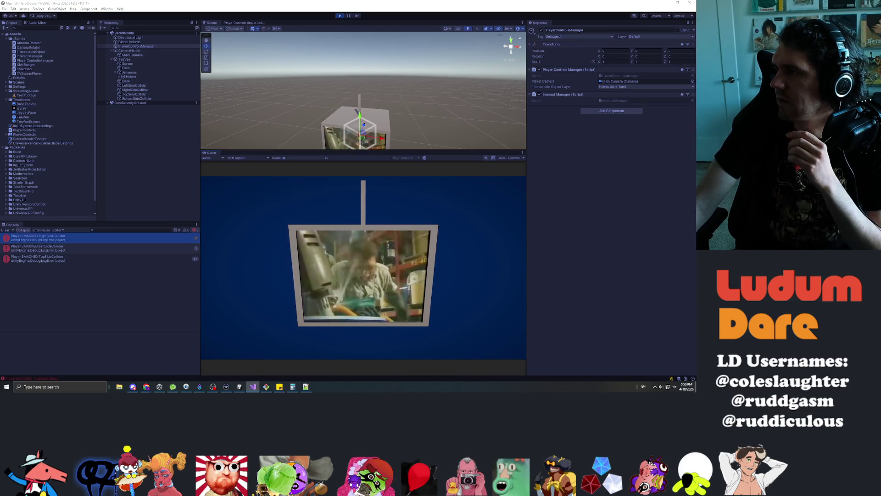
key("alt+Tab")
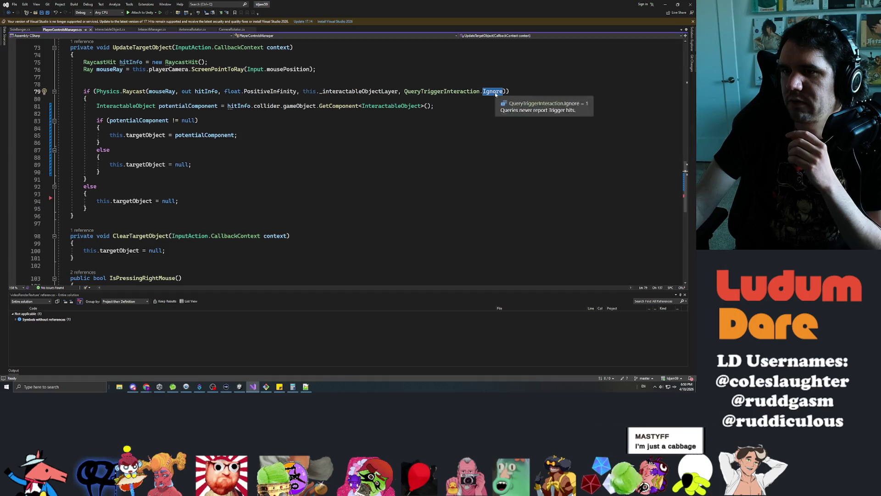
Step: Review the QueryTriggerInteraction options (UseGlobal, Ignore, Collide) and keep Ignore for the raycast
key("BackSpace")
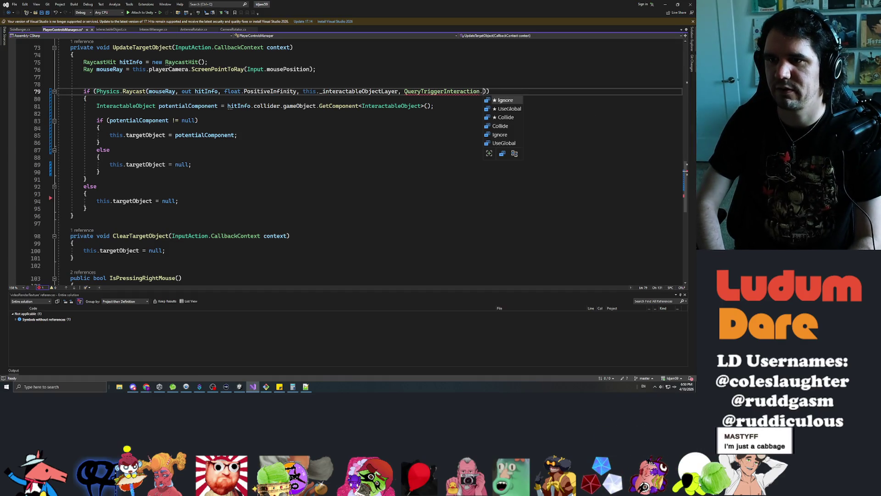
key("Down")
key("Down")
key("Down")
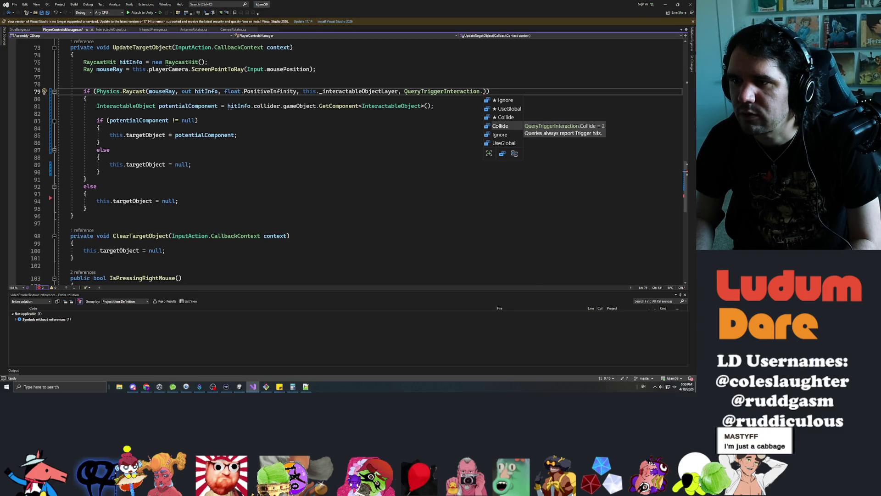
key("Up")
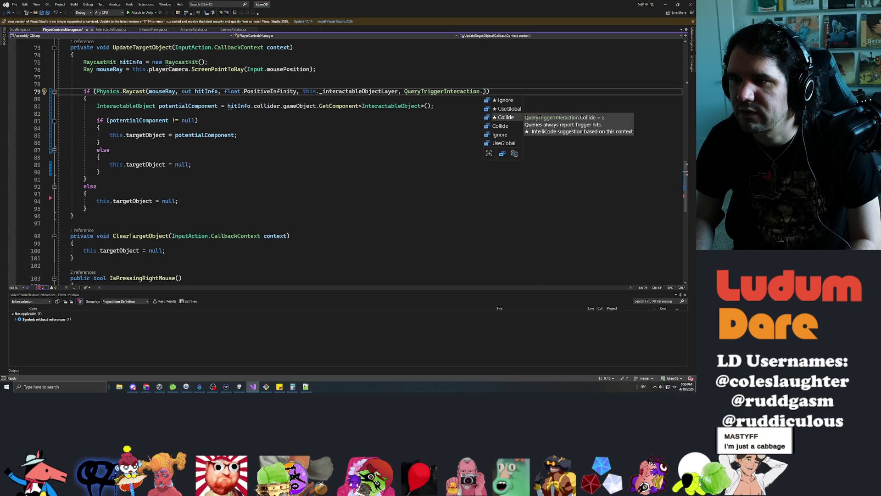
key("Up")
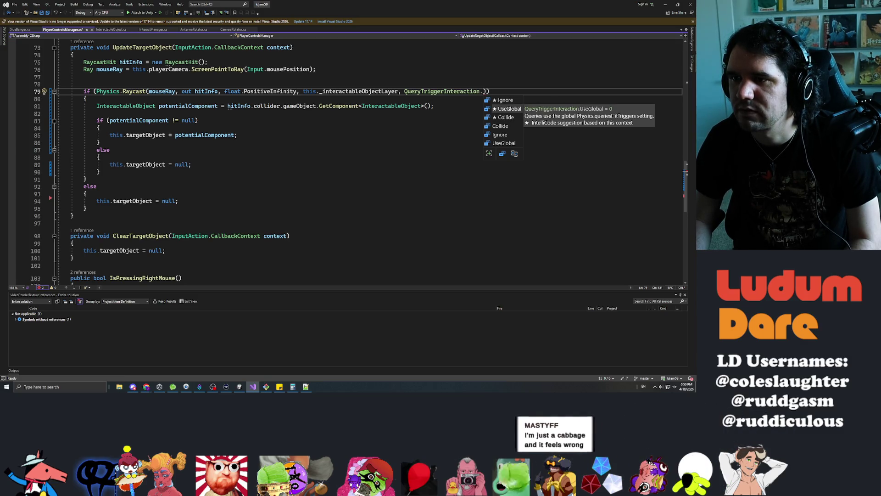
key("Down")
key("Up")
key("Up")
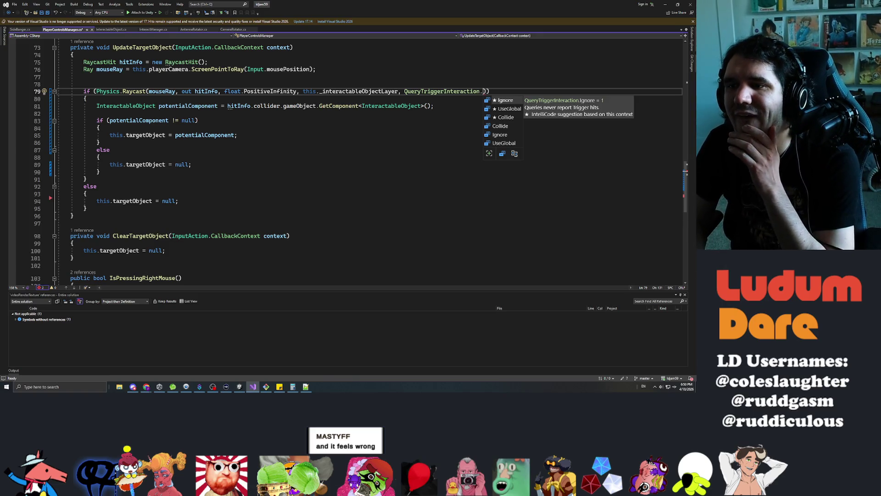
key("Down")
key("Down")
key("Down")
key("Up")
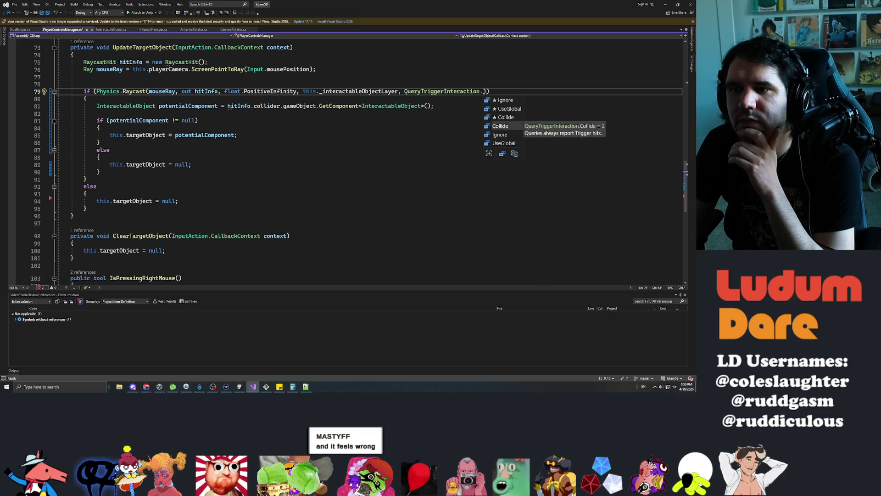
double_click(505, 102)
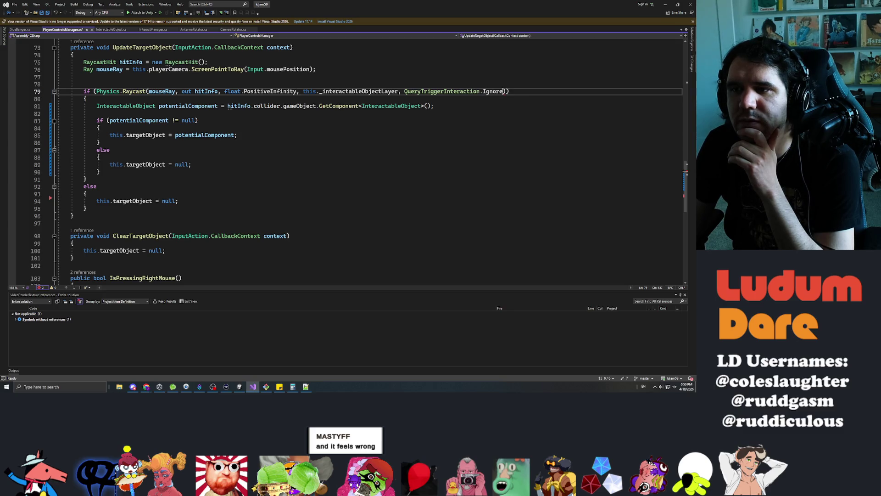
Step: Browse hitInfo members on a trial line, remove it again, and save PlayerControlsManager.cs
key("Down")
key("Down")
key("Down")
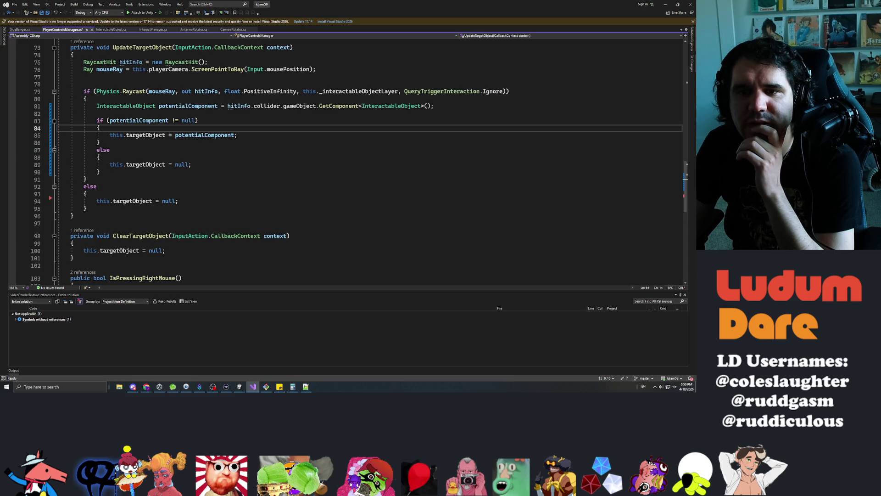
key("Up")
key("Up")
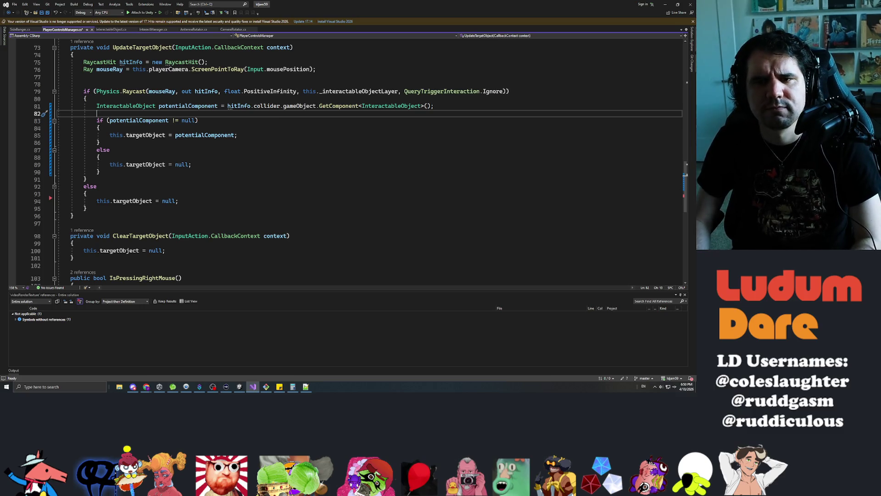
key("Return")
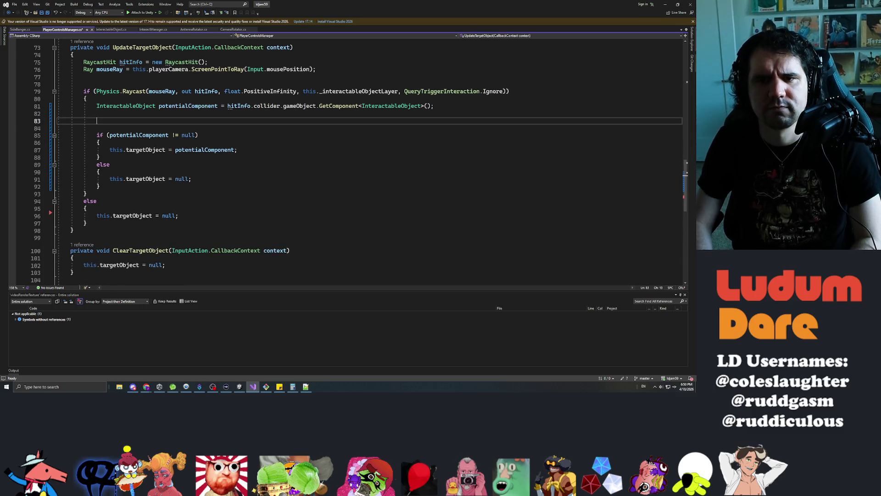
type("hiti.")
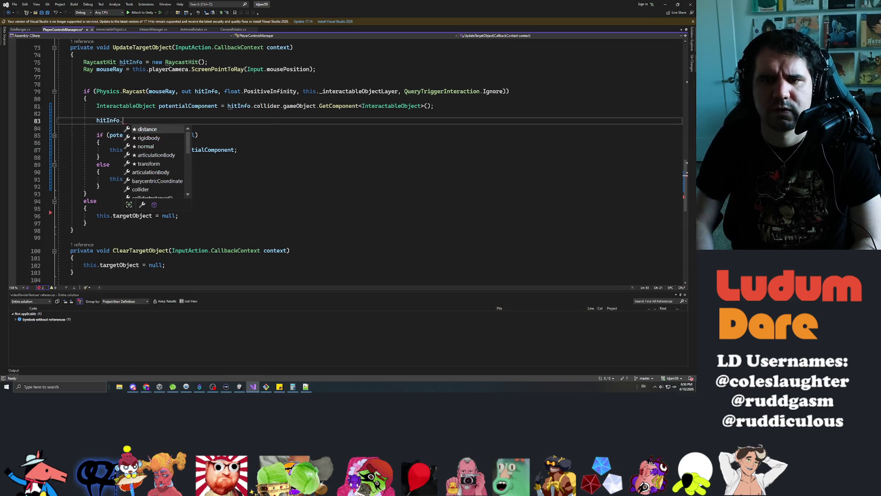
key("Down")
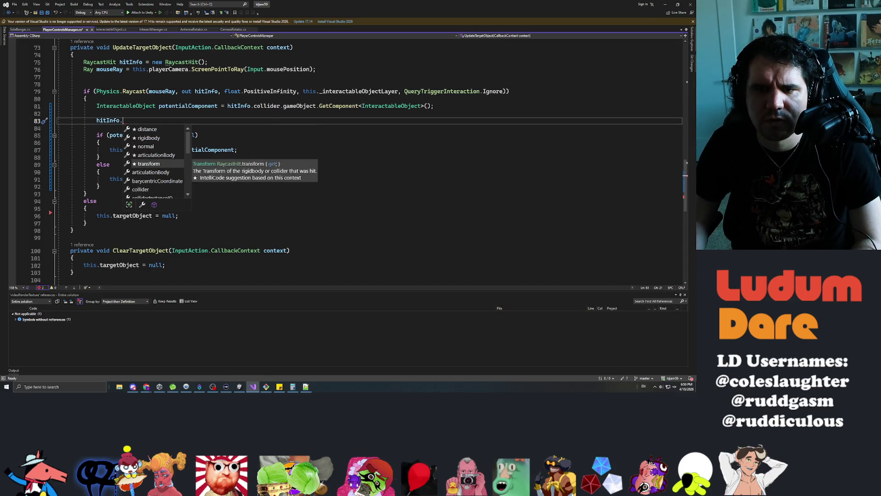
key("Down")
key("Down")
key("Down")
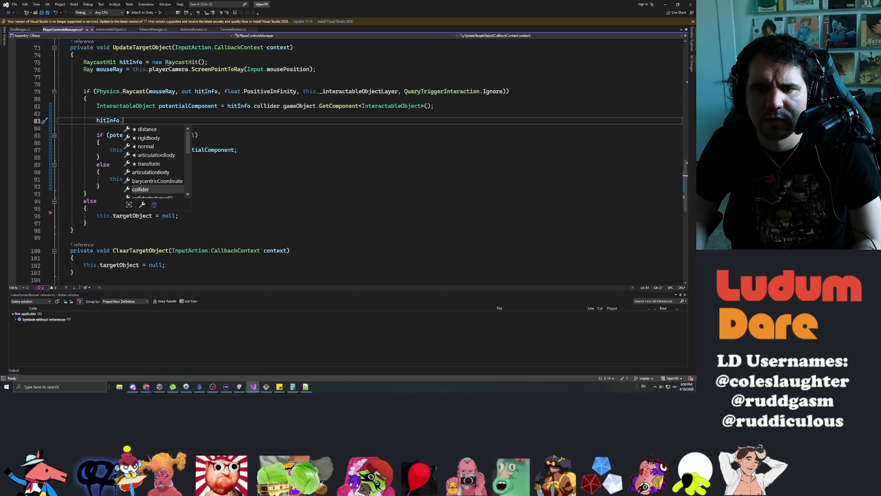
key("Down")
key("Down")
key("Down")
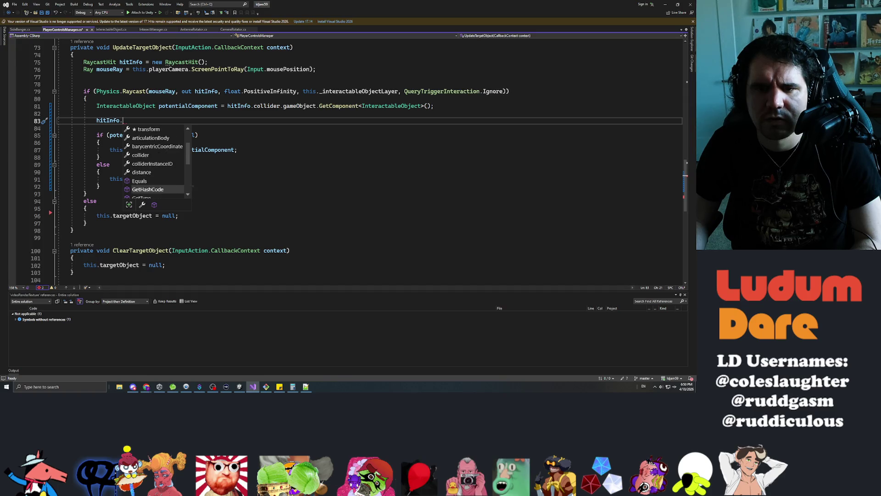
key("Escape")
key("BackSpace")
key("ctrl+BackSpace")
key("BackSpace")
key("BackSpace")
key("ctrl+s")
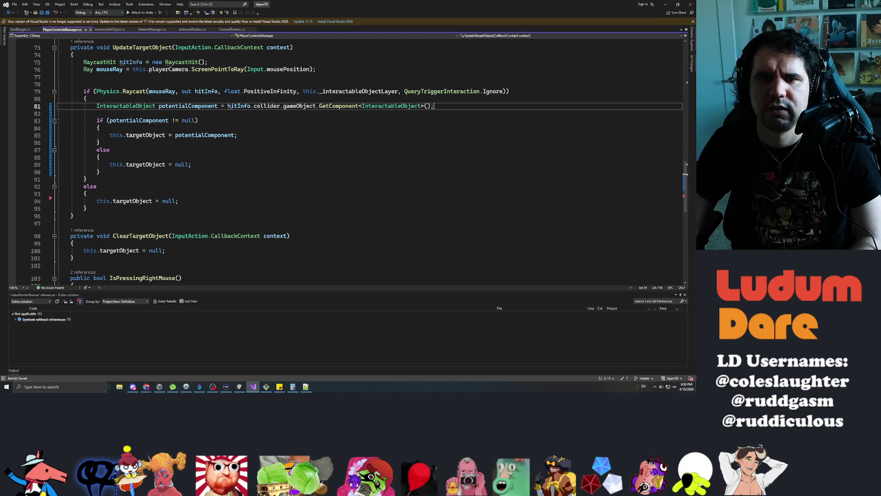
key("alt+Tab")
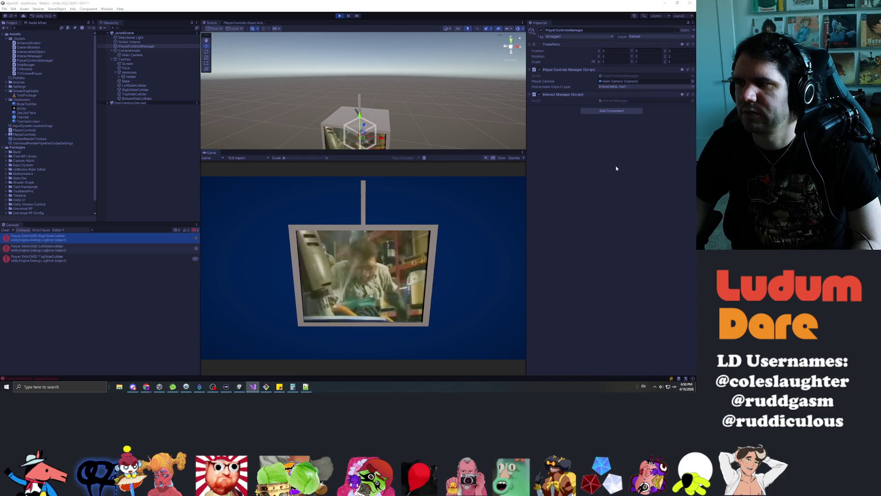
Step: Let Unity finish recompiling, then open File Explorer at Quick access
left_click(133, 54)
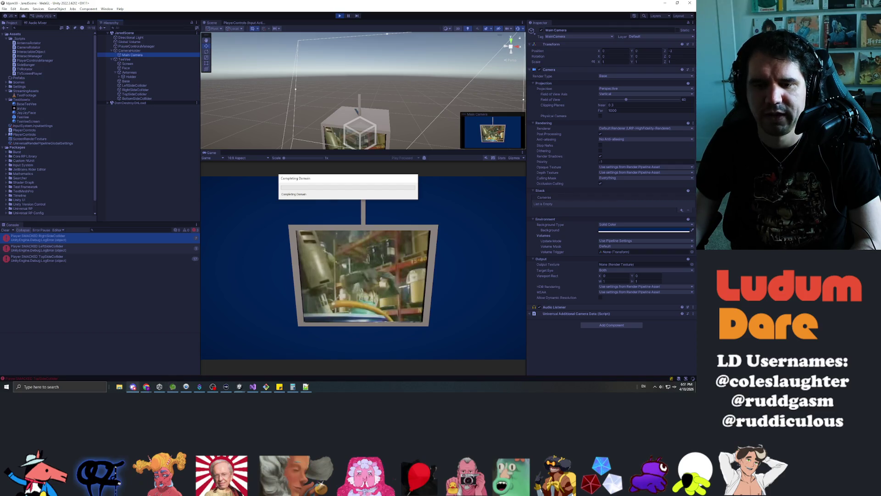
key("super+e")
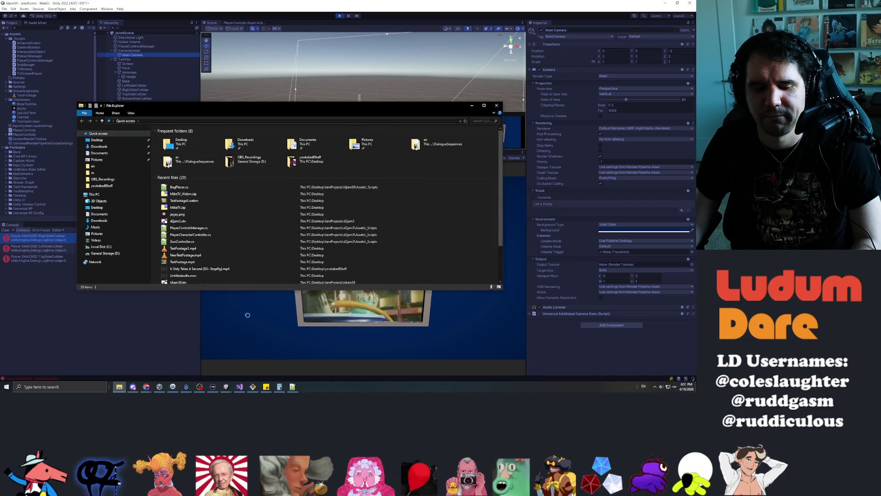
Step: Go to Desktop\streamStuff\UnityBot, select TwitchBot.exe, and minimize the Explorer window
double_click(189, 151)
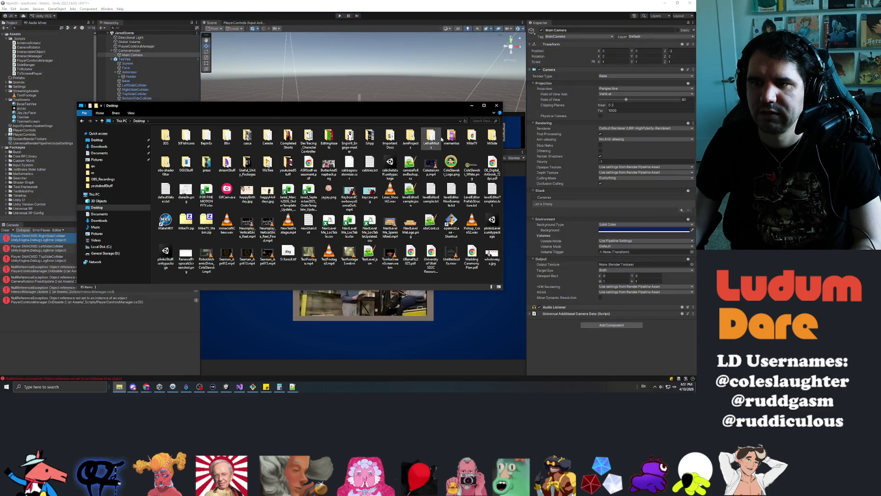
double_click(226, 162)
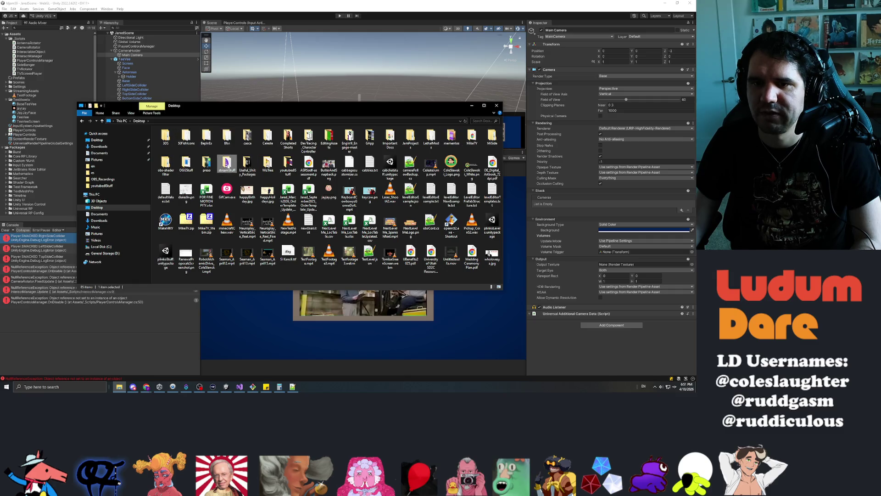
scroll(202, 183, "down", 3)
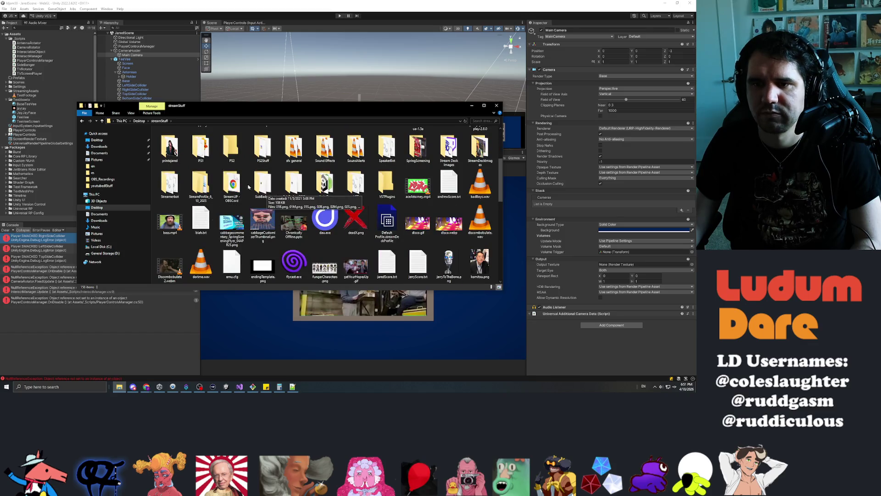
double_click(325, 184)
left_click(170, 150)
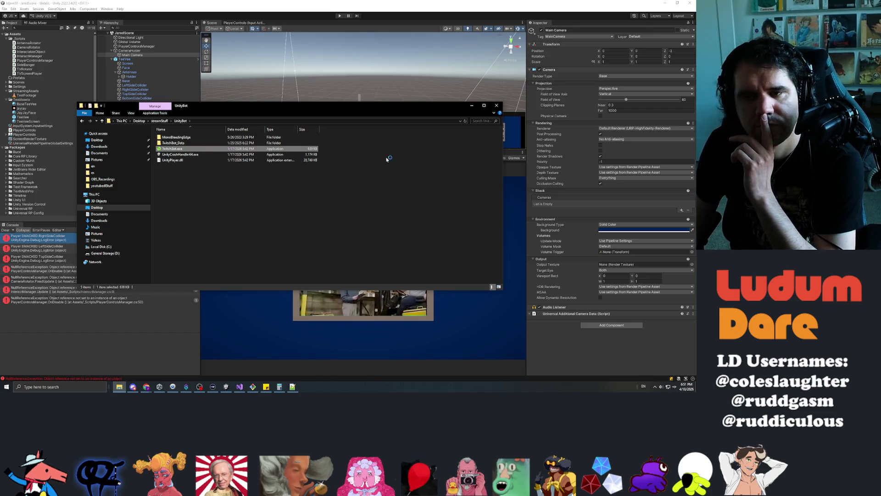
left_click(472, 107)
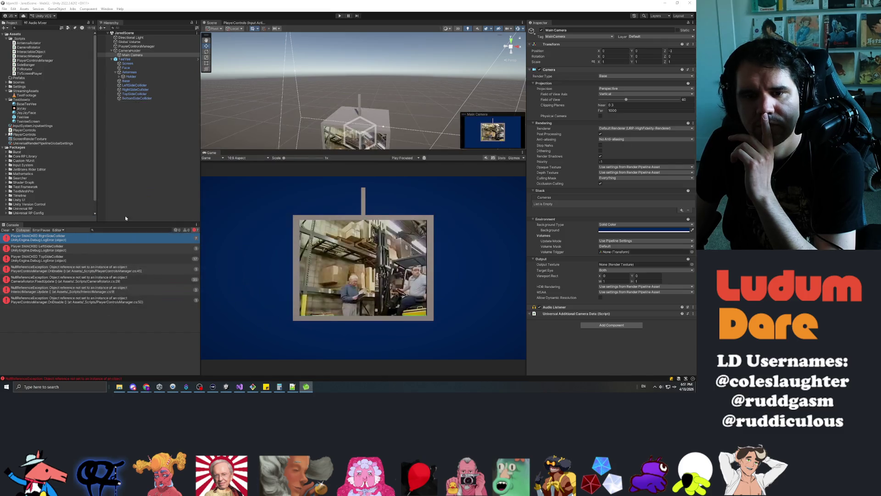
Step: In the TeeVee prefab, move Screen and Base onto the Interactable layer
double_click(22, 117)
left_click(130, 48)
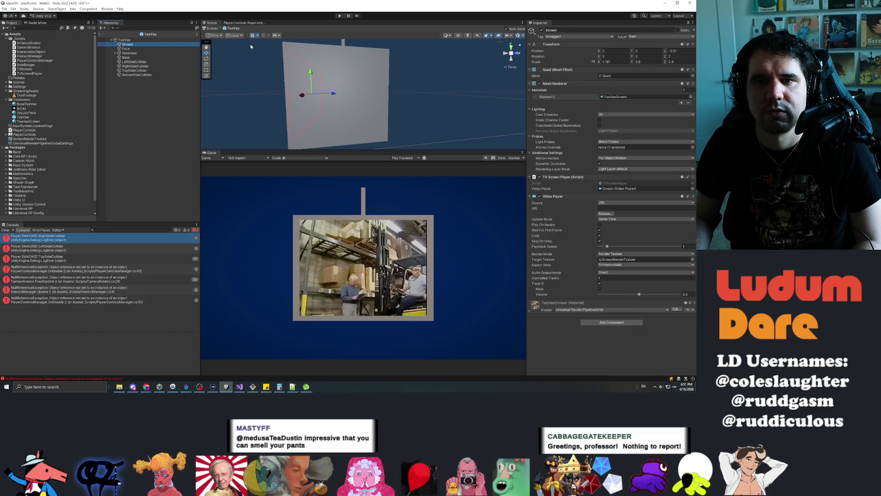
left_click(136, 44)
left_click(138, 57, "ctrl")
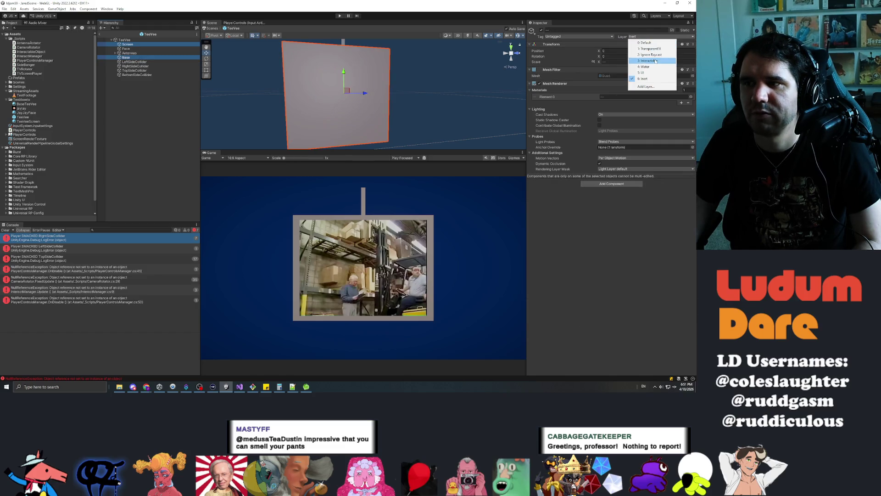
left_click(649, 60)
left_click(101, 34)
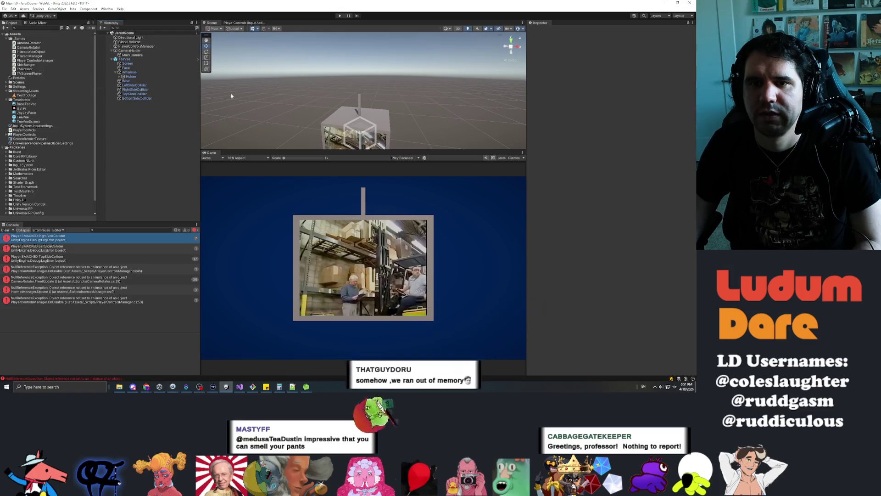
Step: Uncheck Inert in the interactable object layer mask so only Interactable remains
left_click(131, 76)
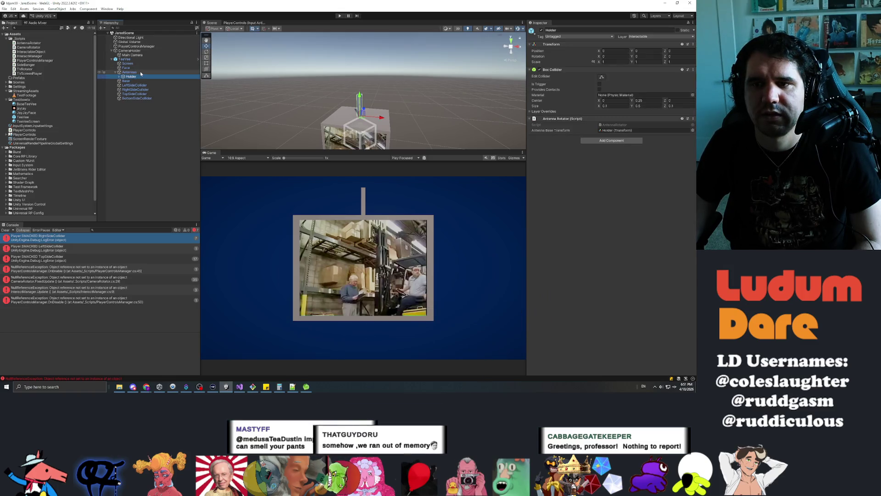
left_click(137, 81)
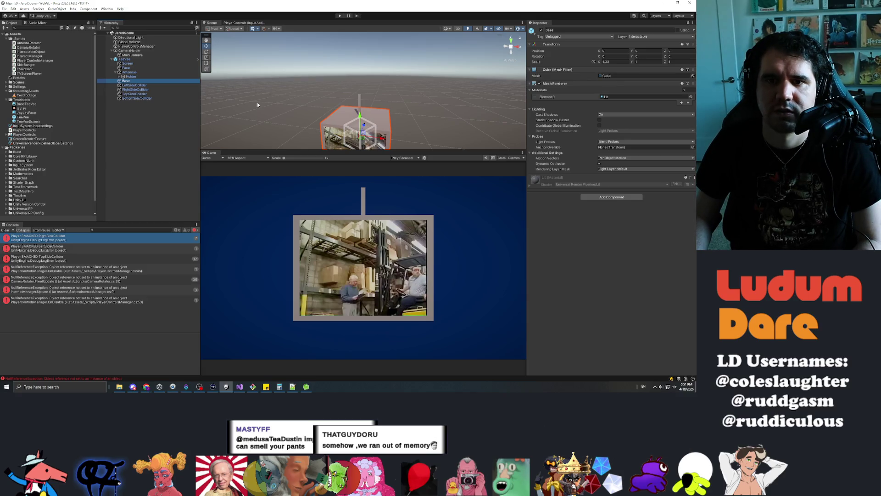
key("Left")
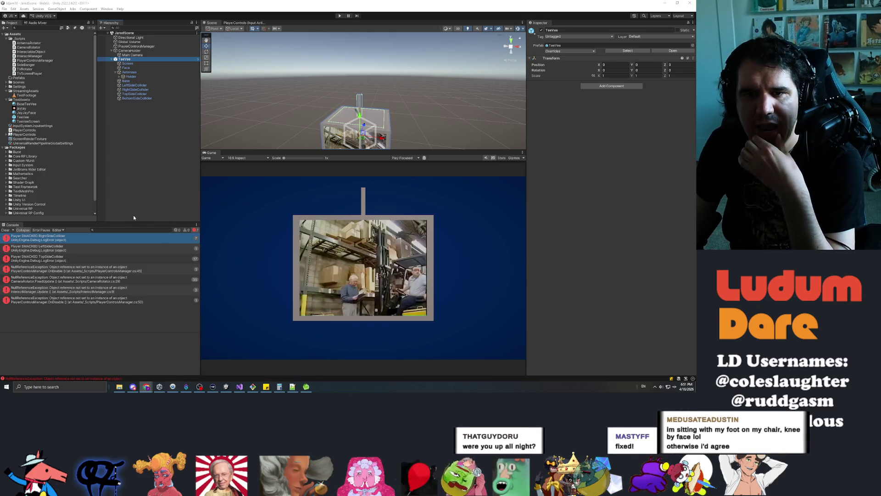
left_click(137, 84)
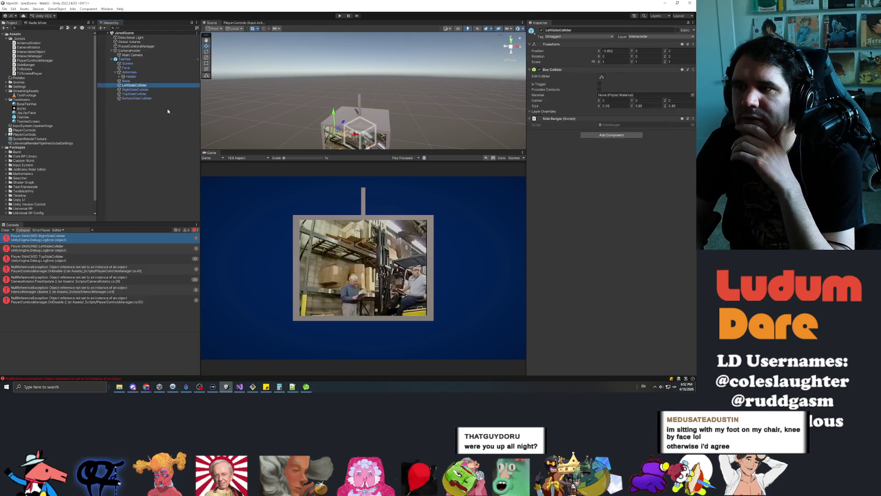
key("Up")
key("Up")
key("Up")
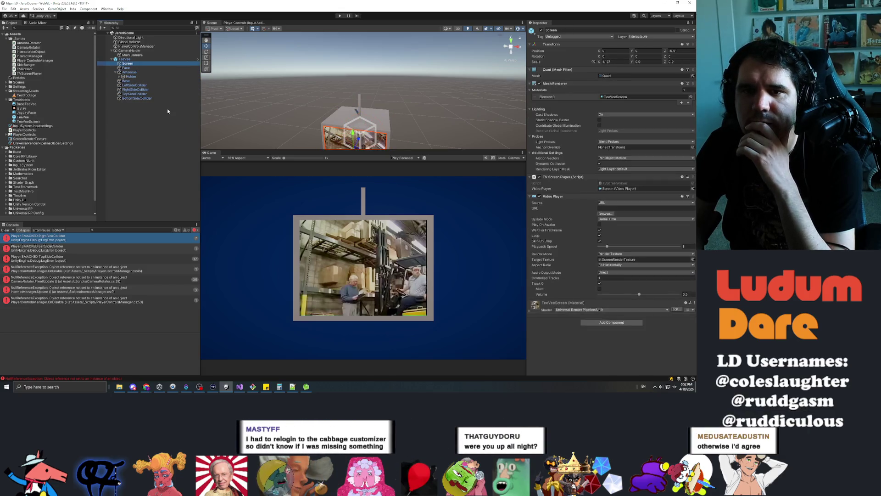
key("Up")
key("Up")
key("Up")
key("Up")
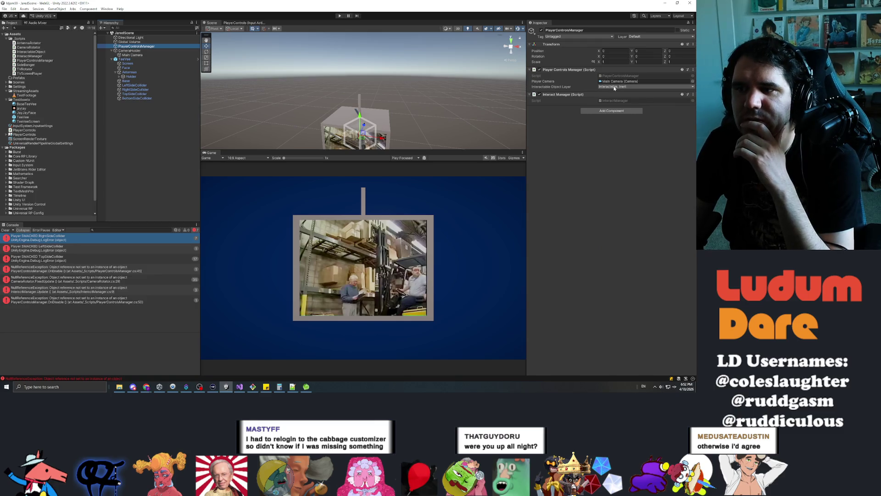
left_click(614, 87)
left_click(617, 137)
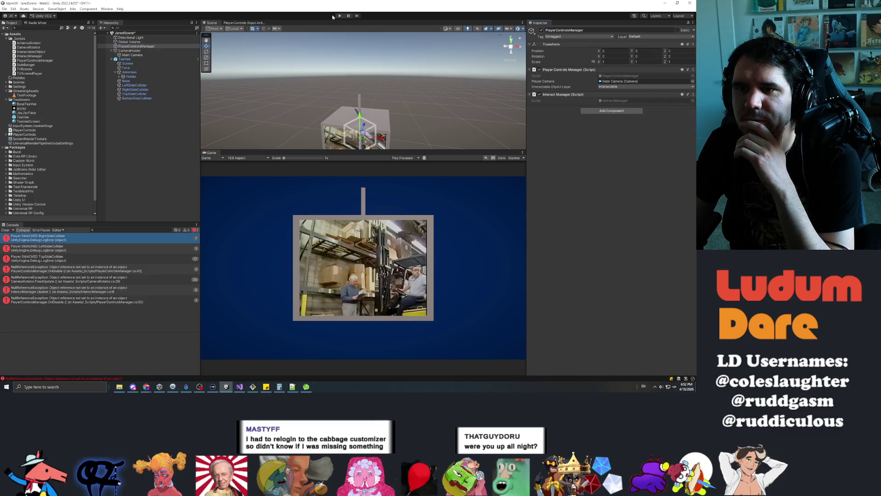
Step: Play-test the TV, tilting it and smacking its top and bottom sides, then stop playing
left_click(339, 15)
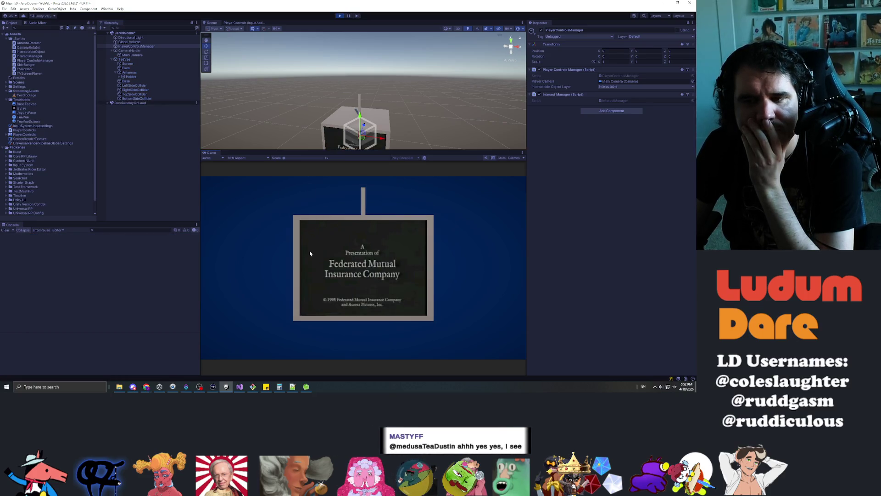
left_click_drag(367, 267, 351, 225)
left_click(358, 237)
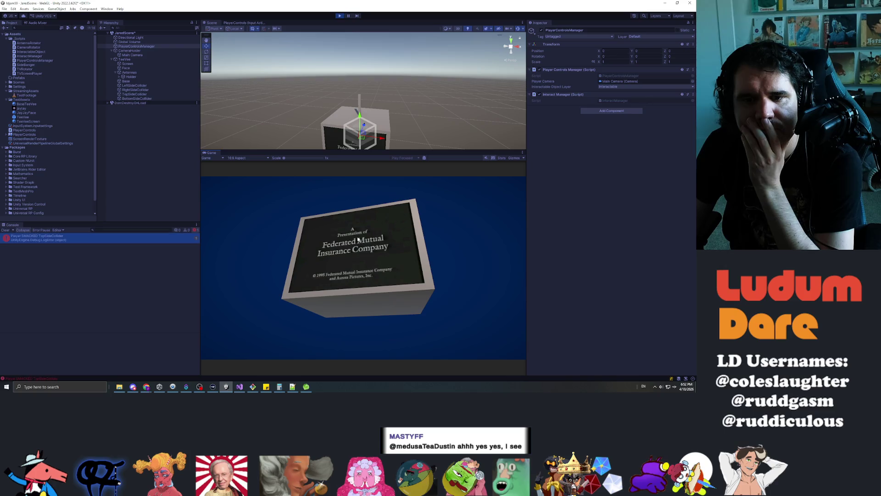
left_click(349, 234)
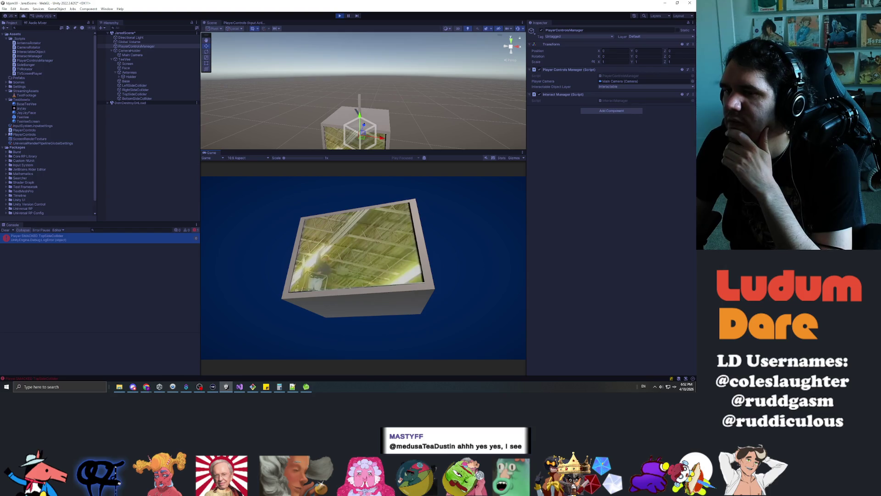
left_click(361, 308)
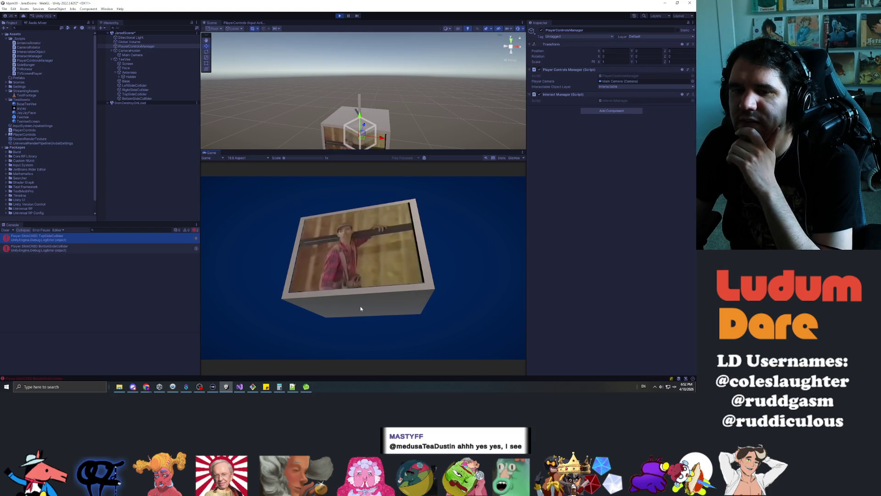
left_click(367, 255)
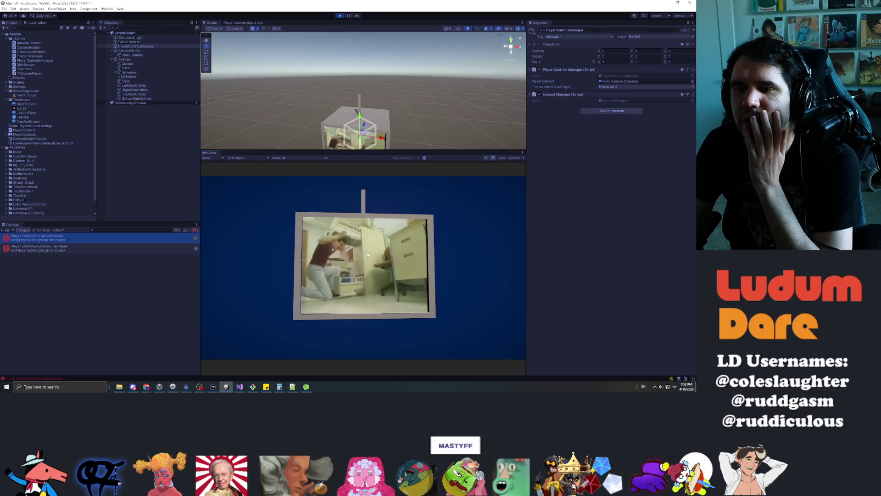
left_click(340, 16)
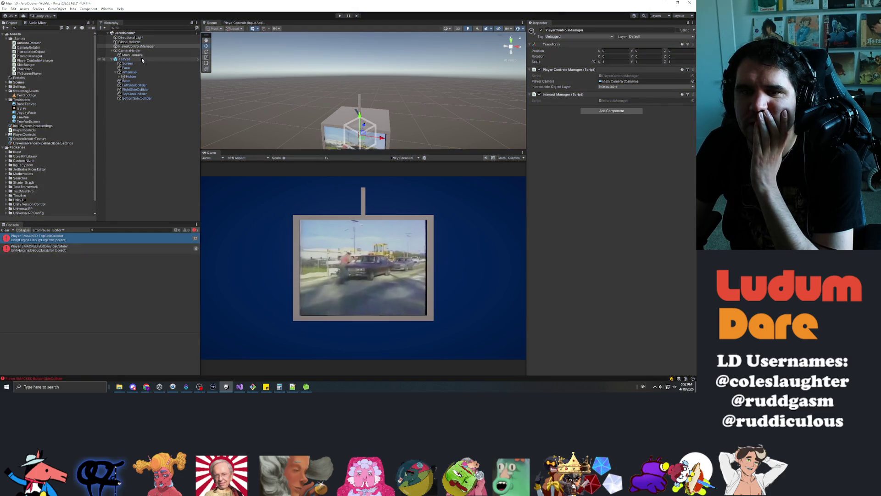
left_click(177, 50)
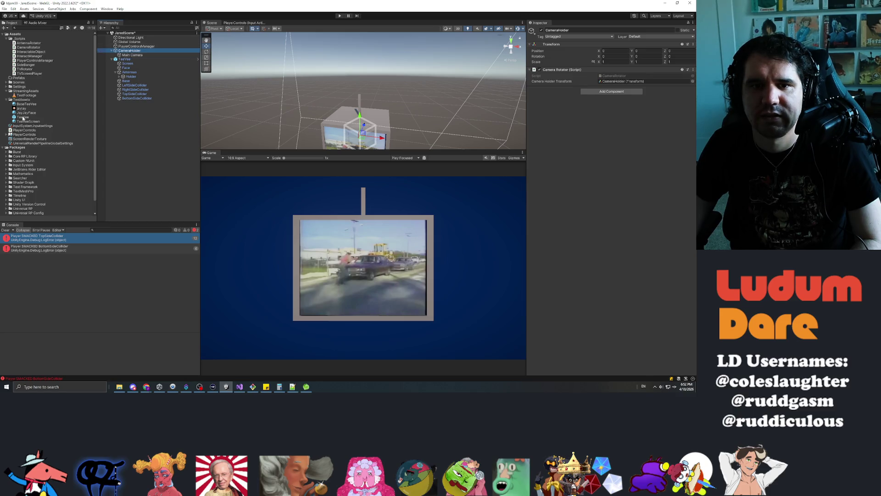
Step: Open the TeeVee prefab and orbit the view to face the TV's screen
double_click(26, 117)
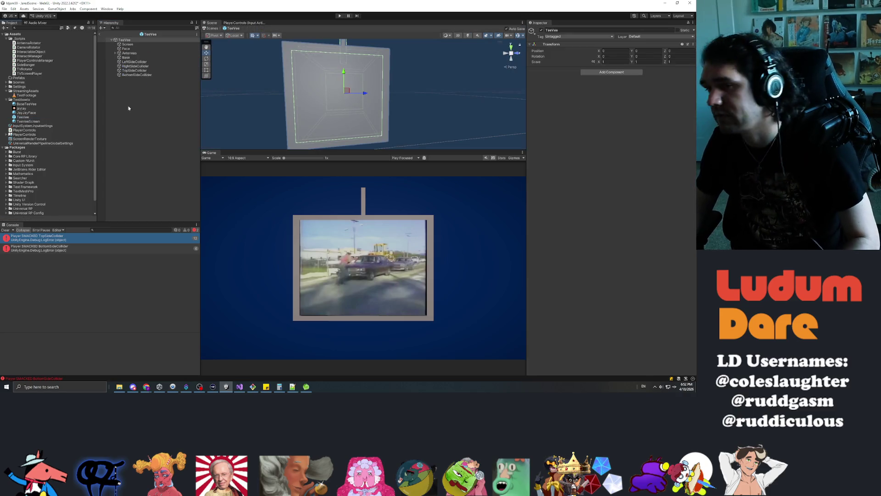
left_click_drag(269, 93, 413, 89)
scroll(429, 86, "down", 3)
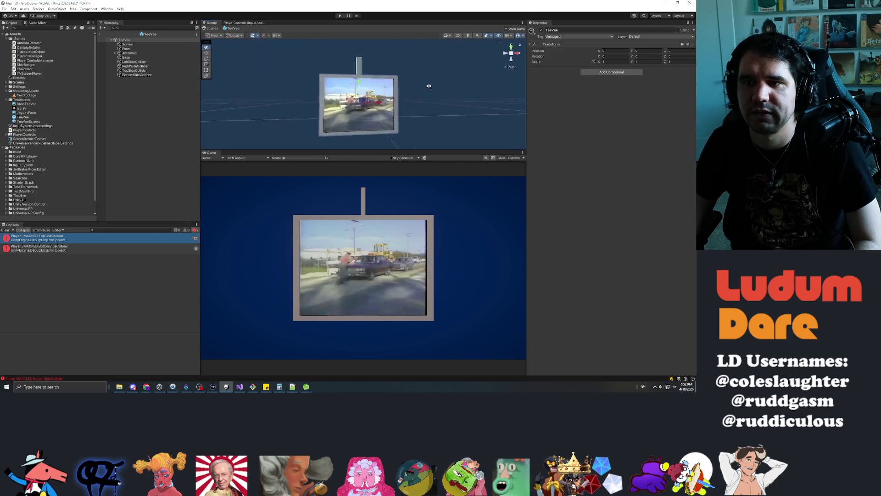
scroll(415, 88, "up", 3)
scroll(415, 88, "down", 2)
Step: Set Base's layer to Inert, then switch it back to Interactable
left_click(125, 57)
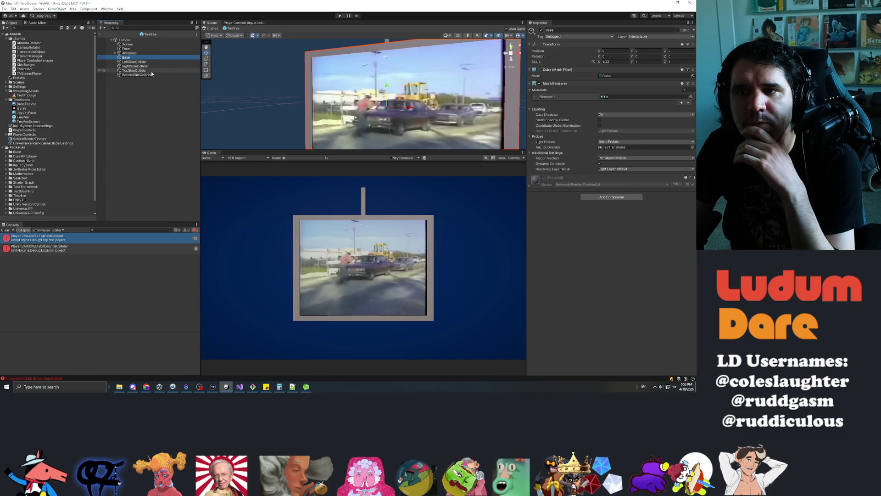
left_click(152, 118)
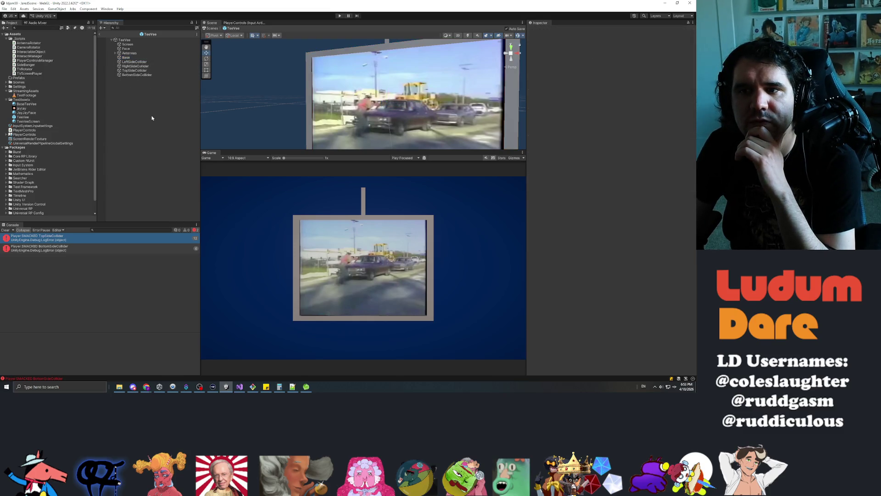
left_click(128, 58)
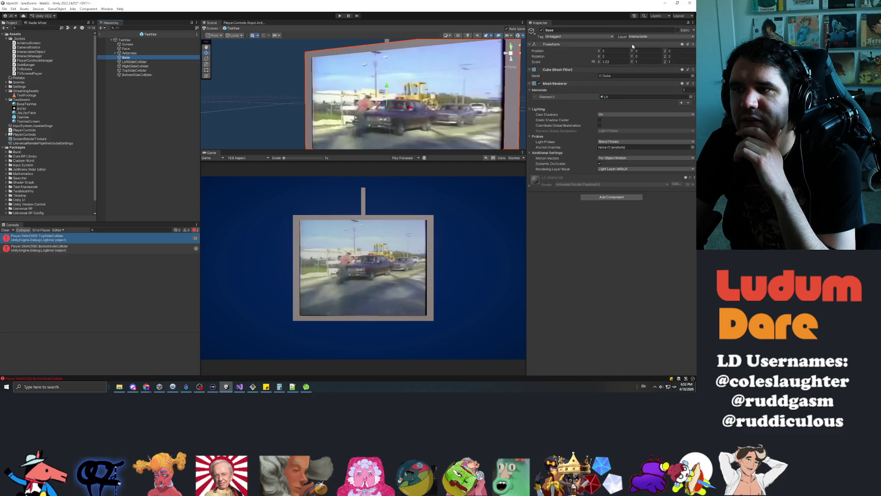
left_click(644, 37)
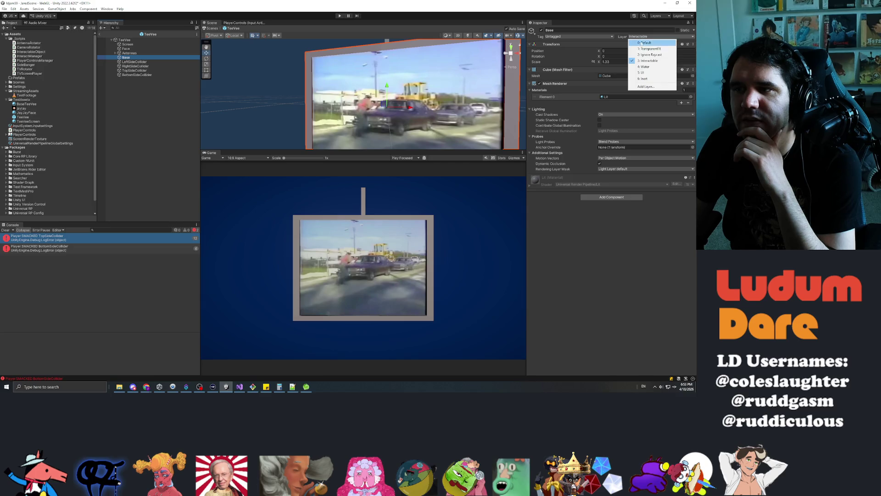
left_click(642, 79)
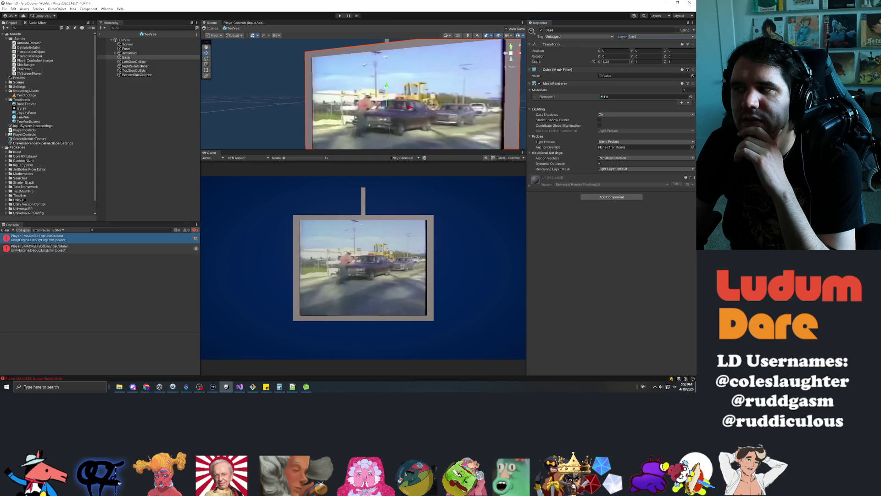
left_click(637, 38)
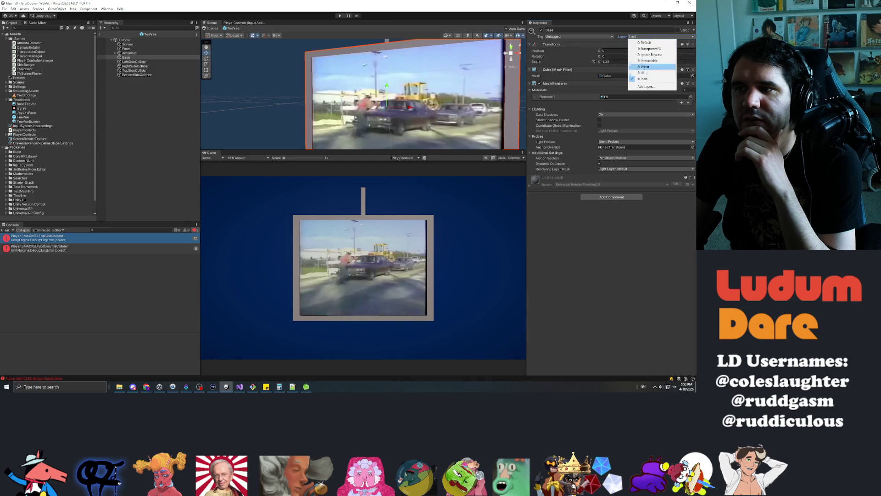
left_click(640, 61)
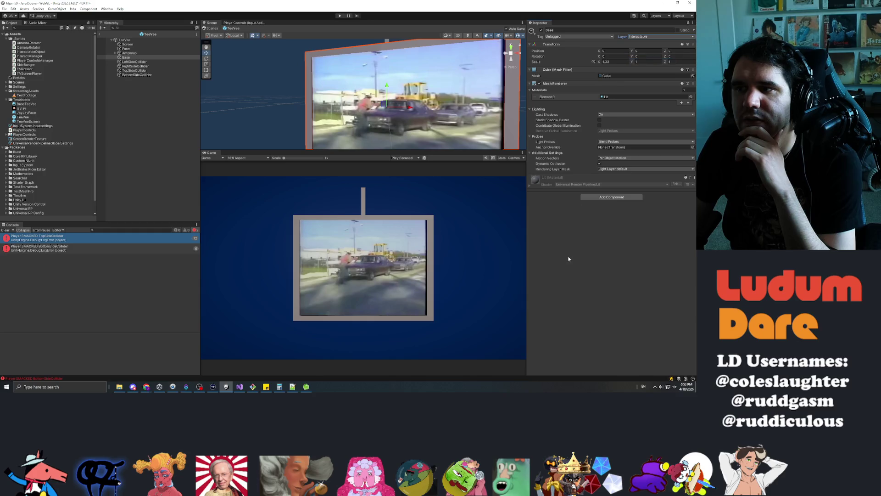
left_click(610, 197)
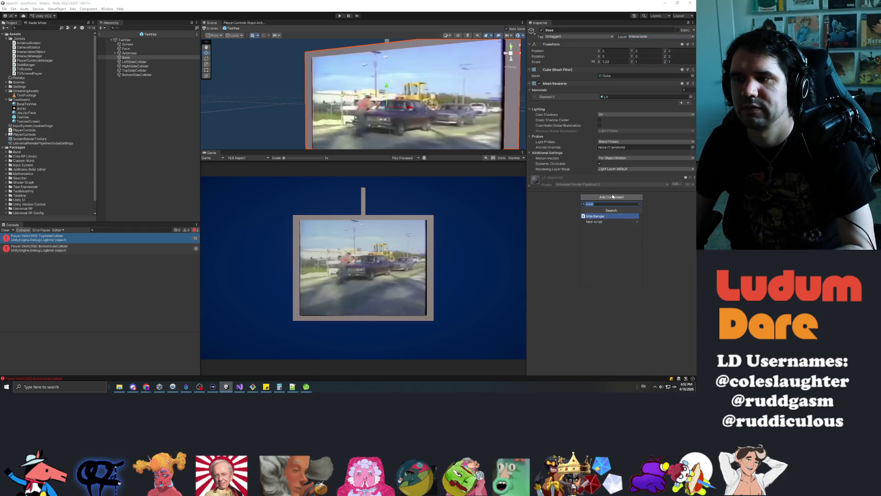
Step: Add a Box Collider to Base and shrink its size to about 0.9 per axis
key("Escape")
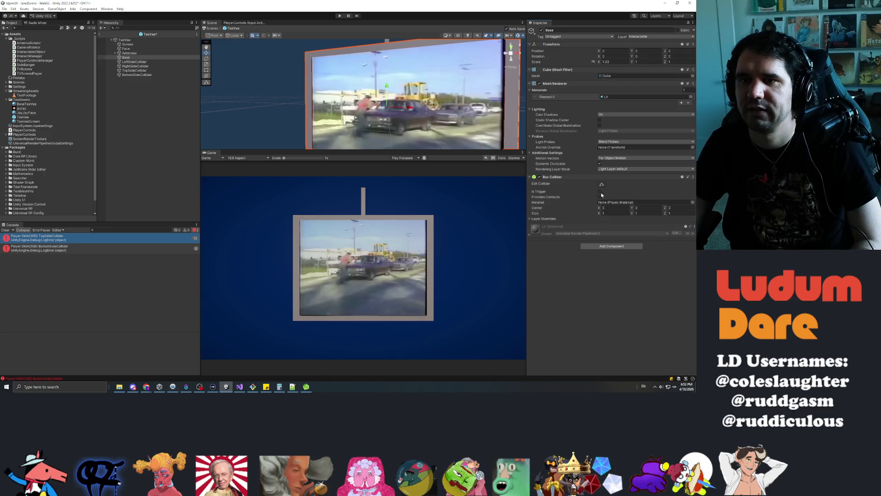
scroll(432, 116, "down", 5)
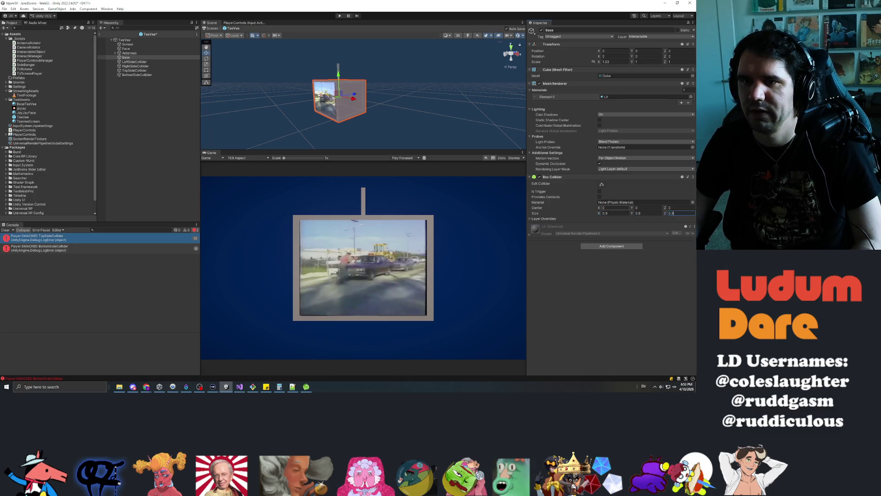
left_click_drag(413, 97, 433, 93)
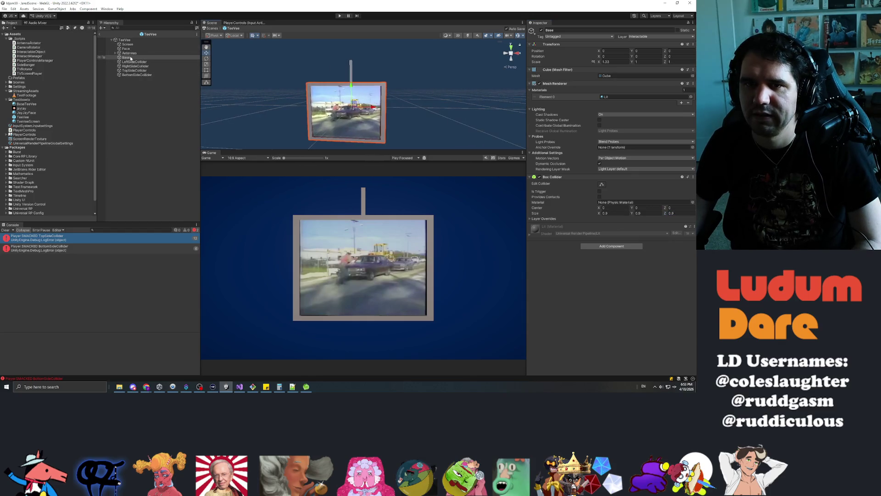
left_click(136, 75, "shift")
left_click_drag(308, 77, 313, 73)
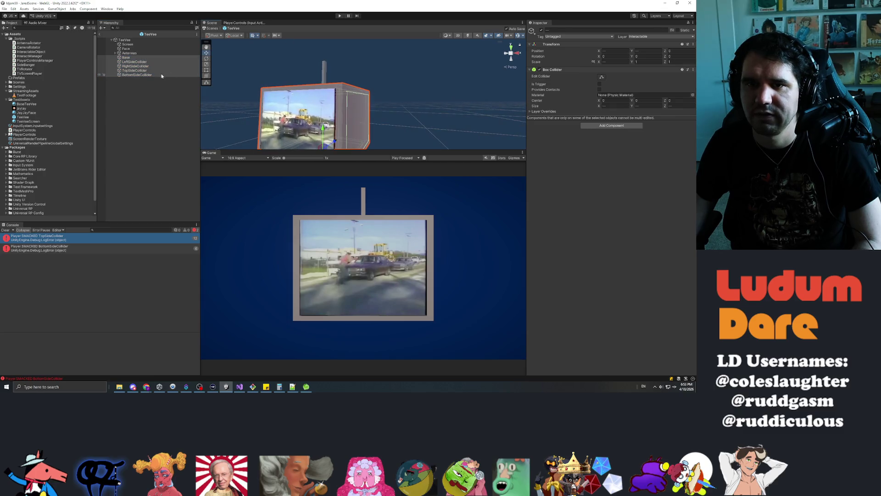
left_click(138, 70)
key("f")
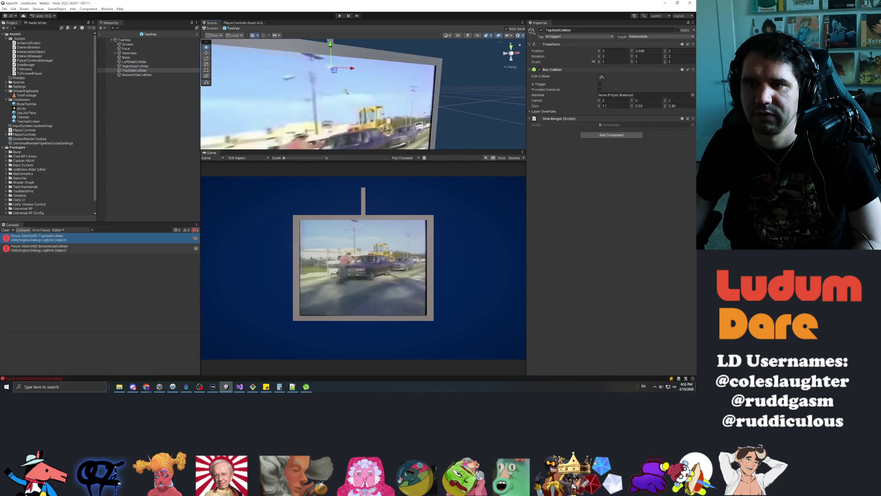
scroll(346, 92, "down", 5)
left_click(123, 57)
key("f")
mouse_move(443, 96)
left_mouse_down()
mouse_move(289, 81)
mouse_move(368, 82)
left_mouse_up()
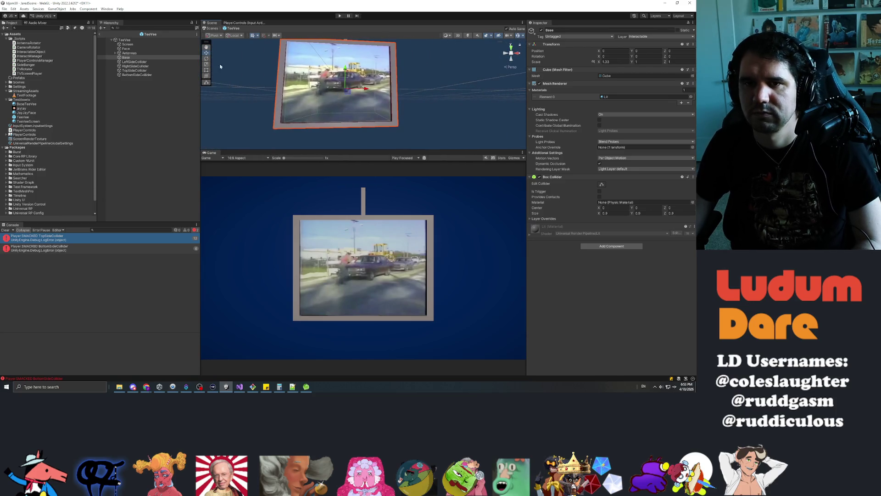
type("0")
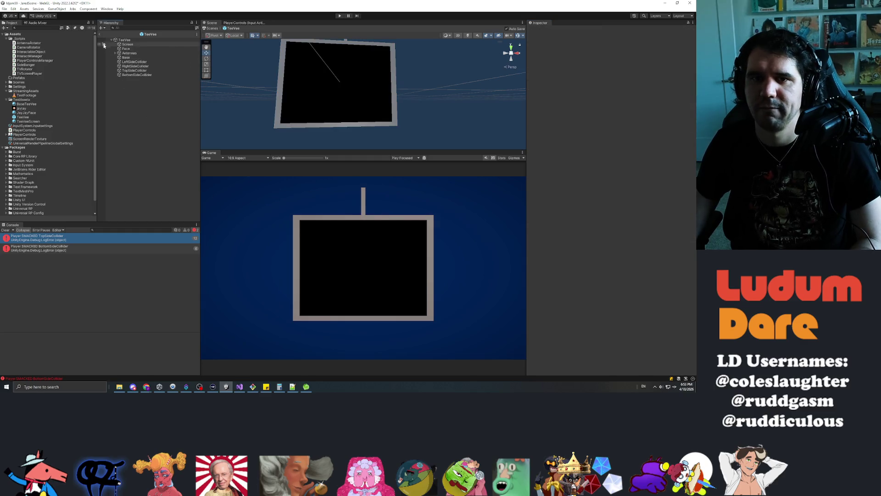
Step: Exit the TeeVee prefab back to JaredScene and enter play mode again
left_click(100, 33)
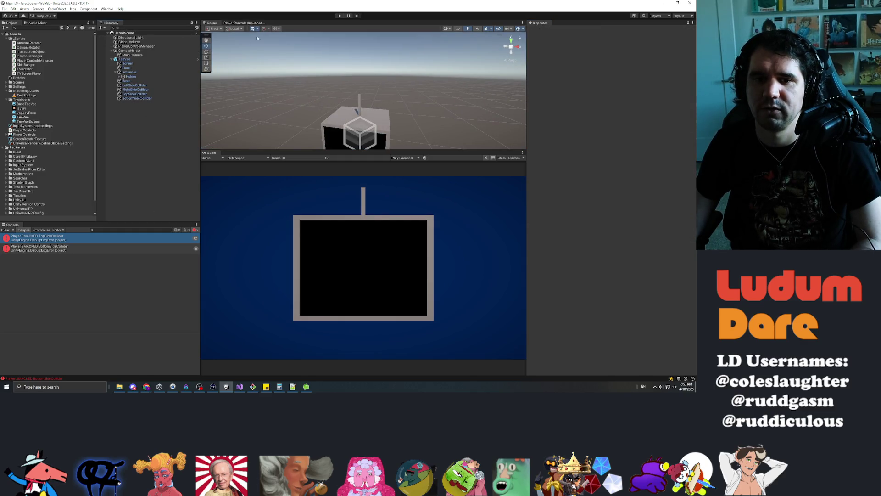
left_click(340, 16)
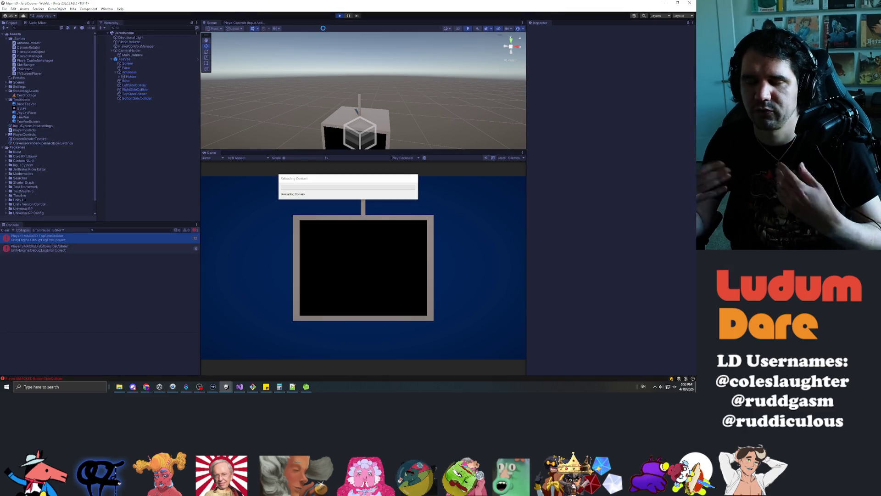
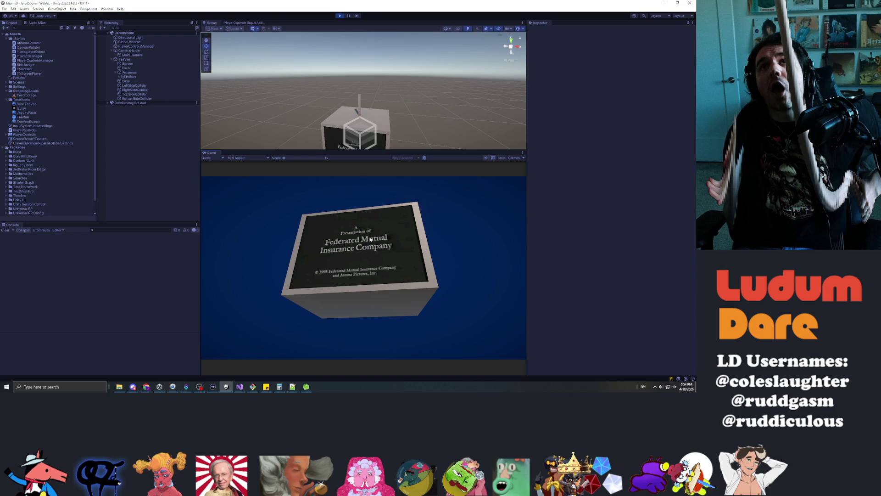
Step: Smack the hanging TV's top, right and left sides in the Game view to spin it
left_click(396, 231)
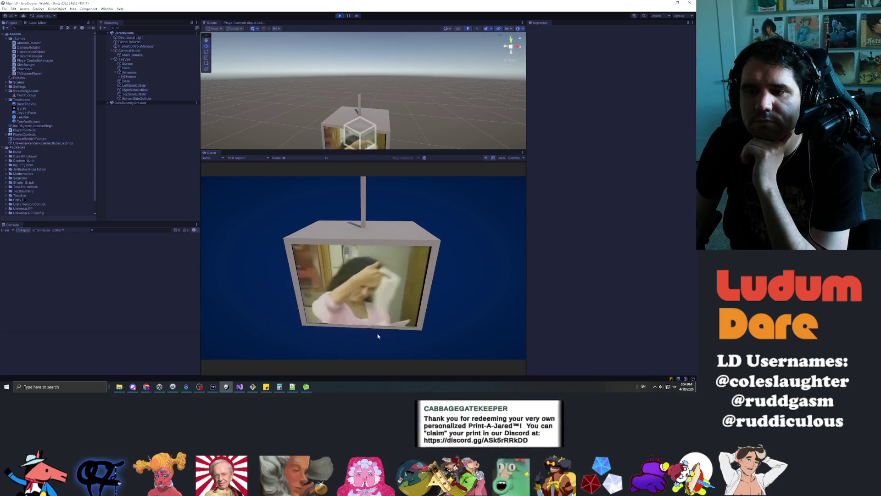
left_click(389, 287)
left_click(379, 280)
left_click(378, 280)
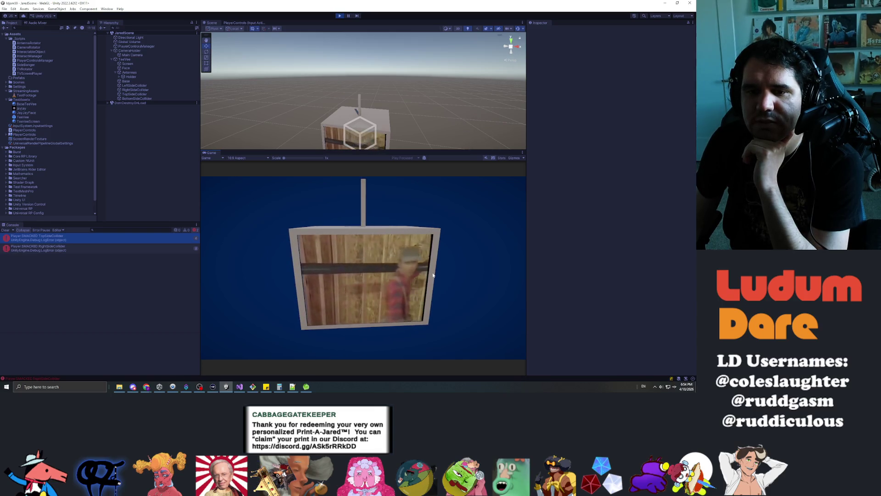
left_click(296, 274)
left_click(296, 274)
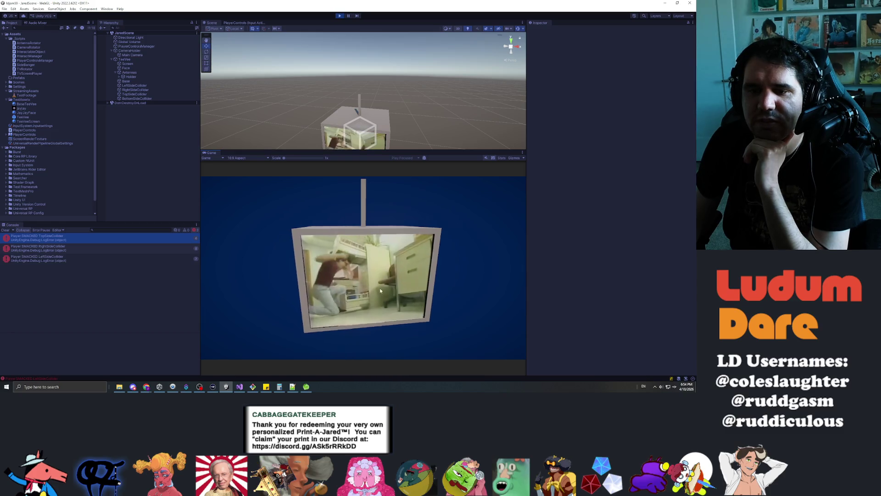
Step: Hit the TV's left, bottom and right sides a few more times, then stop Play mode
left_click(338, 285)
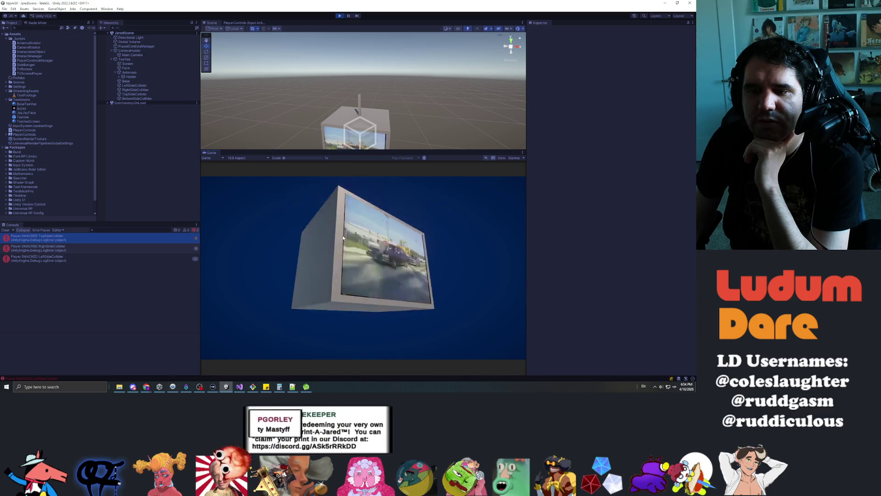
left_click(363, 308)
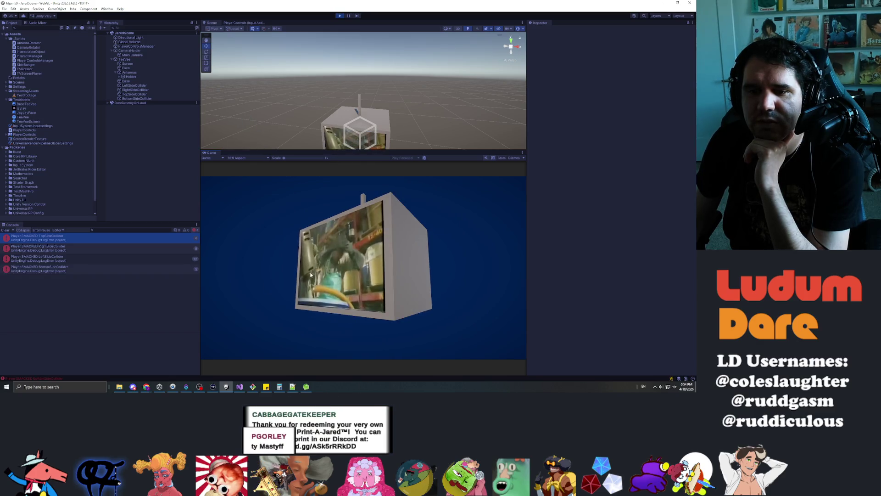
left_click(417, 272)
left_click(418, 271)
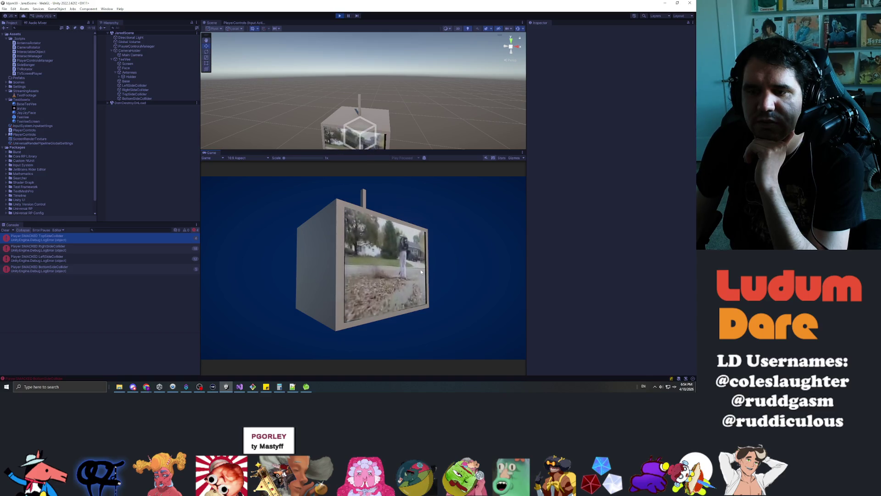
left_click(421, 271)
left_click(340, 16)
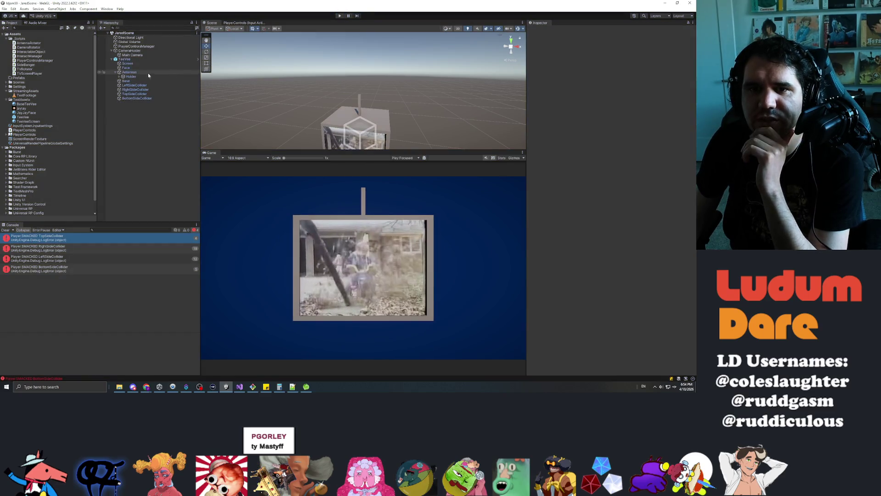
Step: In the TeeVee prefab, set the Base object's Box Collider size to 1, 1, 1
double_click(21, 117)
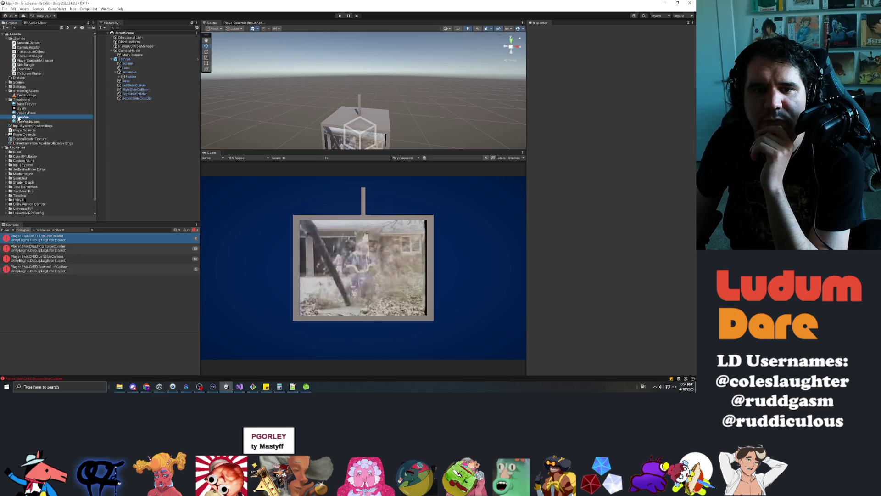
left_click(128, 56)
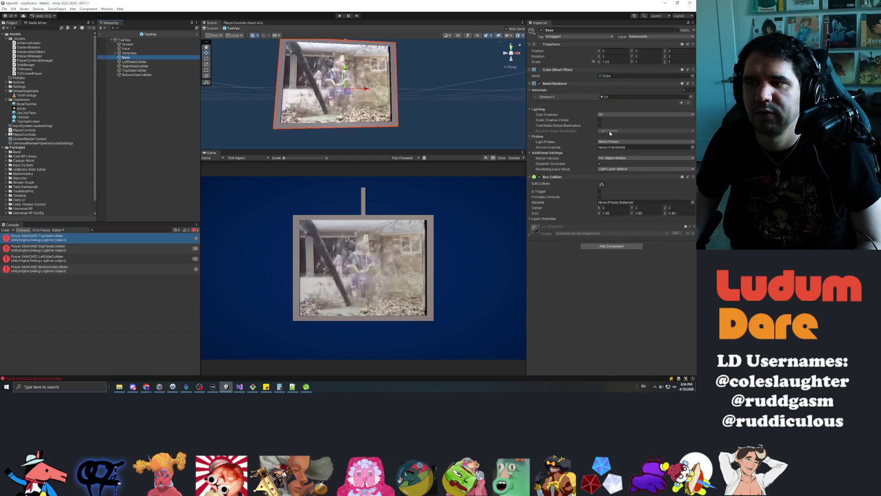
type("1")
key("Tab")
type("1")
key("Tab")
type("1")
key("Tab")
Step: Clear the selection, start Play mode, and switch over to Discord's newest chat image
left_click(123, 148)
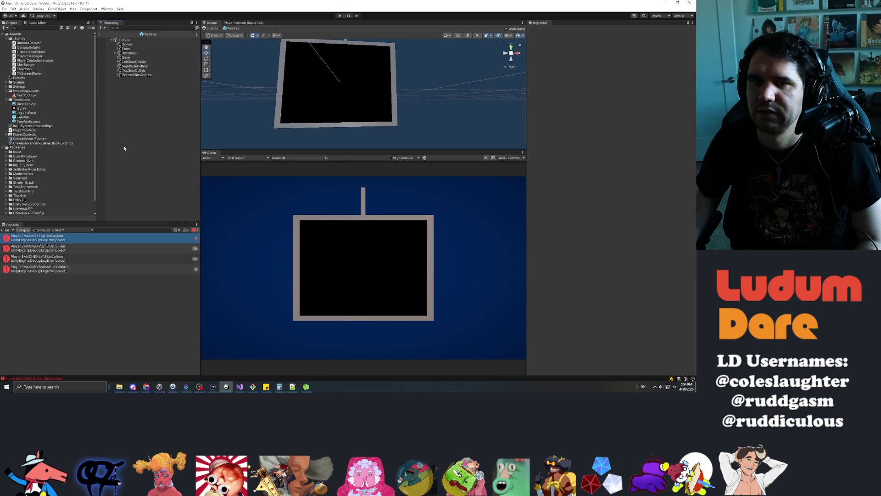
left_click(340, 16)
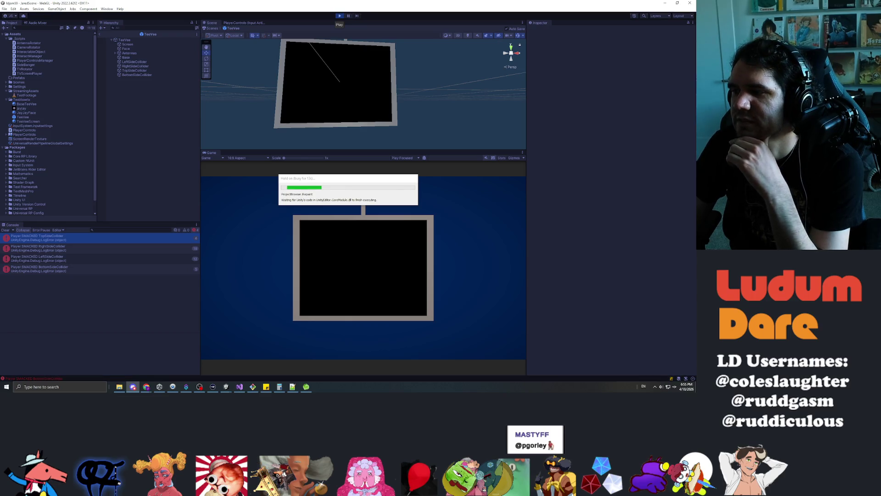
double_click(268, 3)
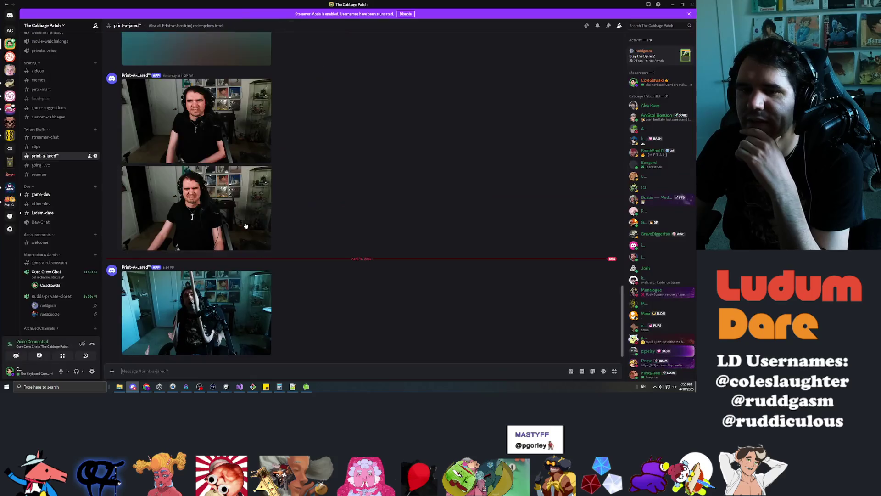
Step: View the latest Discord image full size, close the viewer, and return to Unity
left_click(263, 325)
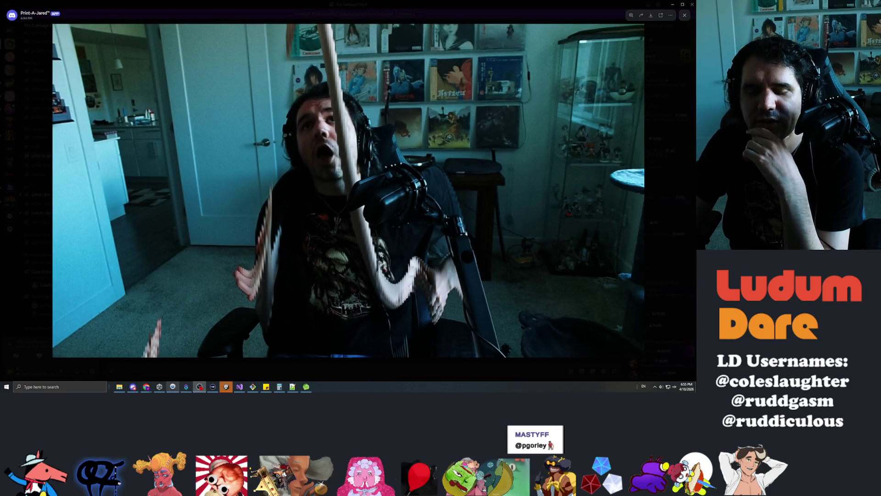
mouse_move(173, 387)
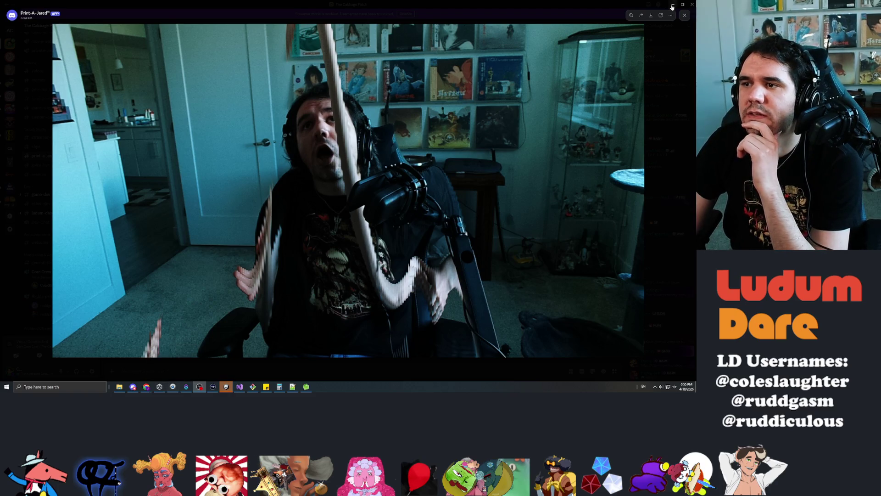
left_click(684, 16)
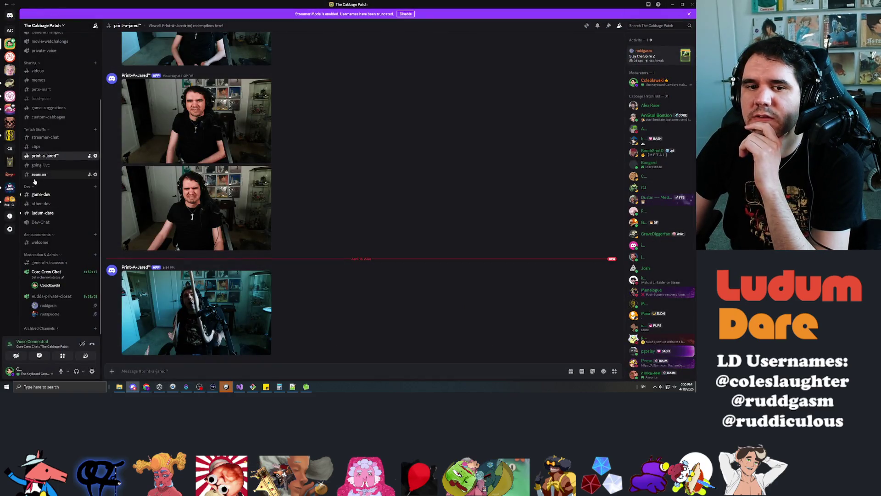
key("alt+Tab")
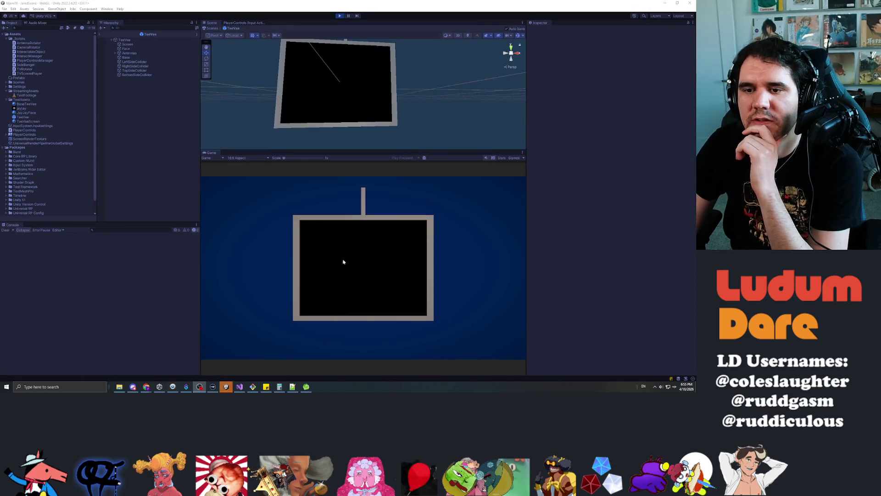
Step: Smack the TV's top, right, left and bottom sides, drag it to tilt backward, then stop playing
left_click(374, 262)
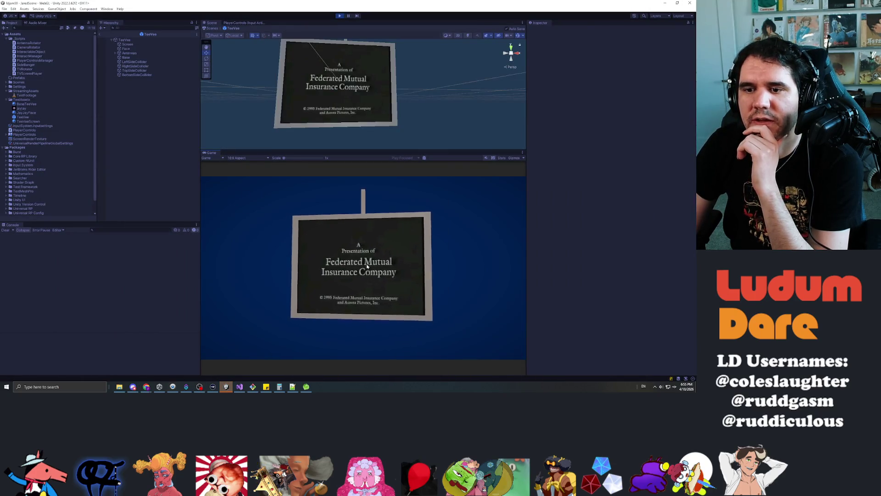
left_click(389, 231)
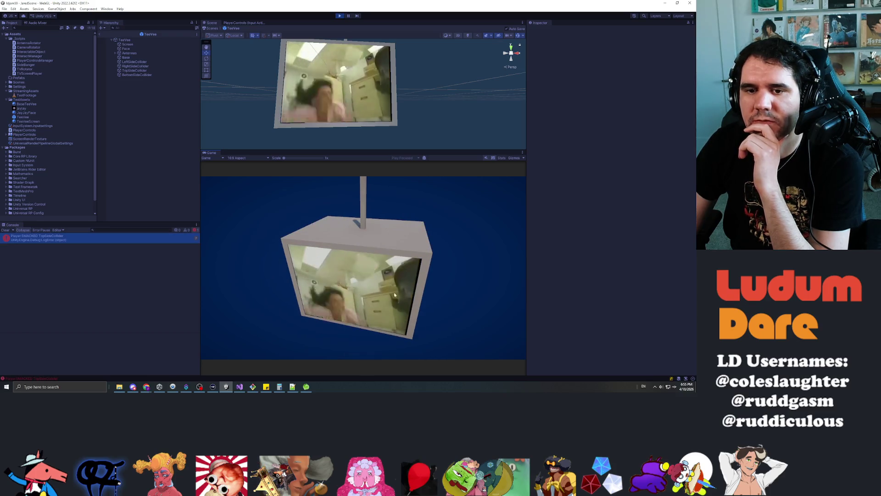
left_click(385, 281)
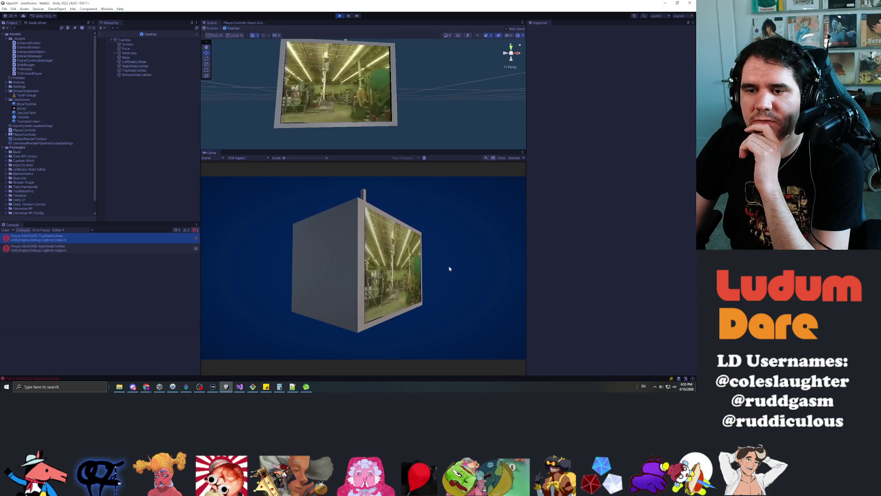
left_click(320, 261)
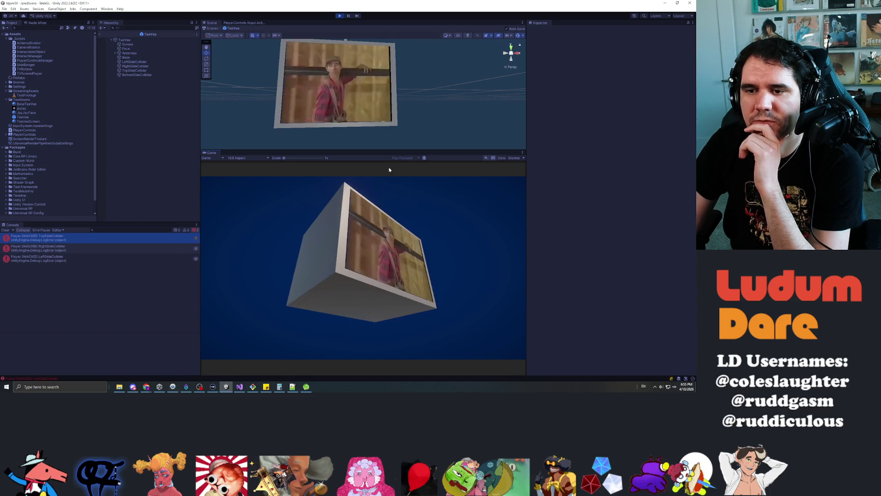
left_click(353, 299)
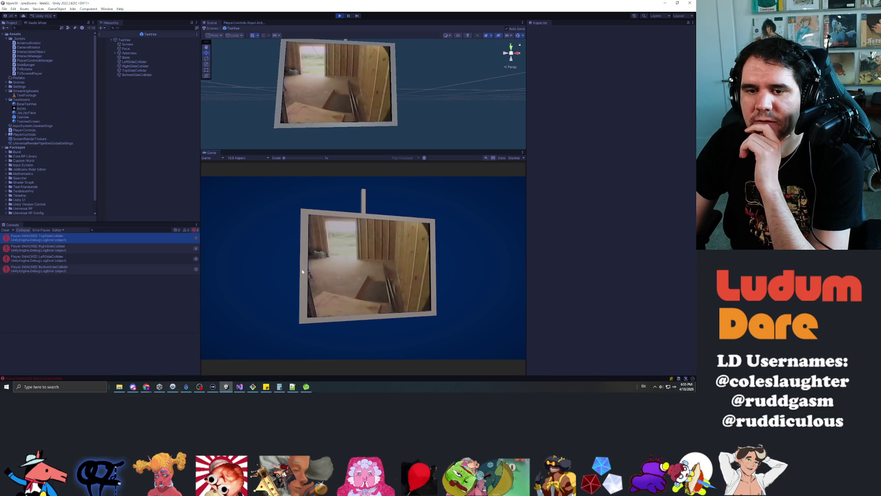
left_click(433, 273)
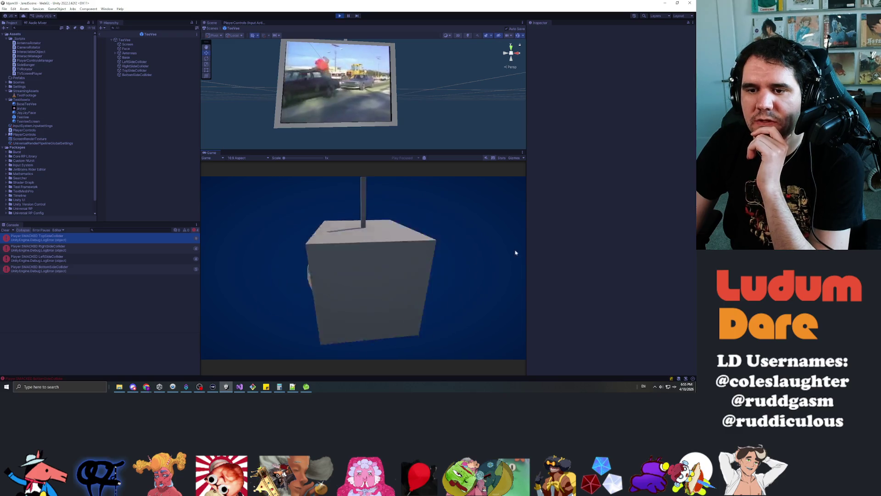
mouse_move(327, 229)
left_mouse_down()
mouse_move(326, 311)
mouse_move(324, 299)
mouse_move(370, 348)
mouse_move(360, 302)
mouse_move(387, 265)
mouse_move(346, 327)
mouse_move(373, 269)
left_mouse_up()
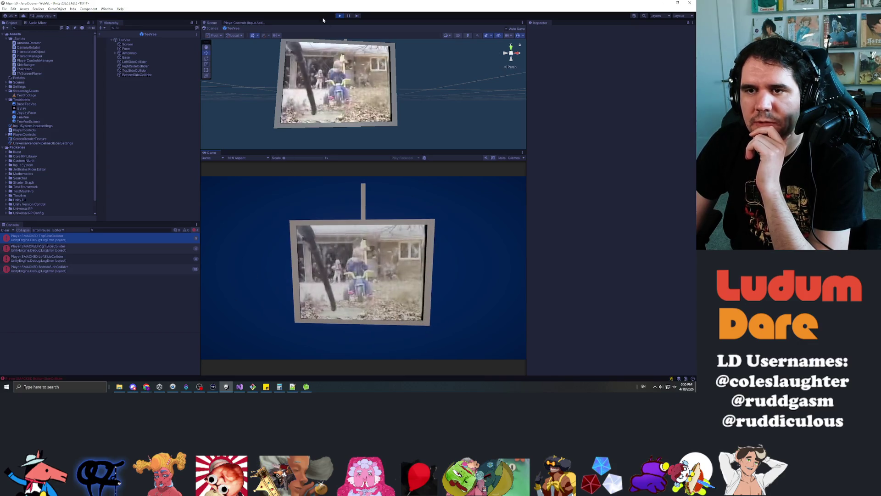
left_click(339, 16)
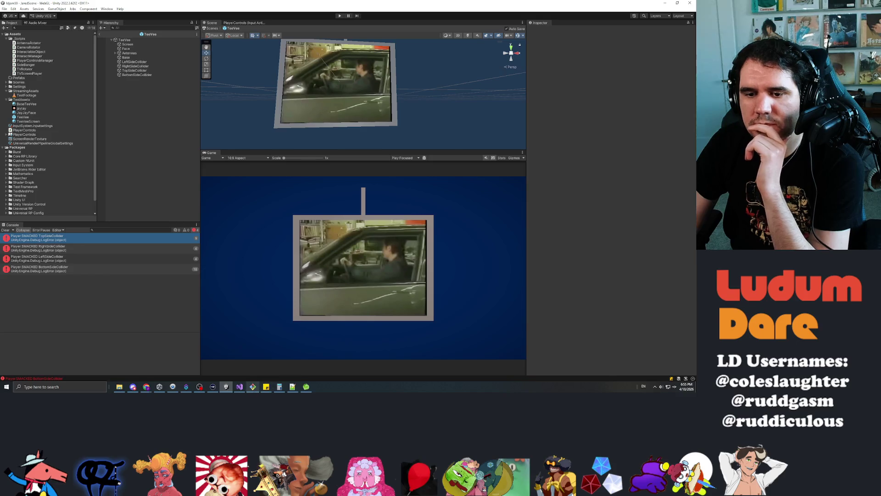
Step: In Git Bash, check git status and stage all changes with git add *
key("alt+Tab")
type("git s")
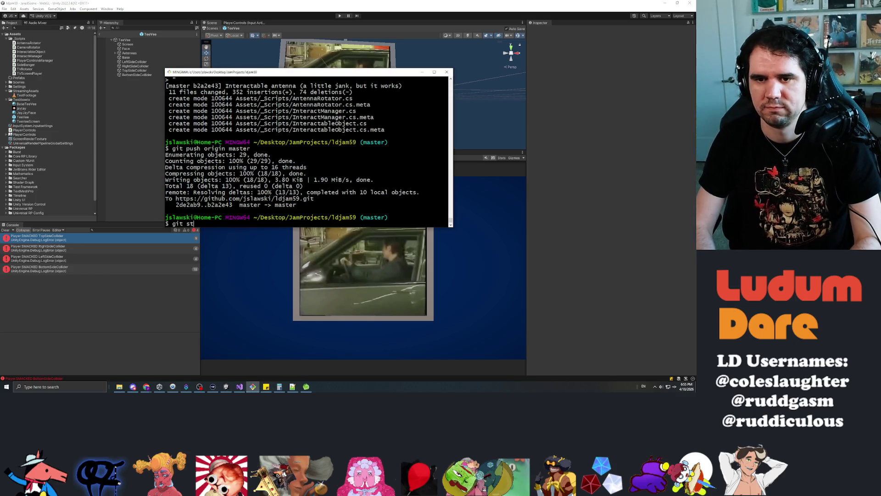
type("tatus")
key("Return")
type("git add *")
key("Return")
type("git status")
key("Return")
Step: Commit with message 'Side banging triggers properly. Now make it do something' and push to origin master
type("git commit -m \"")
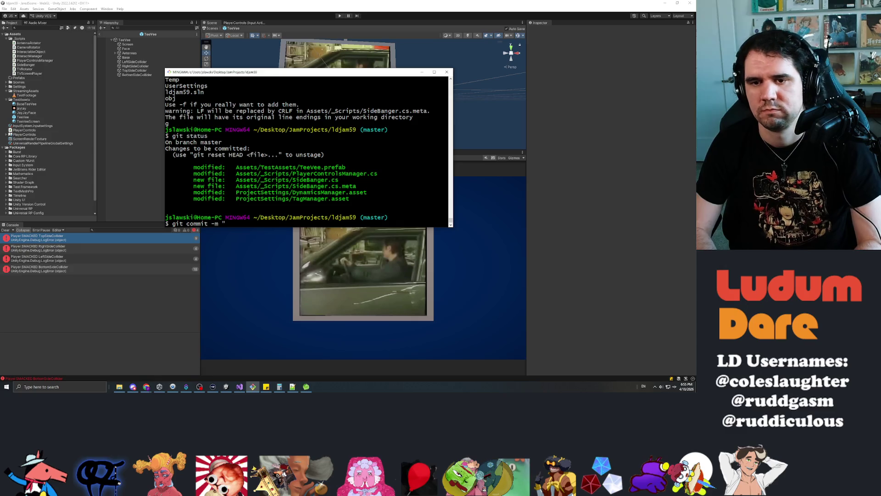
type("Side banging triggers properly.  Now make it do something:")
key("BackSpace")
type("\"")
key("Return")
type("git push origin master")
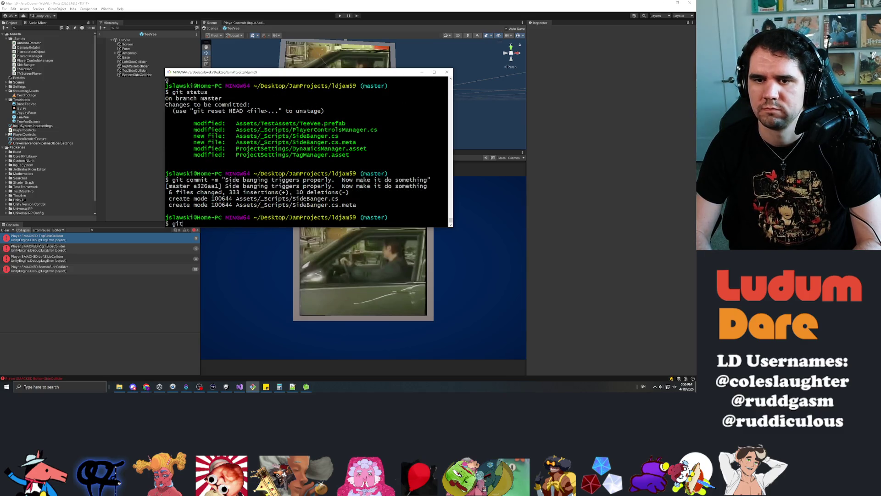
key("Return")
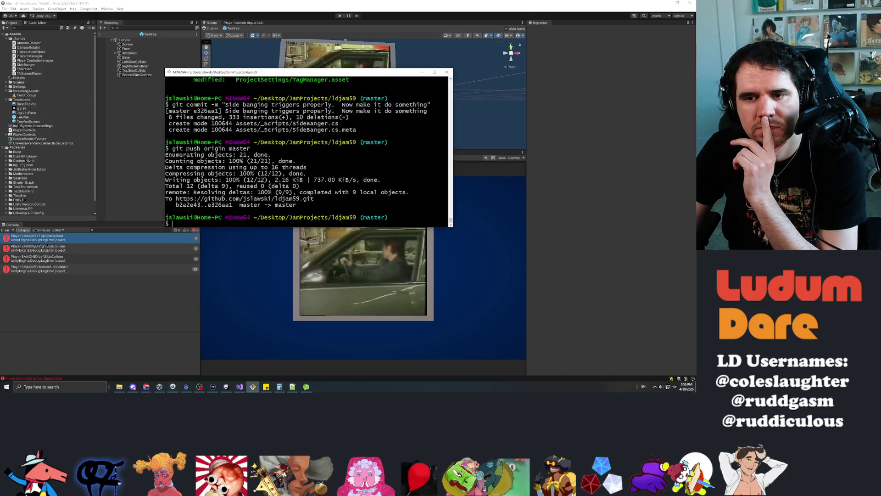
Step: Close the Git Bash window and return to Unity
left_click(133, 387)
mouse_move(523, 4)
left_mouse_down()
mouse_move(526, 47)
mouse_move(696, 45)
left_mouse_up()
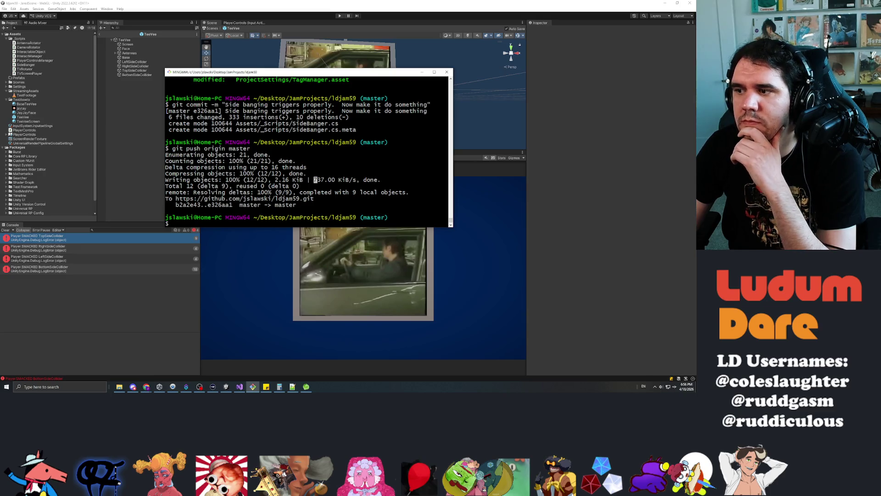
left_click(131, 134)
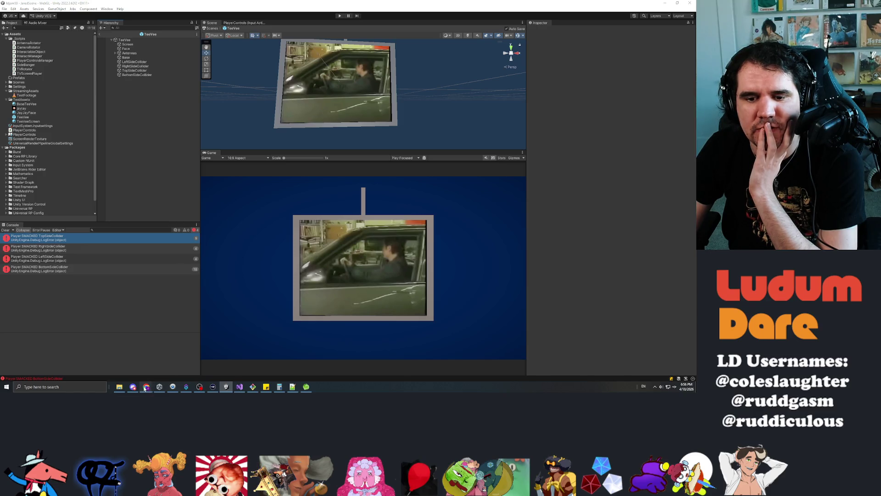
Step: Back in Unity, select the SideBanger script asset to open it in Visual Studio
left_click(206, 360)
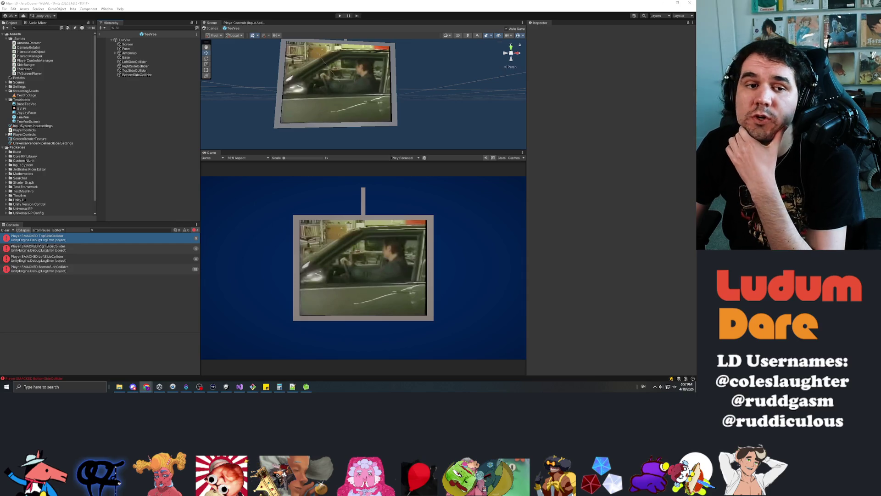
left_click(131, 142)
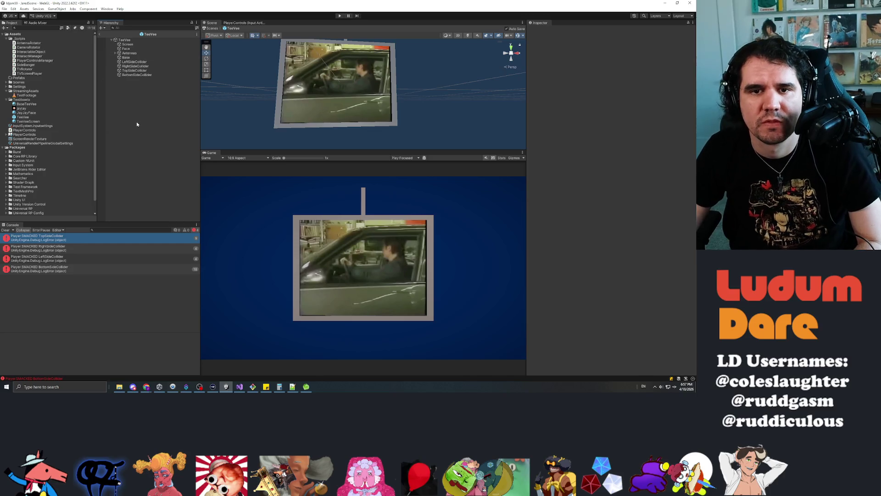
left_click(25, 65)
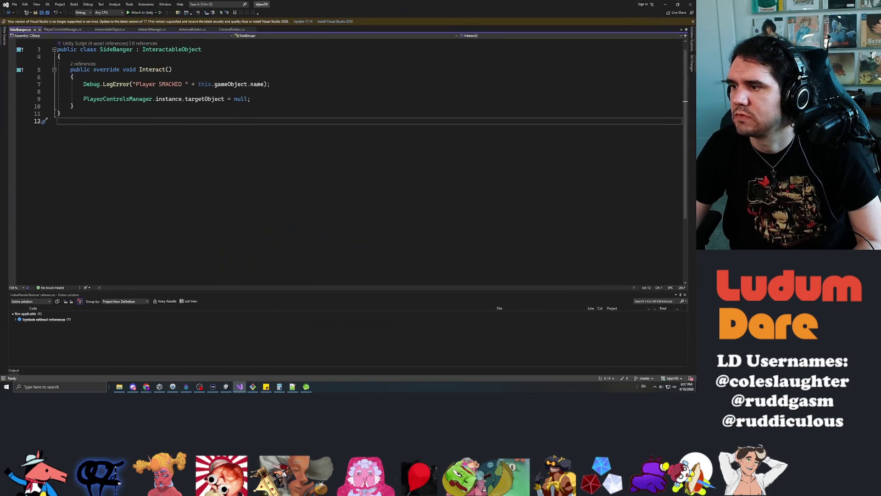
Step: Review lines 9–10 of SideBanger's Interact code without editing, then return to Unity
left_click(251, 98)
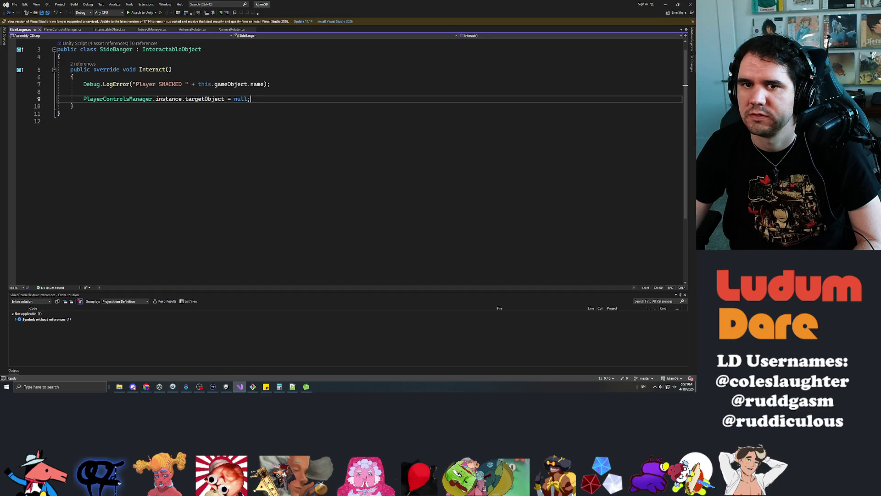
scroll(345, 156, "up", 1)
left_click(73, 119)
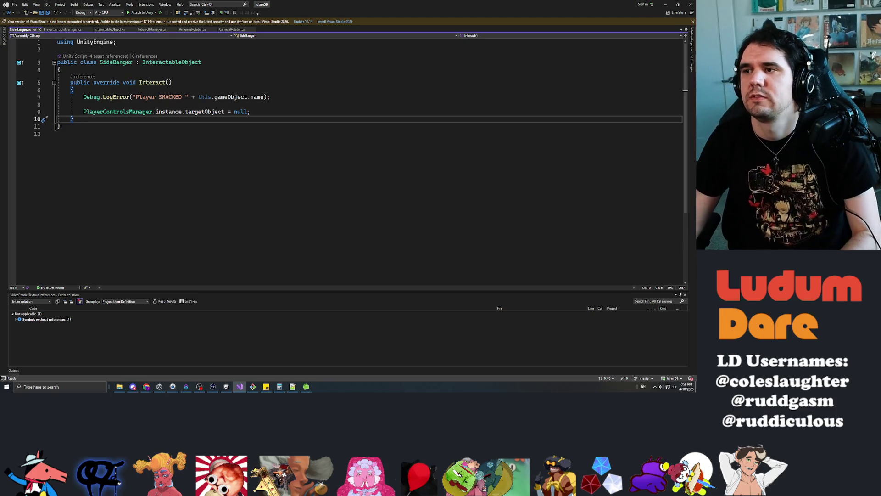
key("alt+Tab")
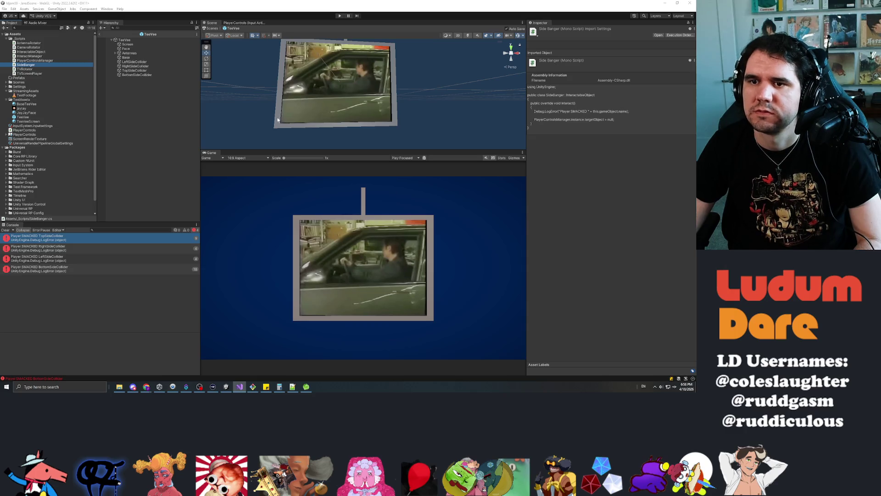
Step: Select the TeeVee prefab's root object and add a Rigidbody component to it
left_click(135, 172)
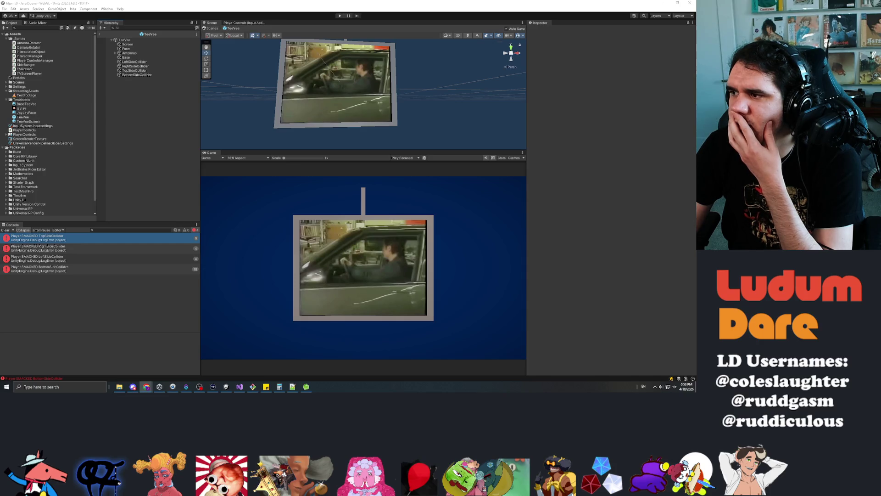
left_click(139, 100)
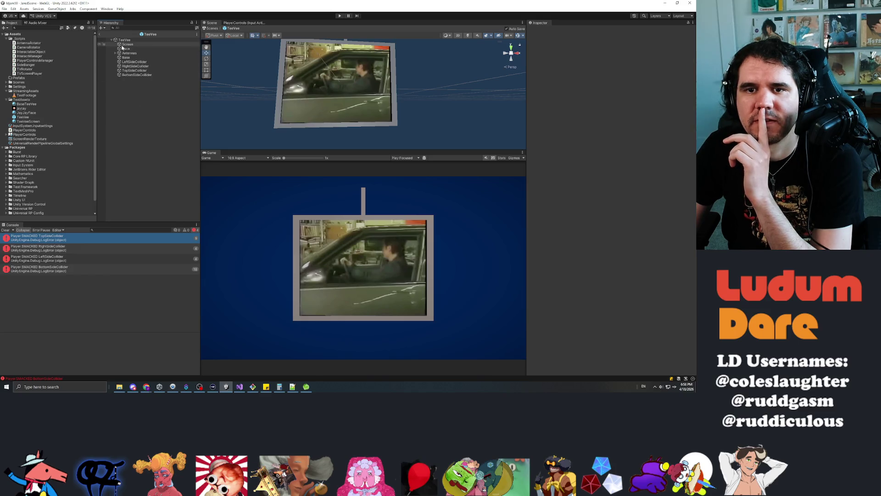
left_click(131, 57)
left_click(120, 63)
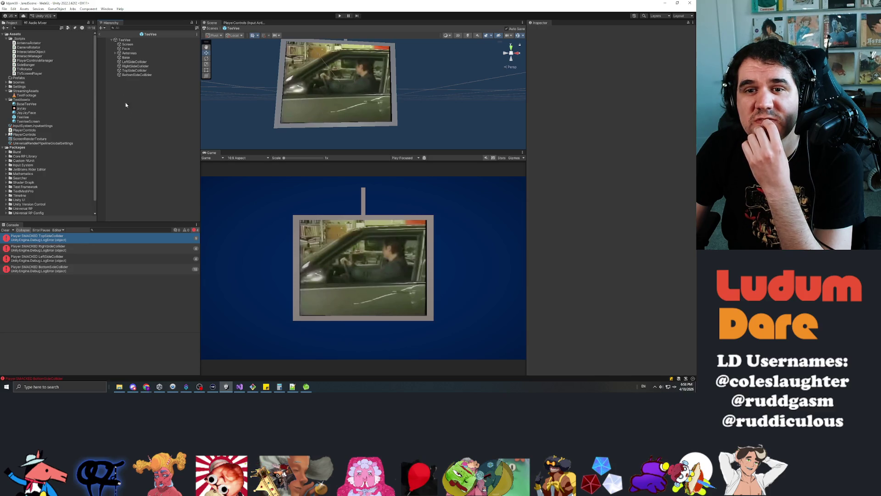
left_click(103, 40)
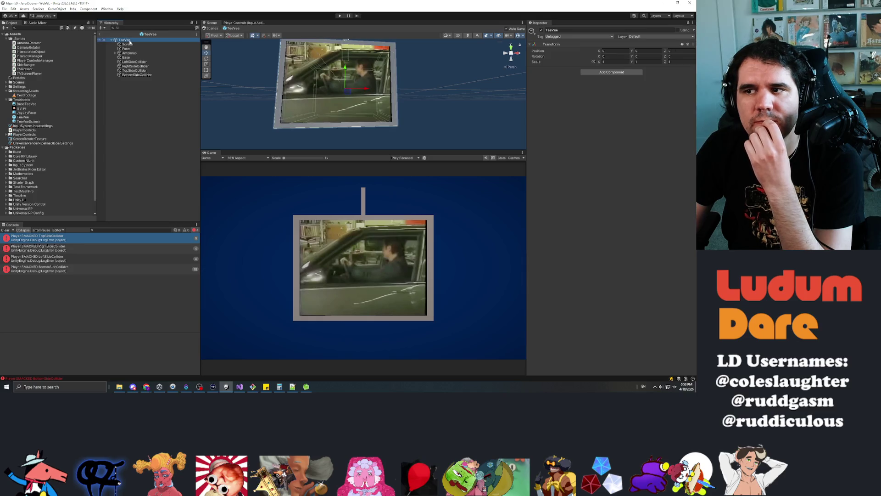
left_click(613, 72)
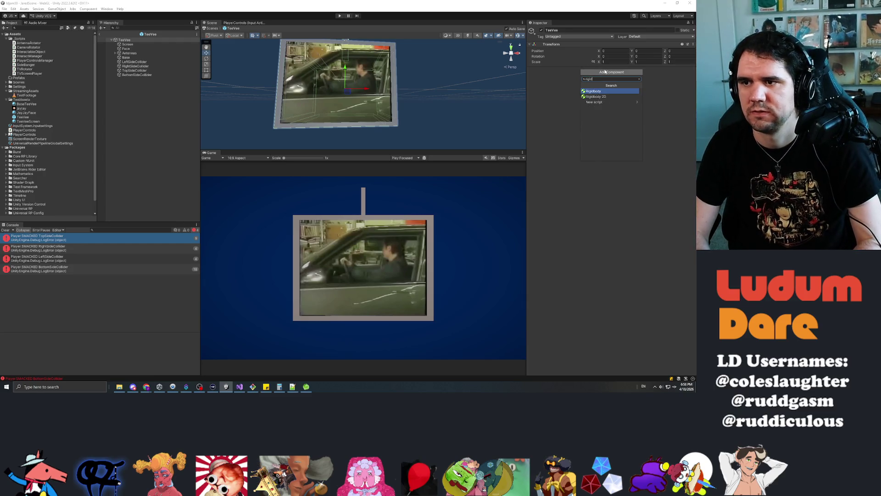
type("rigidbody")
key("Return")
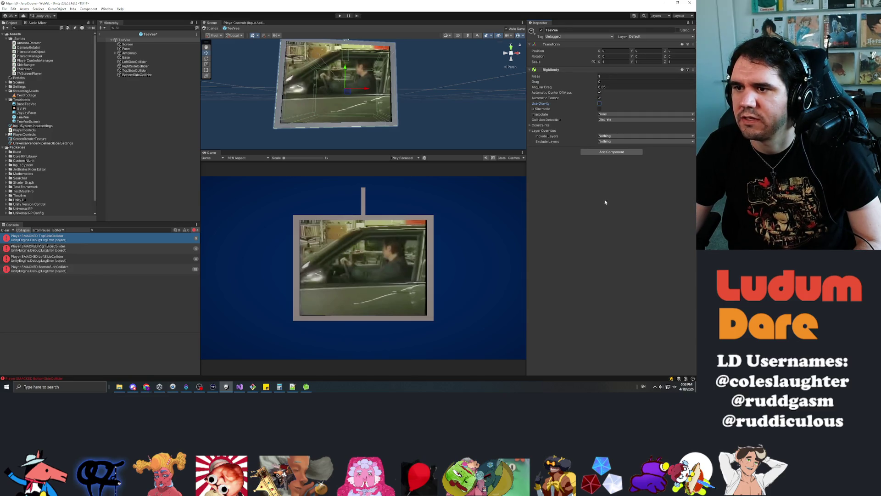
Step: Save the TeeVee prefab and exit prefab mode back to the scene
left_click(553, 136)
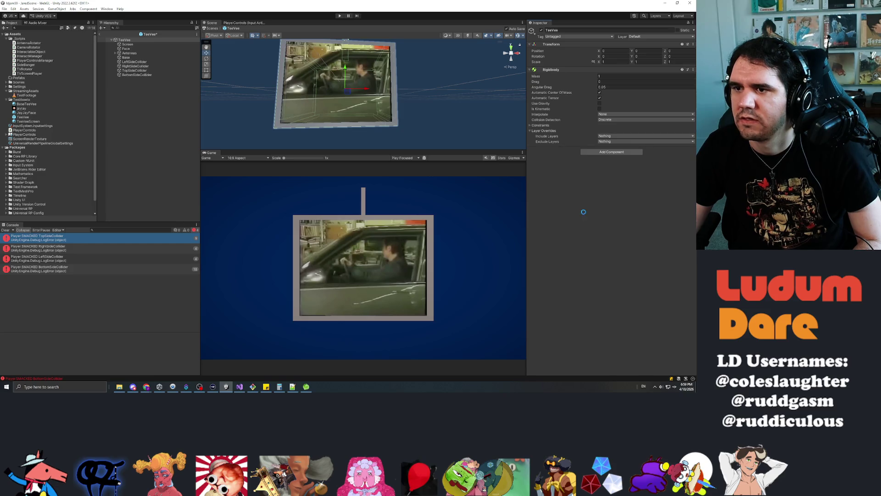
left_click(153, 119)
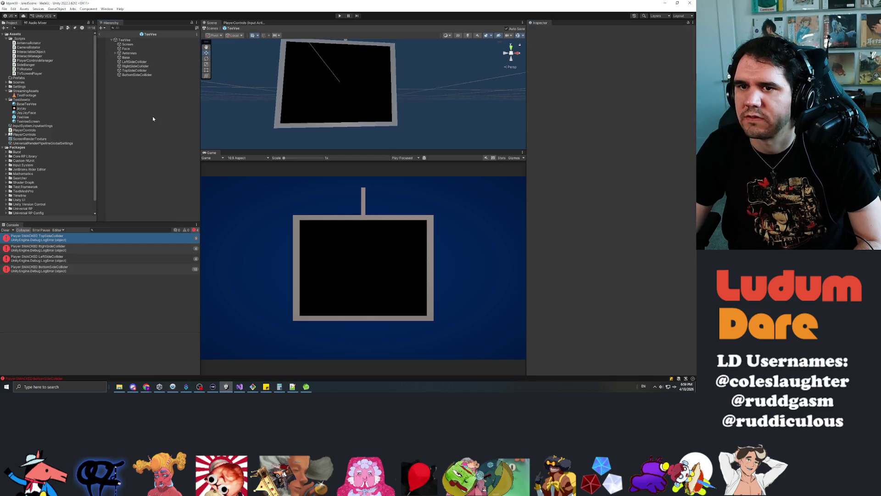
left_click(101, 35)
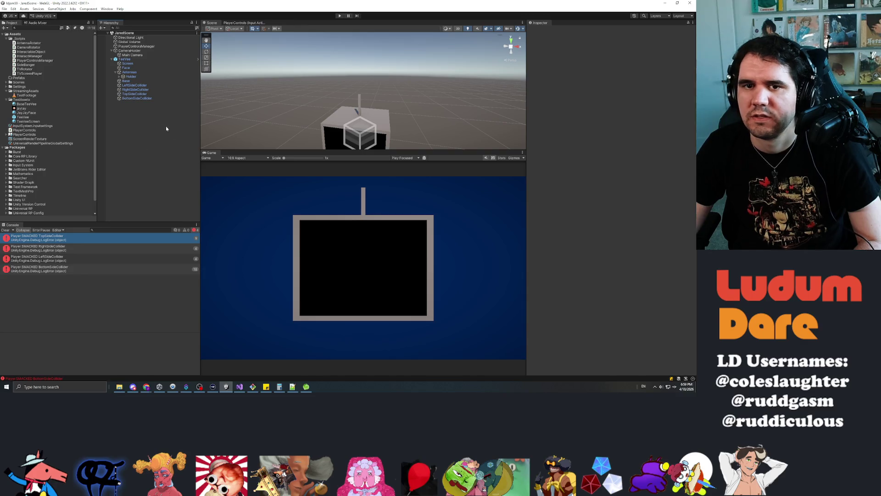
right_click(136, 120)
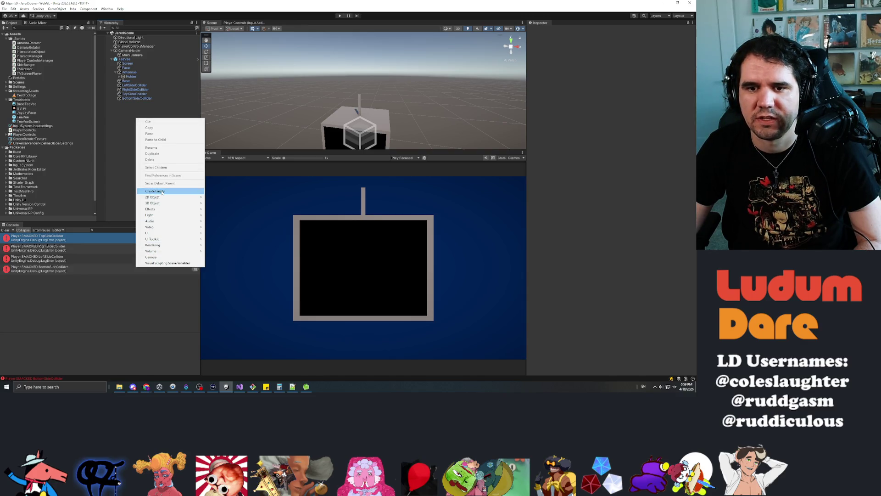
Step: Create an empty object at position 0, 0, 0 and name it SpringCenter
left_click(162, 191)
left_click(692, 44)
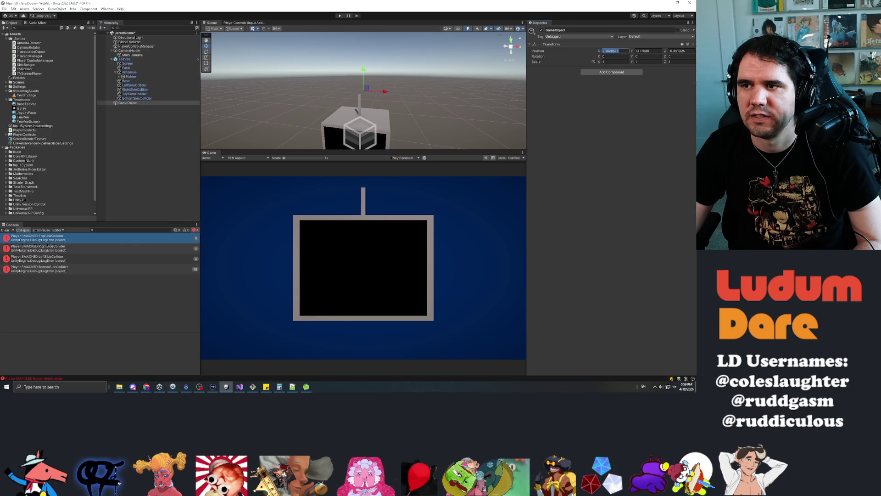
left_click(675, 52)
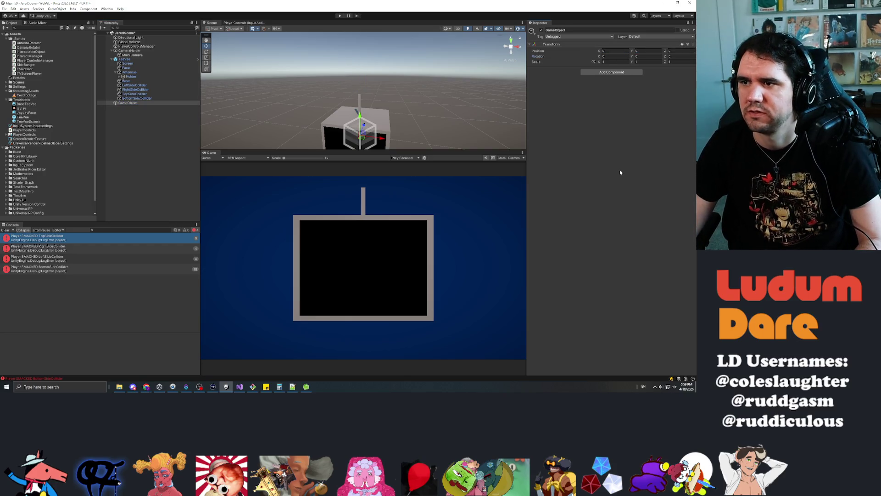
left_click(128, 104)
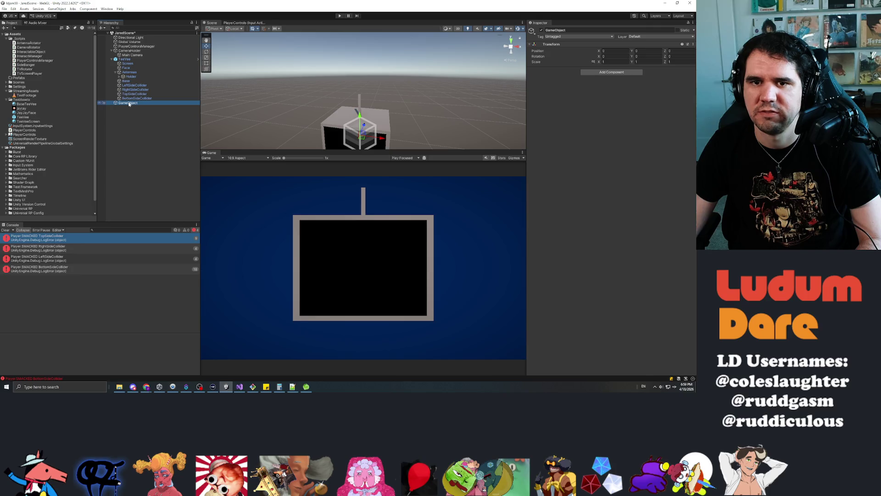
key("F2")
type("S")
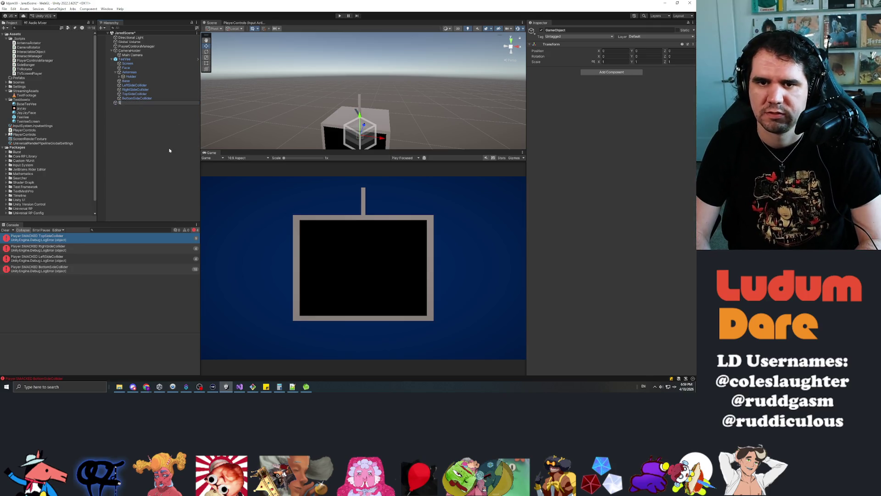
type("pritegCenter")
key("Return")
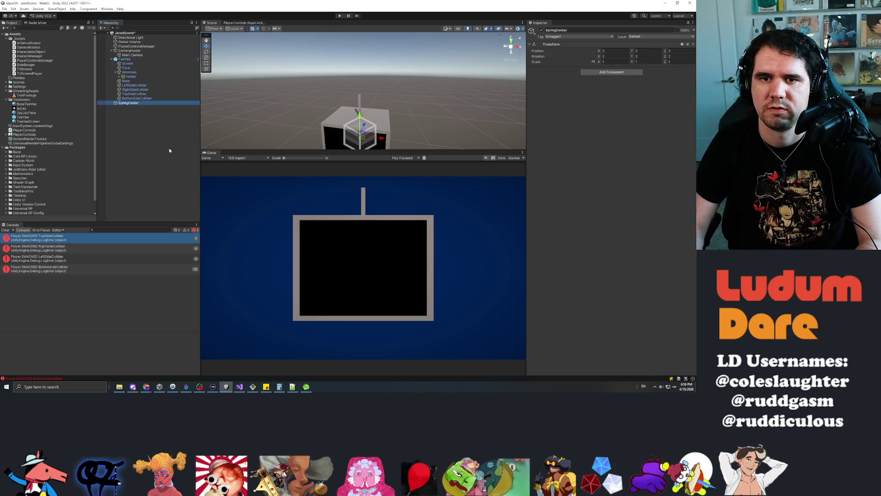
Step: Add a Spring Joint to SpringCenter with TeeVee as its Connected Body
left_click(611, 72)
type("spring")
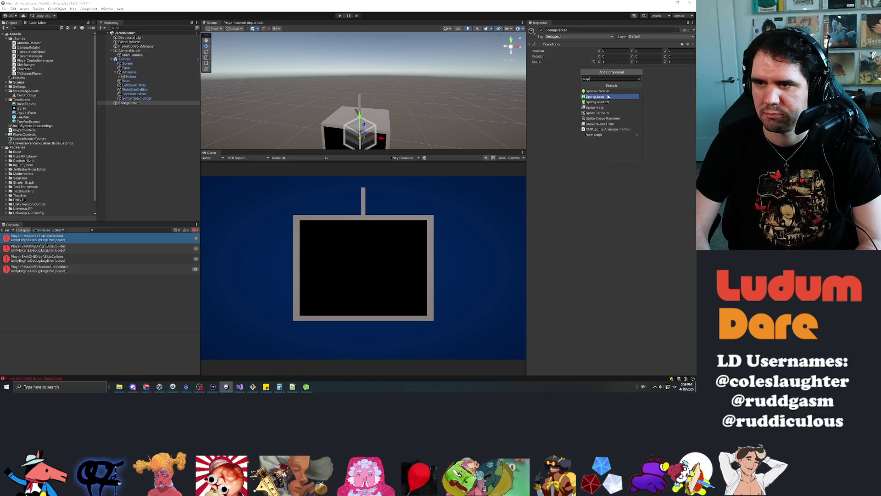
left_click(597, 91)
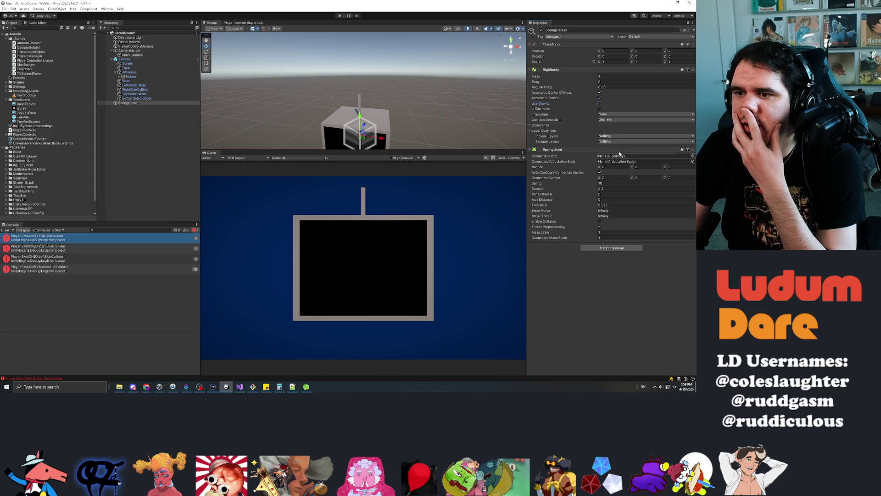
mouse_move(119, 62)
left_mouse_down()
mouse_move(413, 129)
mouse_move(624, 156)
left_mouse_up()
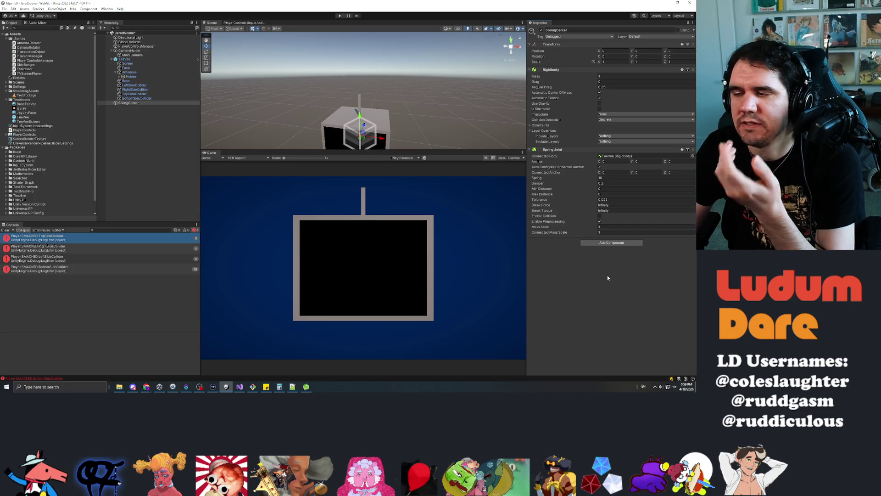
key("alt+Tab")
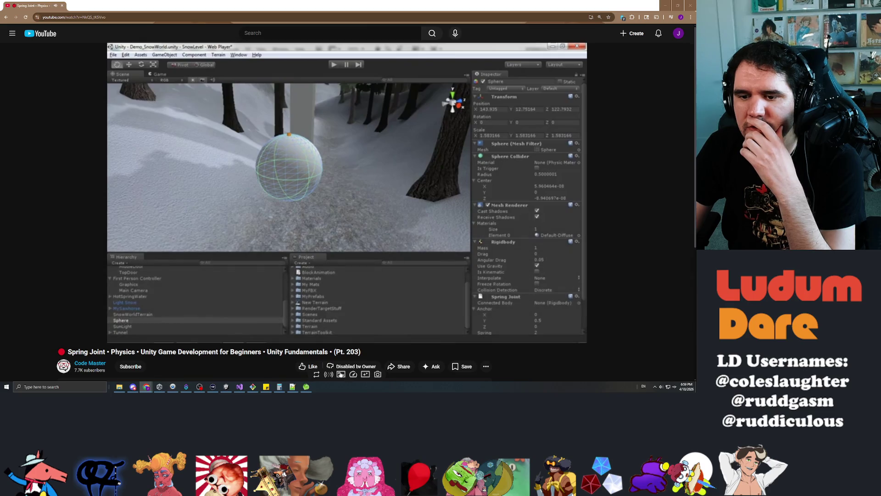
Step: Skim the Spring Joint tutorial at 3x speed to about 4:41, pause it, and return to Unity
left_click(353, 374)
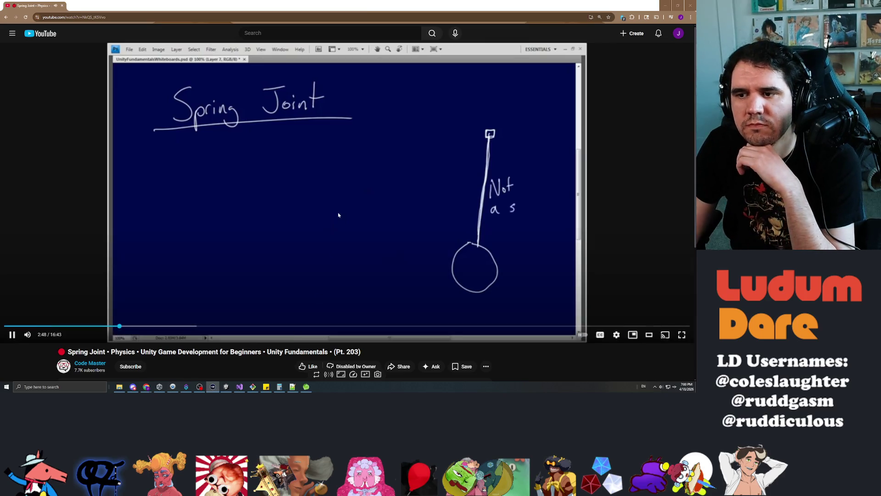
left_click(151, 326)
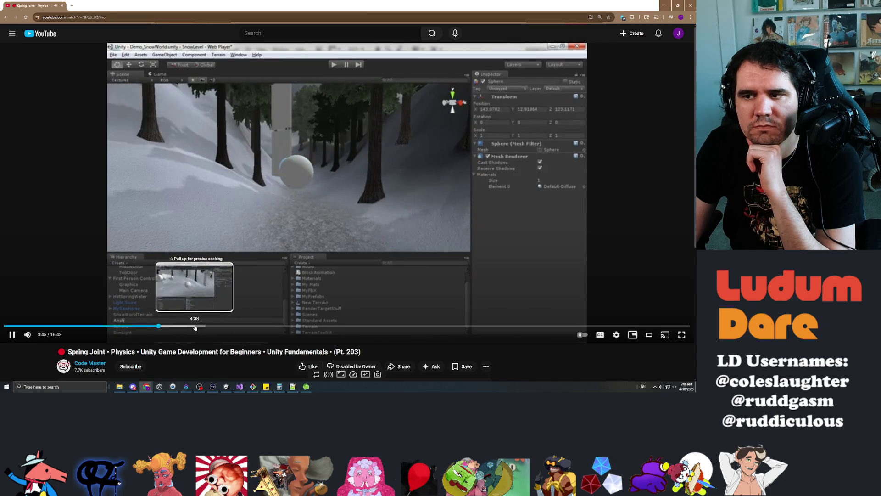
left_click(195, 326)
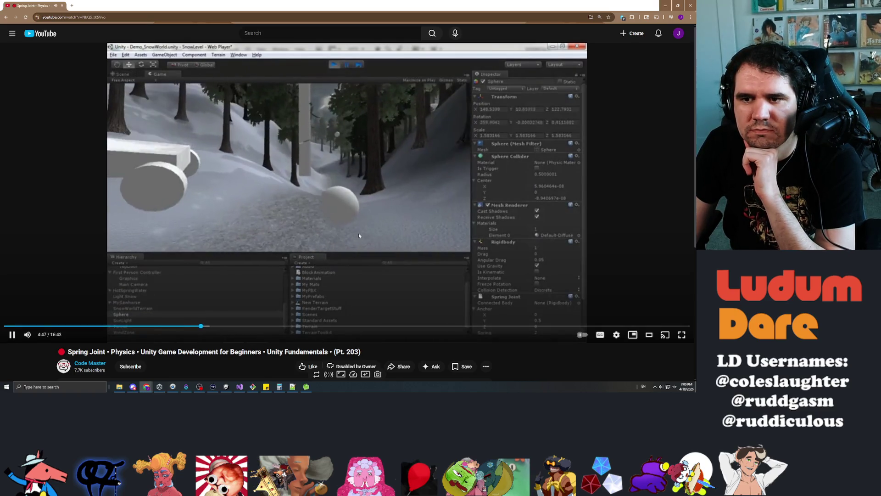
left_click(448, 96)
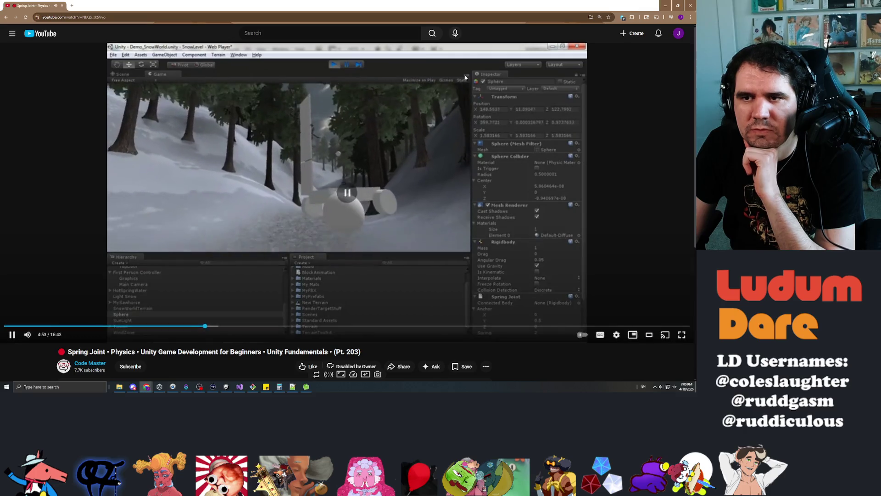
key("alt+Tab")
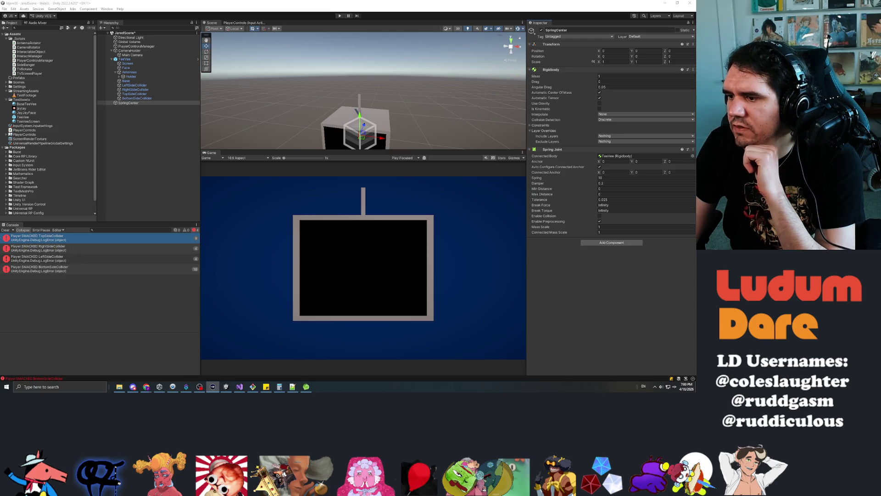
Step: Bring Visual Studio with the SideBanger.cs code back to the front
key("alt+Tab")
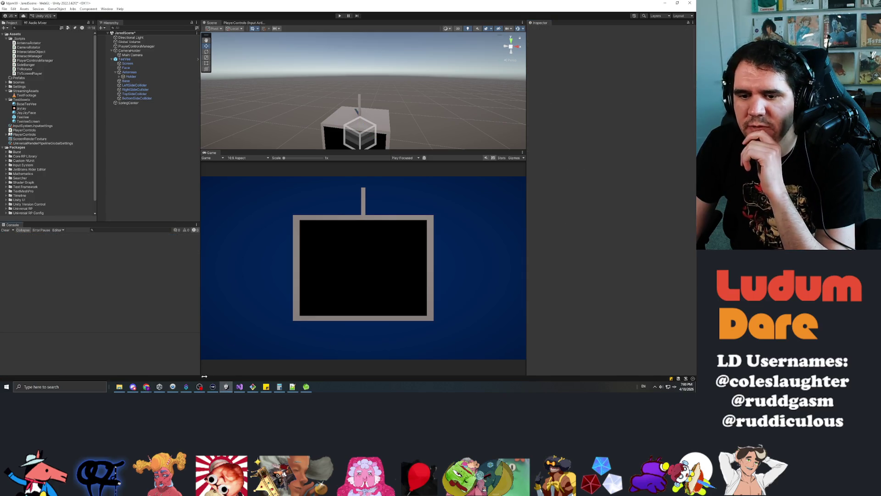
left_click(239, 386)
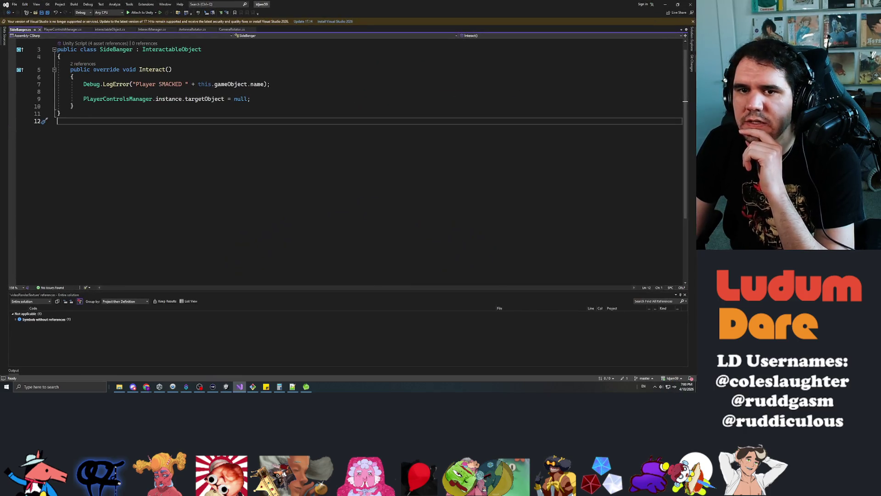
left_click(271, 84)
left_click(84, 91)
Step: Open indented blank lines after the class's opening brace, above Interact
left_click(60, 56)
key("Return")
key("Return")
key("Tab")
key("Up")
key("Up")
key("Tab")
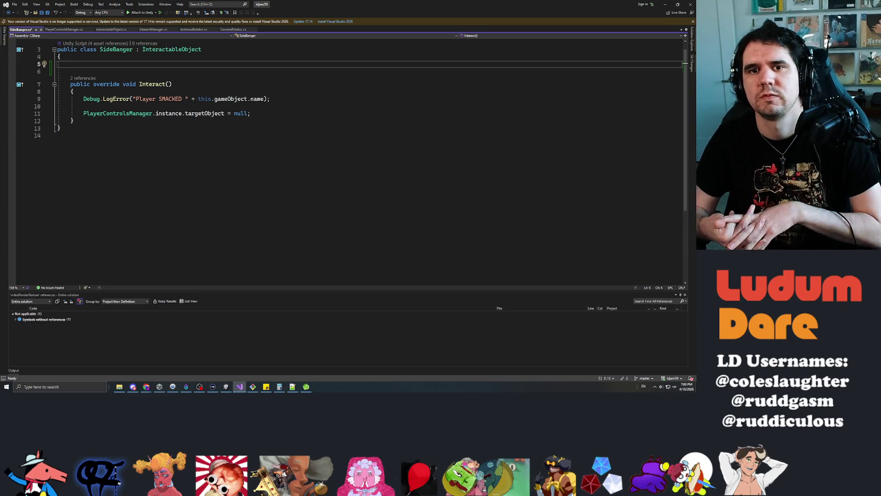
Step: Add 'private float _smackForce = 10.0f;' at the top of SideBanger, save, and return to Unity
key("BackSpace")
key("BackSpace")
key("Delete")
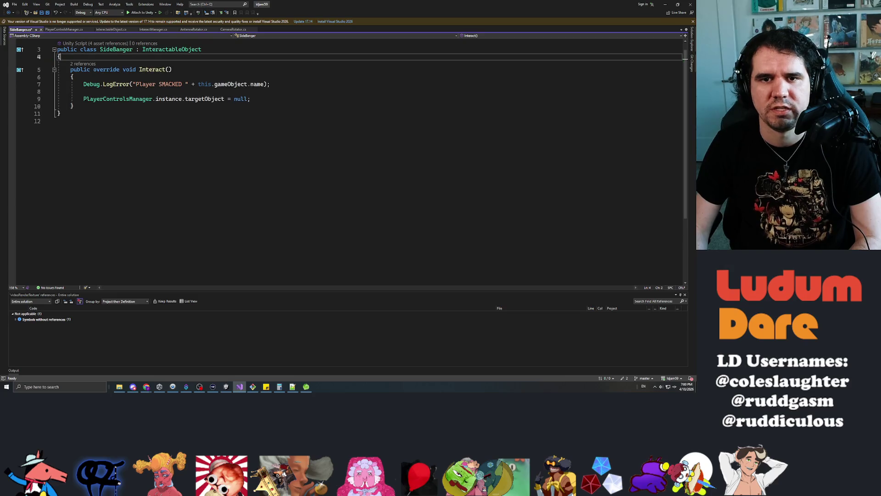
key("Down")
key("Down")
key("Down")
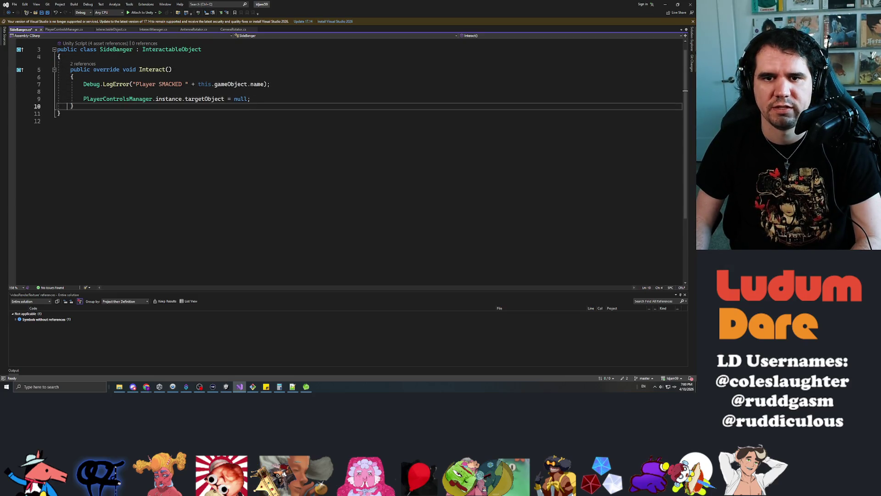
key("Up")
key("Up")
key("Up")
key("Return")
key("Return")
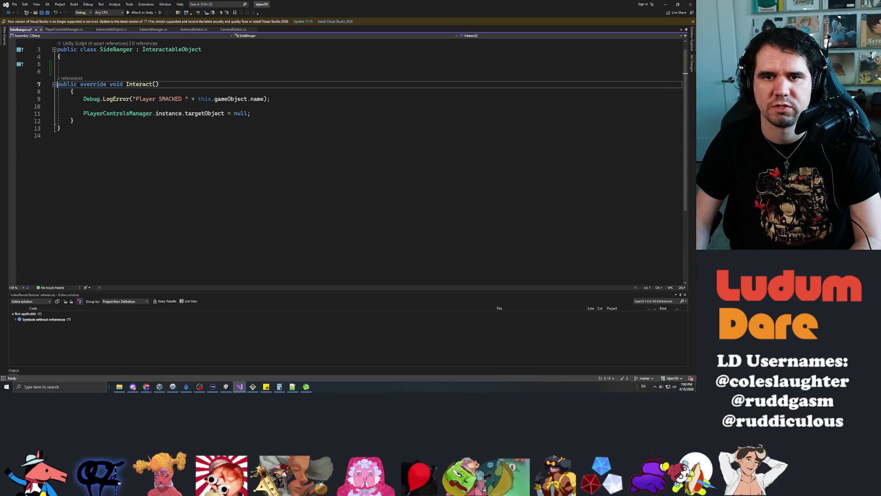
key("Up")
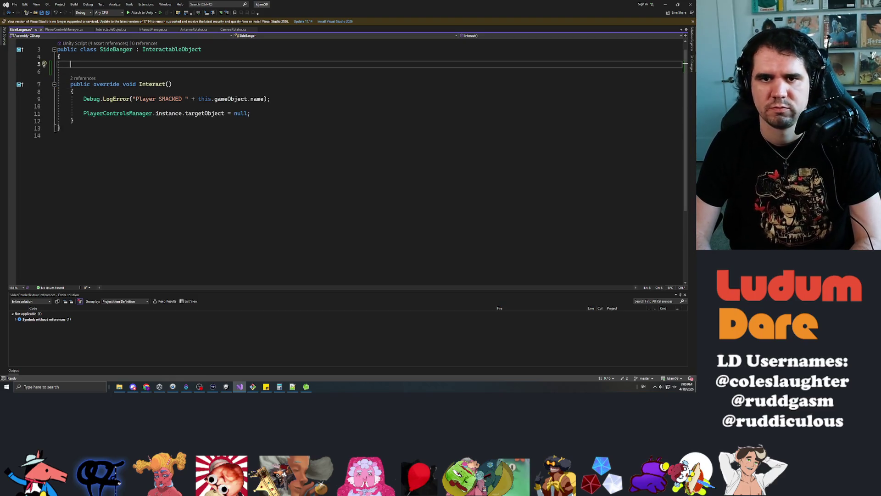
type("private float ")
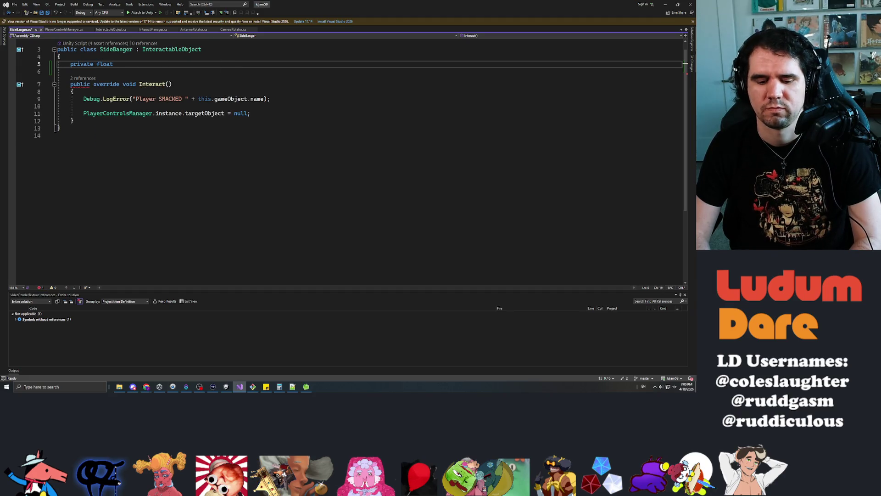
type("_smac")
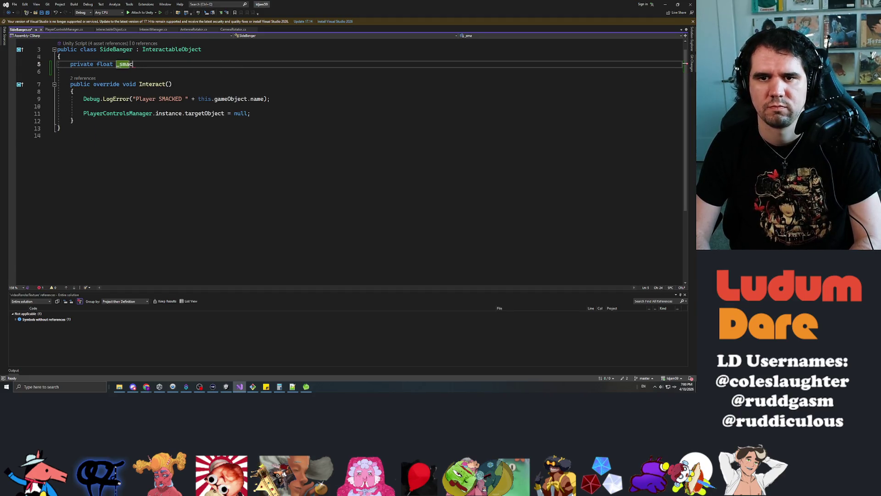
type("kForce = ")
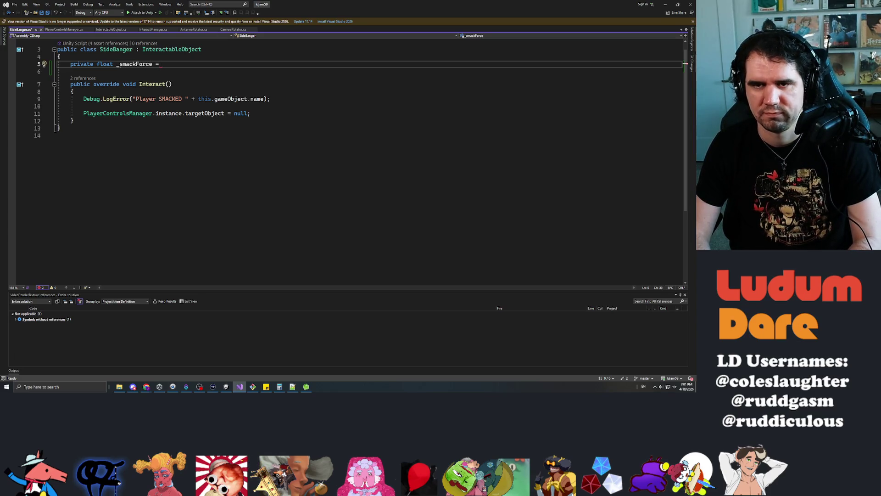
type("10.0f;")
key("ctrl+s")
key("alt+Tab")
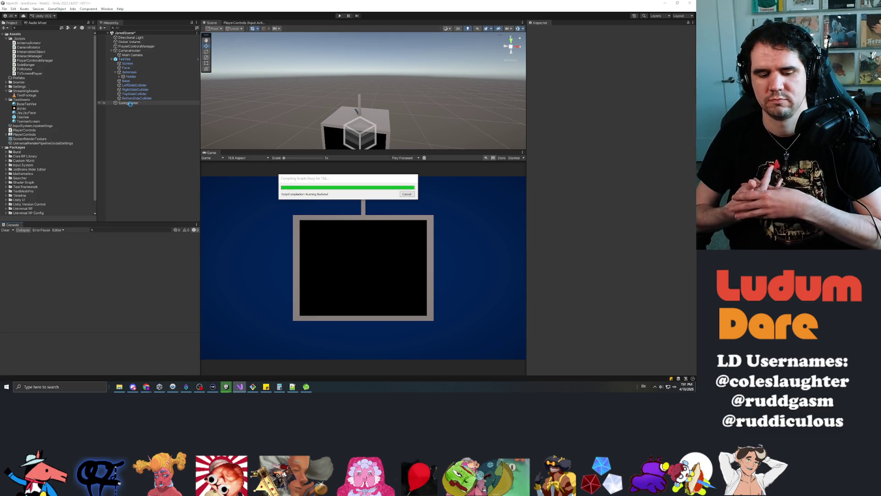
Step: Inspect SpringCenter's Spring Joint Spring, Max Distance and anchor values, then return to Visual Studio
left_click(138, 104)
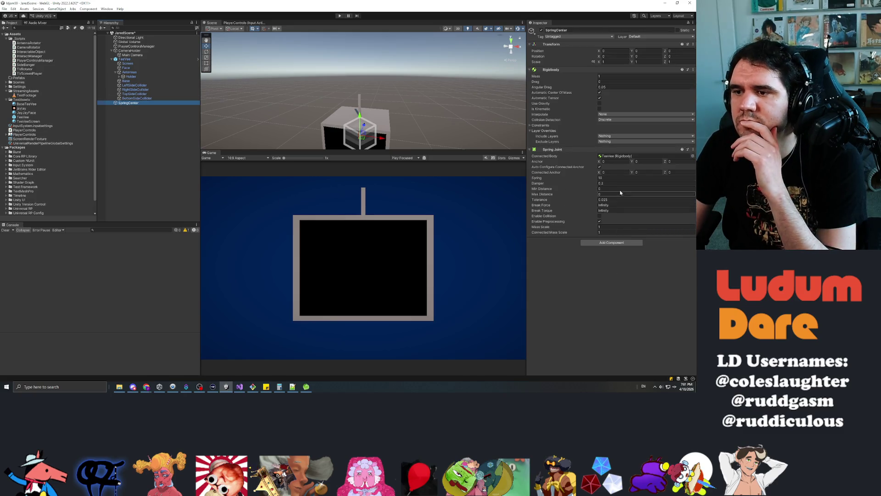
left_click(599, 178)
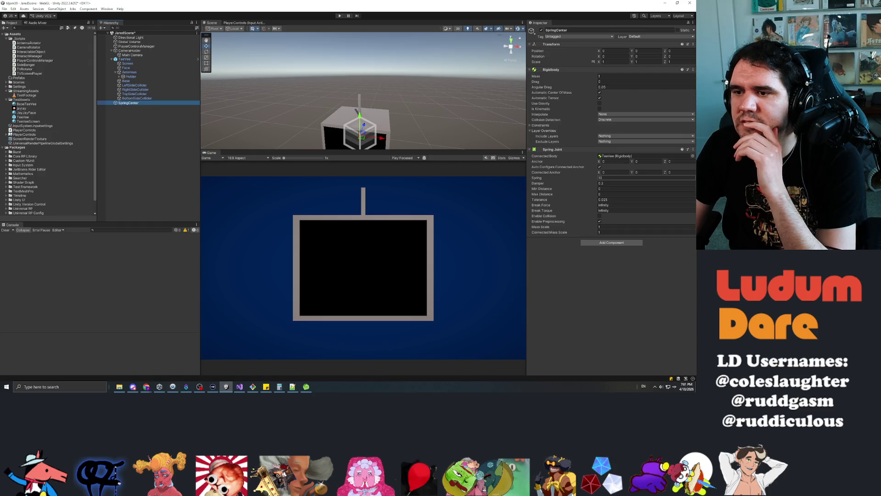
left_click(606, 195)
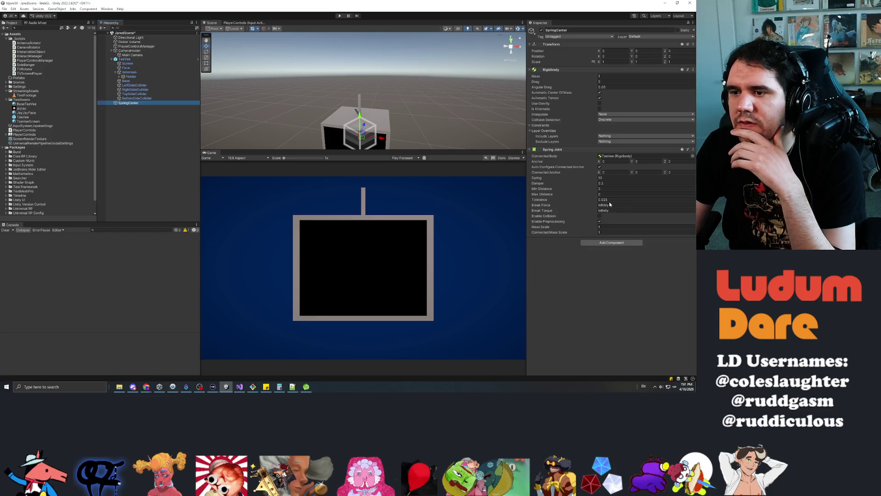
left_click(590, 290)
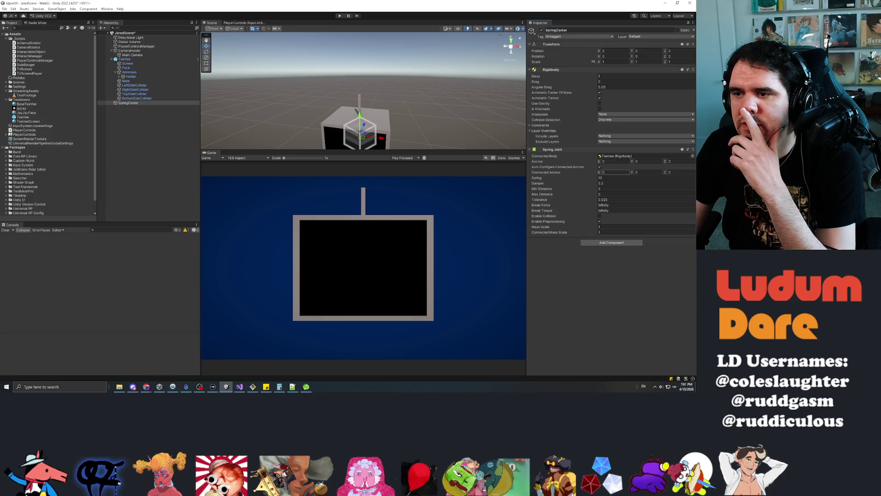
left_click(648, 161)
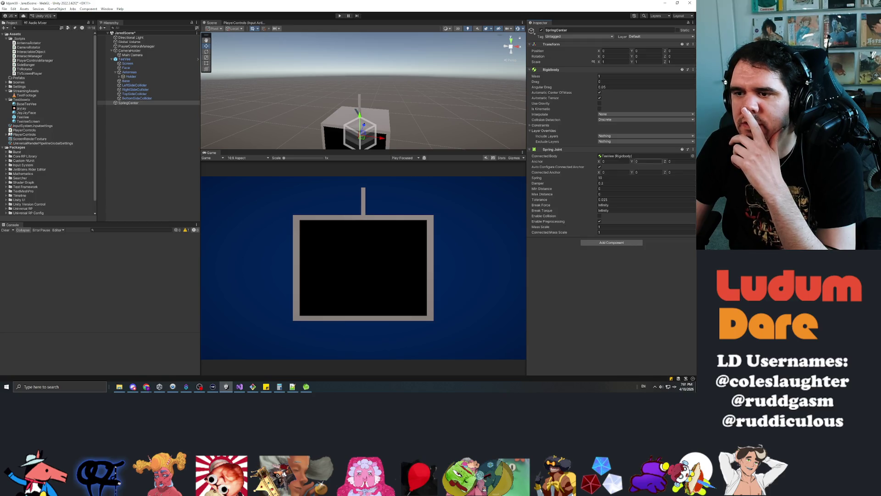
key("alt+Tab")
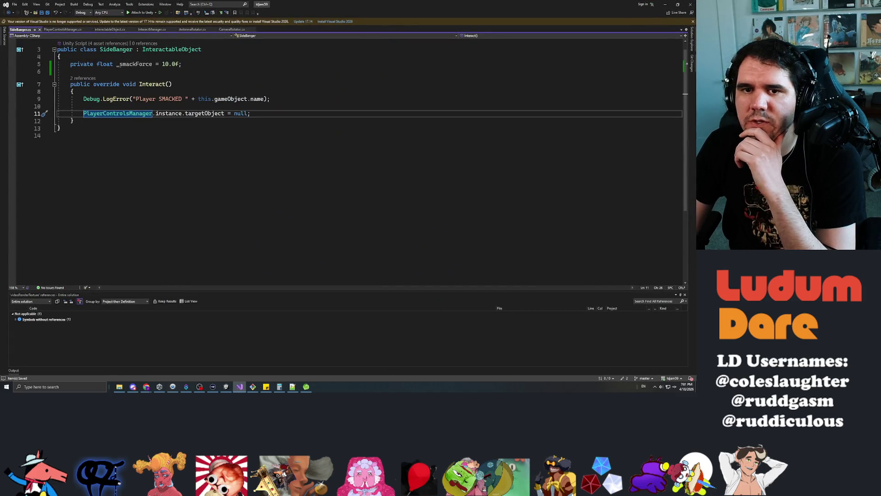
Step: Open a blank line above the Interact method for a new field
left_click(83, 84)
left_click(71, 71)
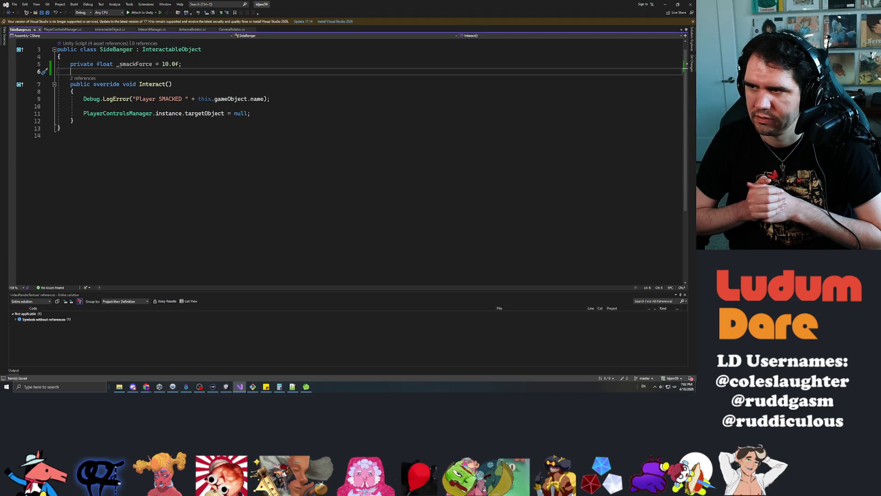
key("Down")
key("Down")
key("Down")
key("Home")
key("ctrl+Return")
key("ctrl+Return")
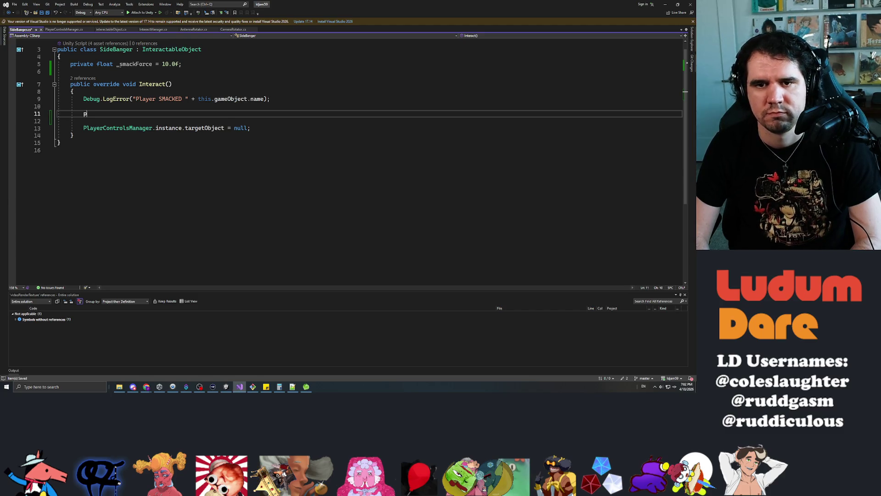
key("BackSpace")
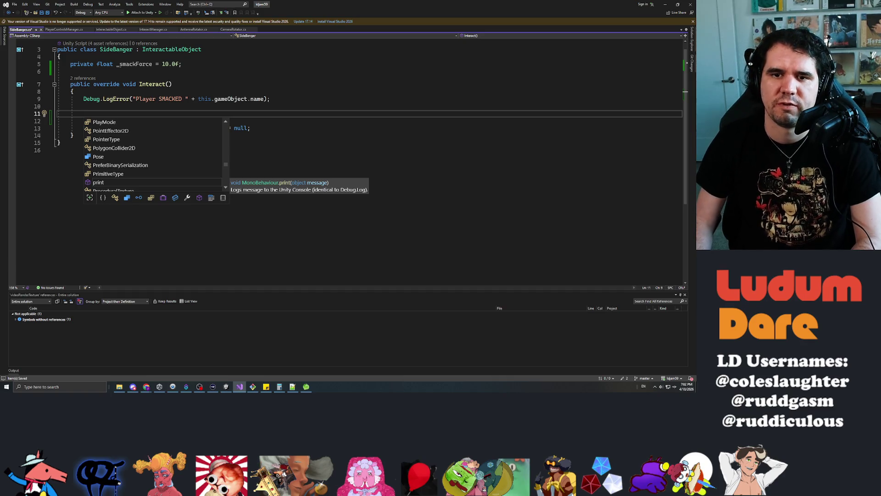
key("shift+Home")
key("BackSpace")
key("BackSpace")
key("BackSpace")
key("Up")
key("Up")
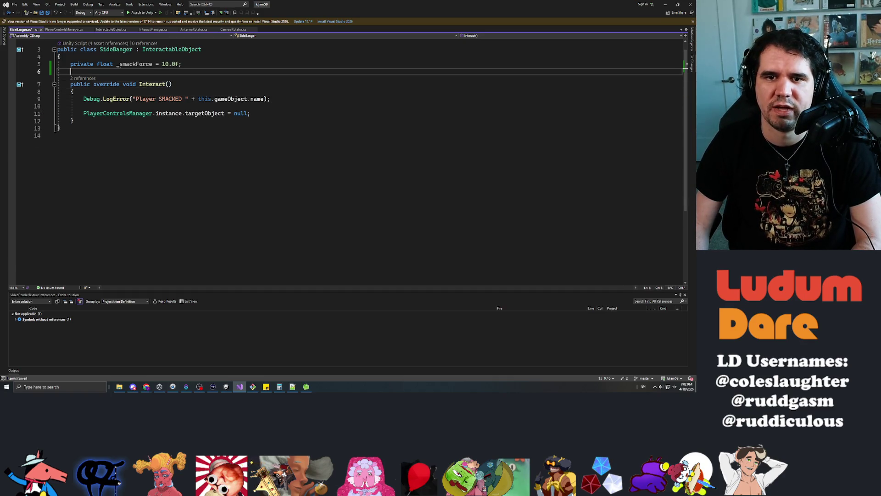
key("ctrl+Return")
key("ctrl+Return")
mouse_move(397, 4)
left_mouse_down()
mouse_move(390, 165)
mouse_move(363, 83)
mouse_move(362, 157)
mouse_move(405, 127)
mouse_move(404, 1)
left_mouse_up()
Step: Declare the field 'private Rigidbody _tvRigidbody;' above Interact
type("private Vector3")
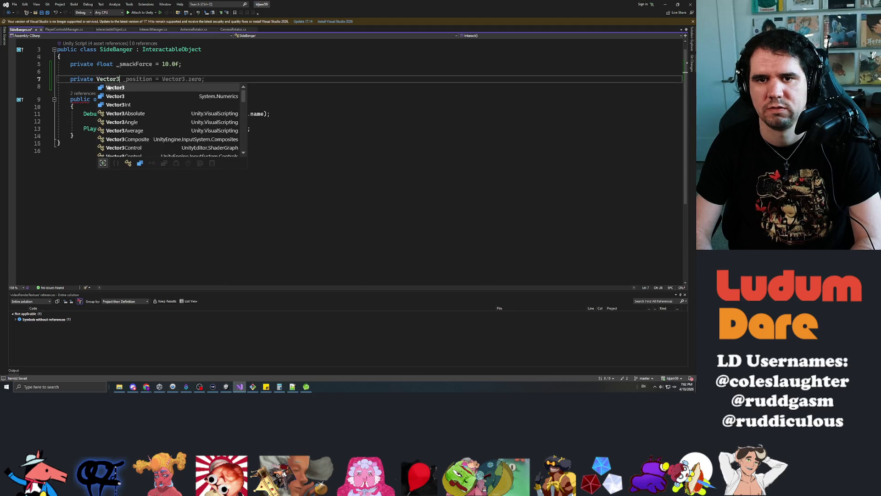
key("BackSpace")
key("BackSpace")
key("BackSpace")
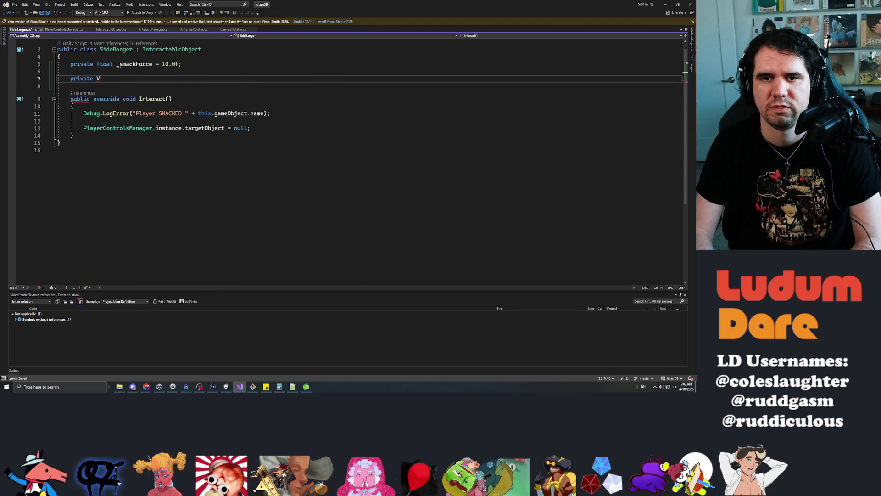
key("BackSpace")
type("Rigidbody ")
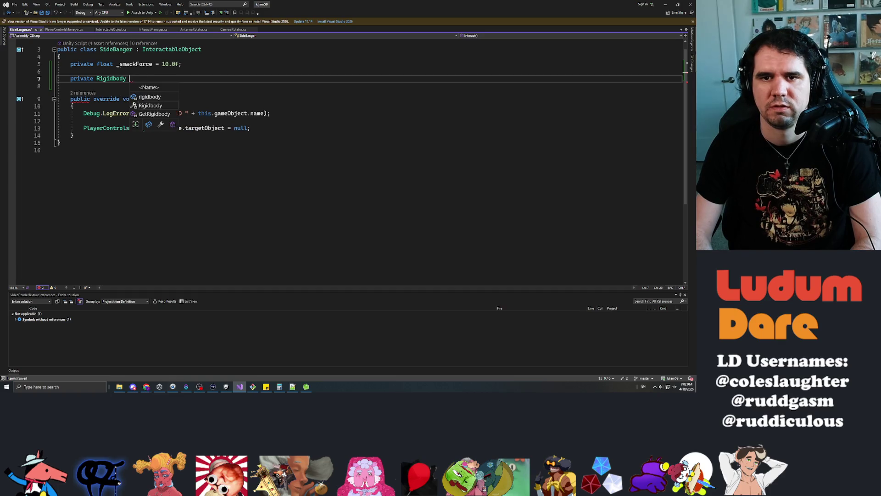
type("_tvRigidbody")
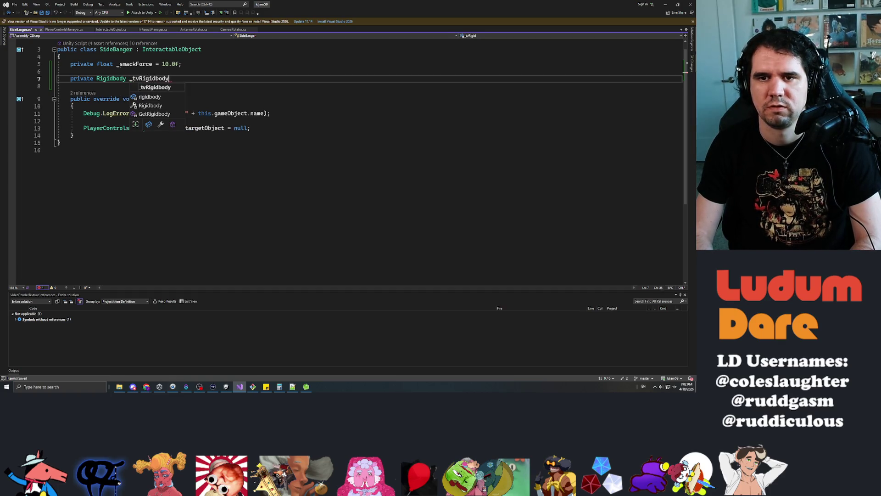
type(";")
key("Down")
key("Down")
key("Down")
Step: Start a this._tvRigidbody.AddForce( call inside Interact using autocomplete
key("Return")
key("Return")
key("Up")
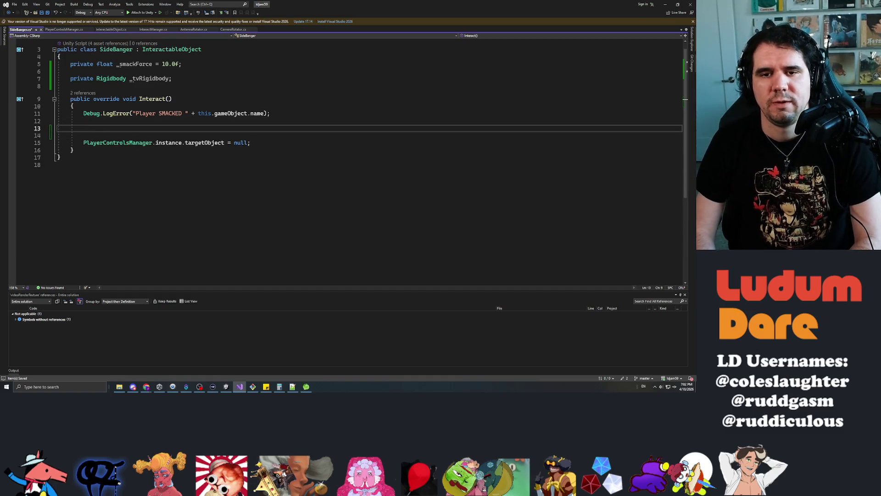
type("this.")
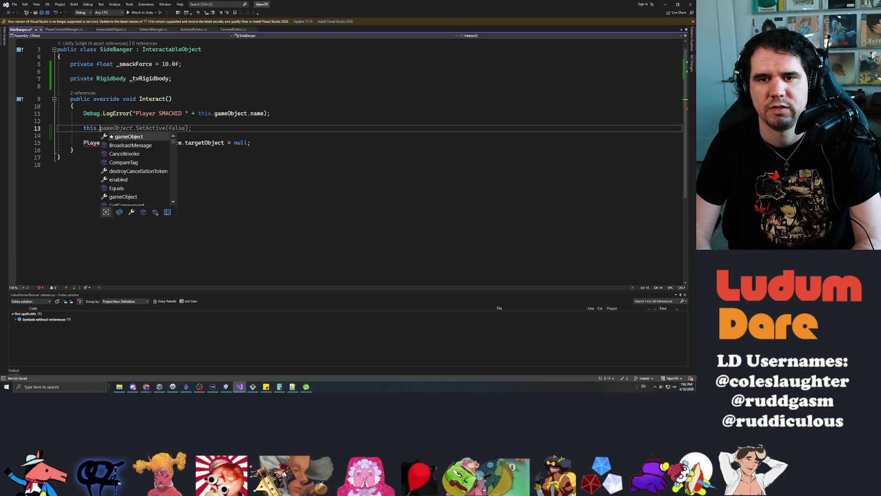
key("Escape")
type("_t")
key("Tab")
type(".add")
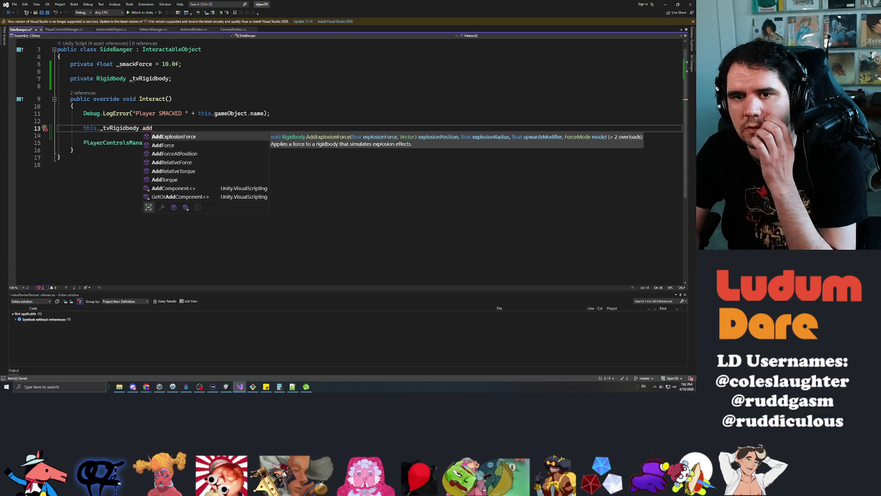
key("Down")
key("Down")
key("Down")
key("Up")
key("Up")
key("Up")
key("Up")
key("Tab")
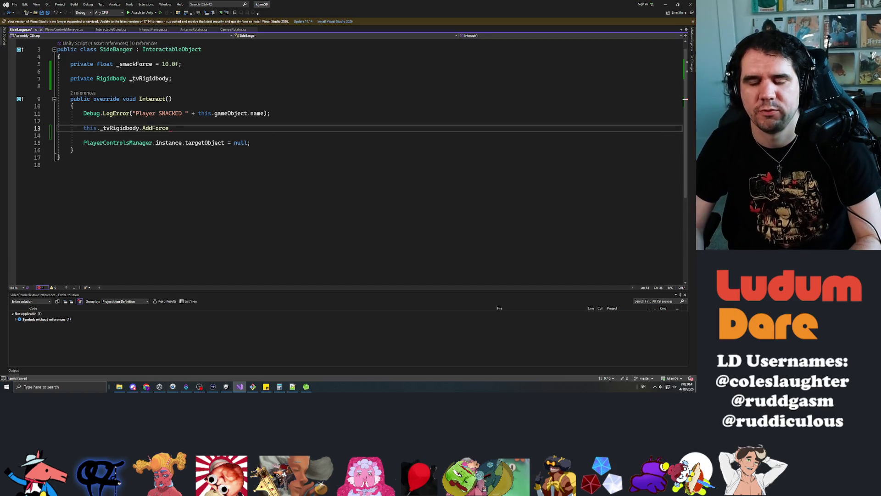
type("(")
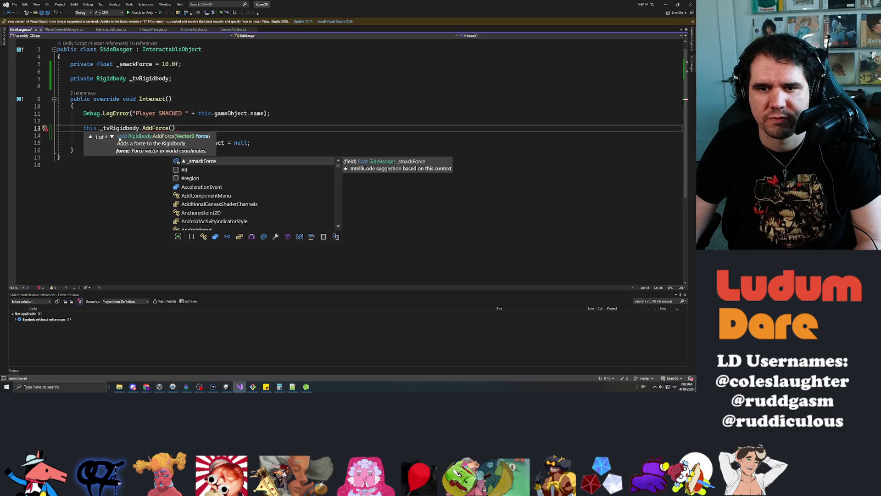
Step: Browse the AddForce overload signatures and open blank lines above the call
left_click(113, 137)
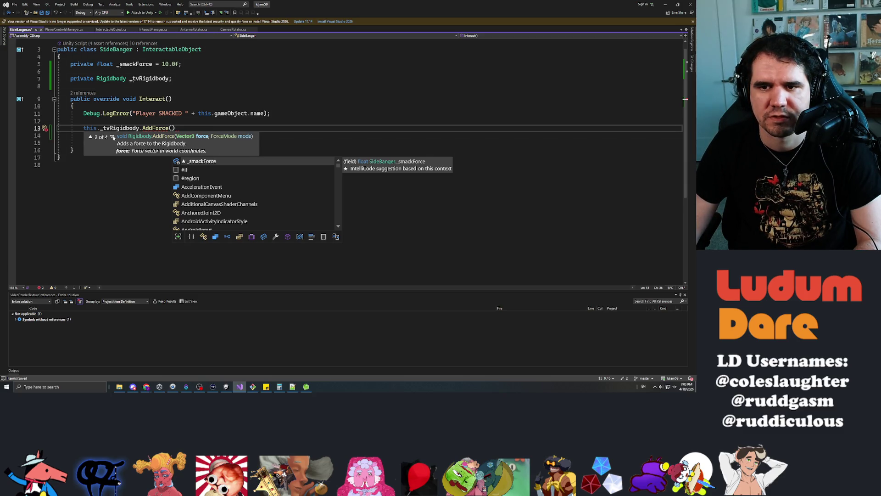
left_click(113, 137)
left_click(112, 138)
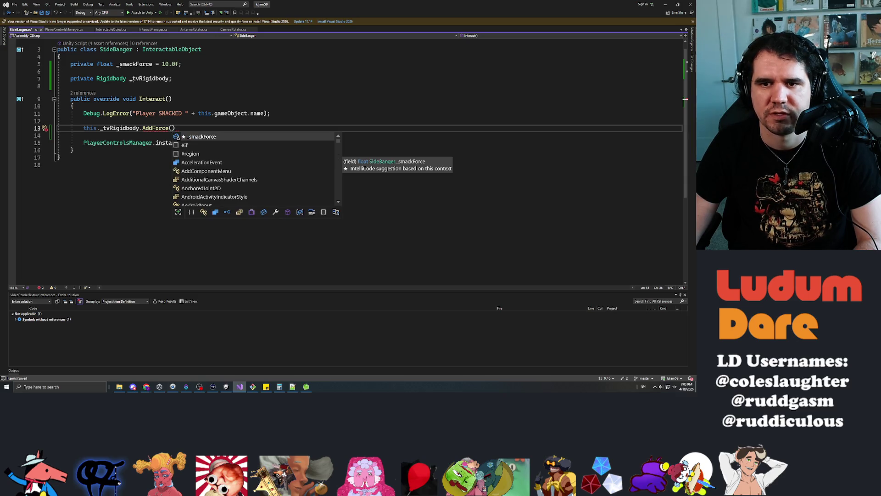
left_click(84, 121)
key("Down")
key("Up")
key("Return")
key("Return")
key("Up")
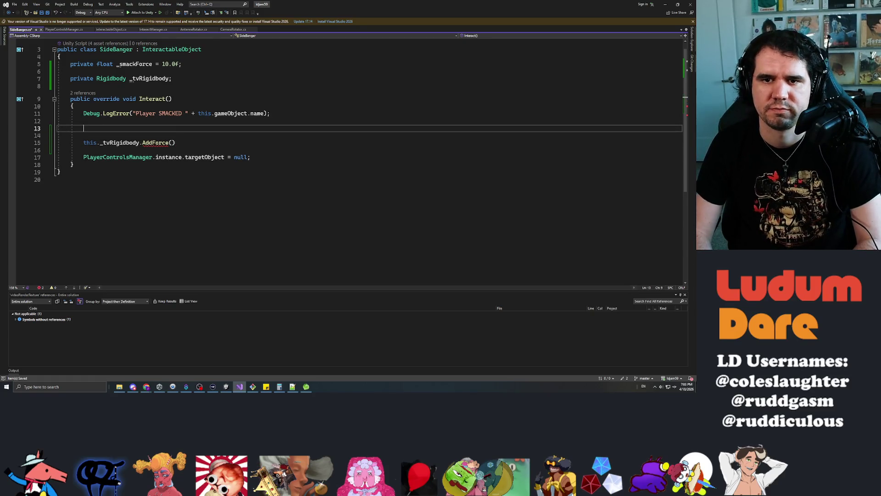
Step: Declare Vector3 forceVector as the player camera's transform.forward times this._smackForce
type("Vector3 f")
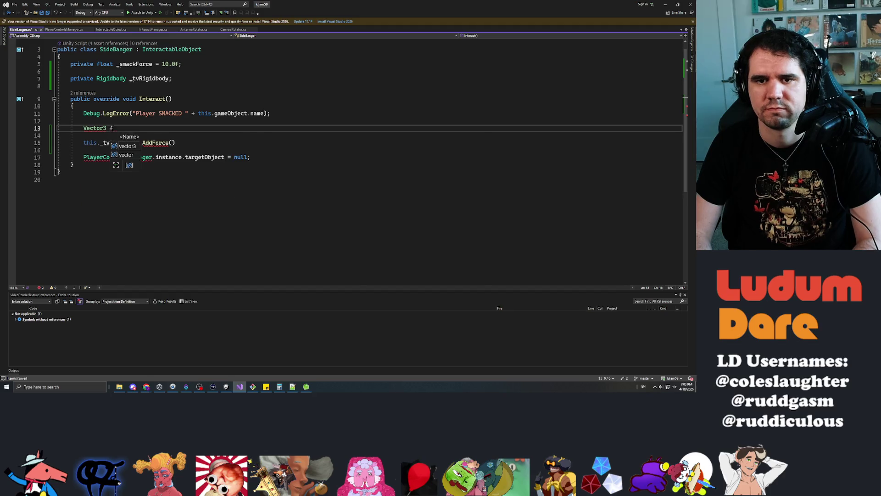
type("orceVector = ")
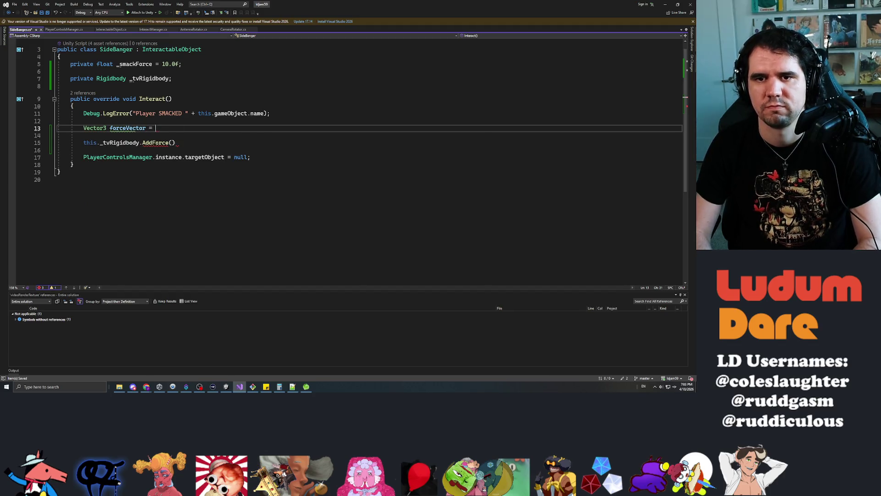
type("Playercont")
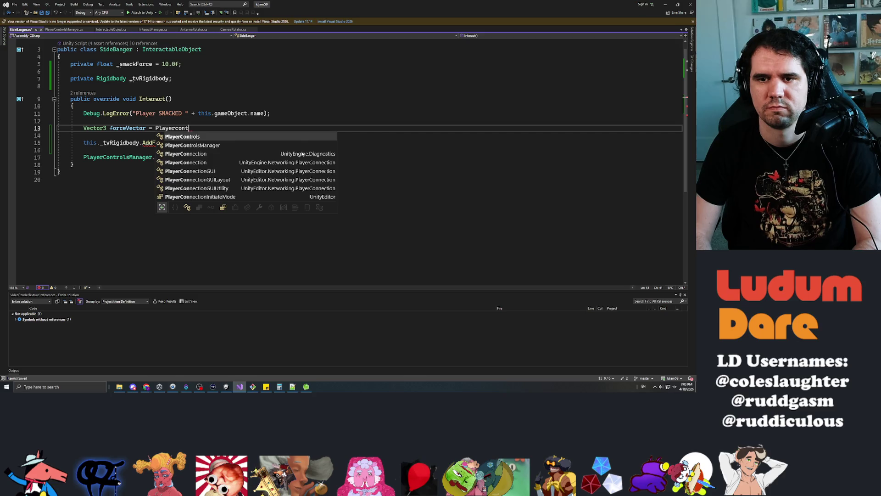
type("rolsmana.")
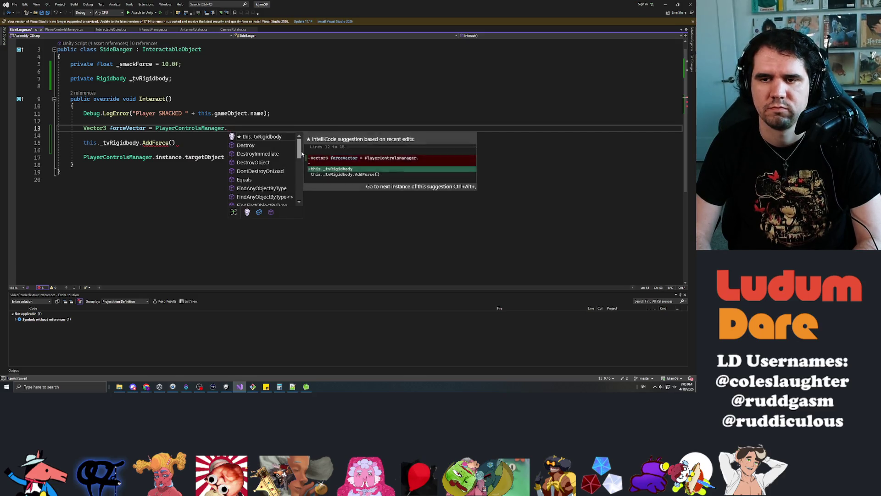
type("instandfcece.playerc")
key("Tab")
type(".")
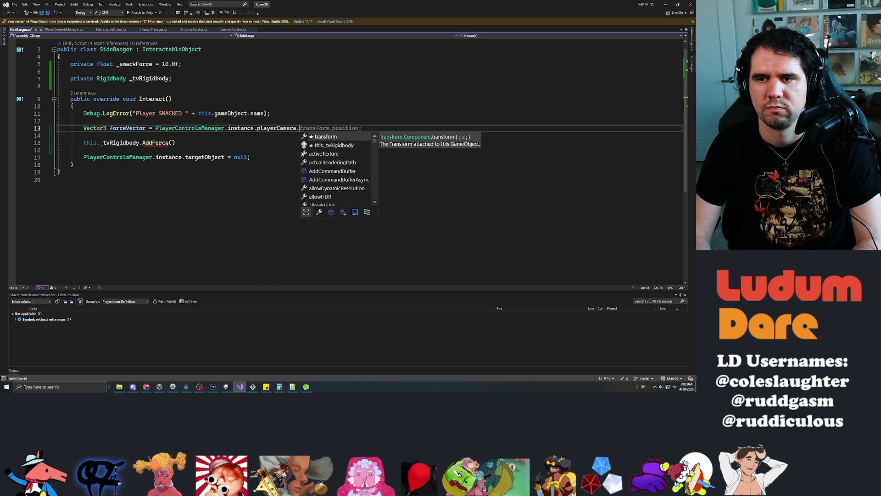
type("tr")
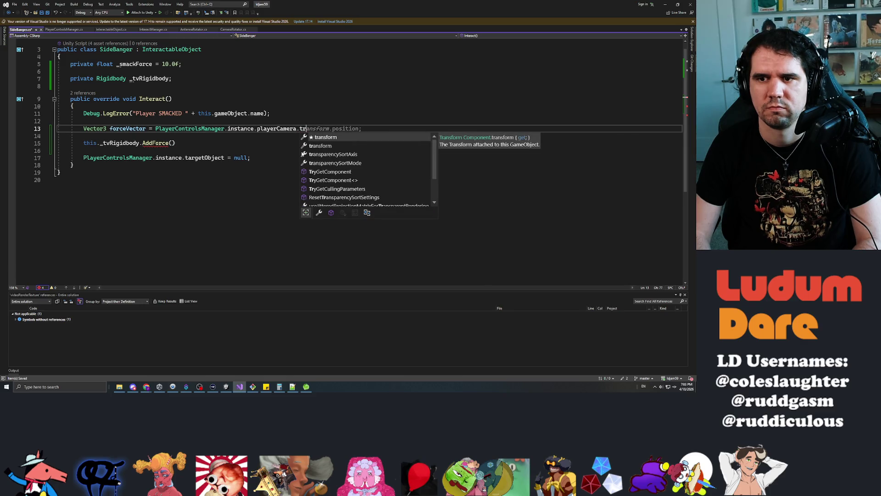
key("Tab")
type(".for")
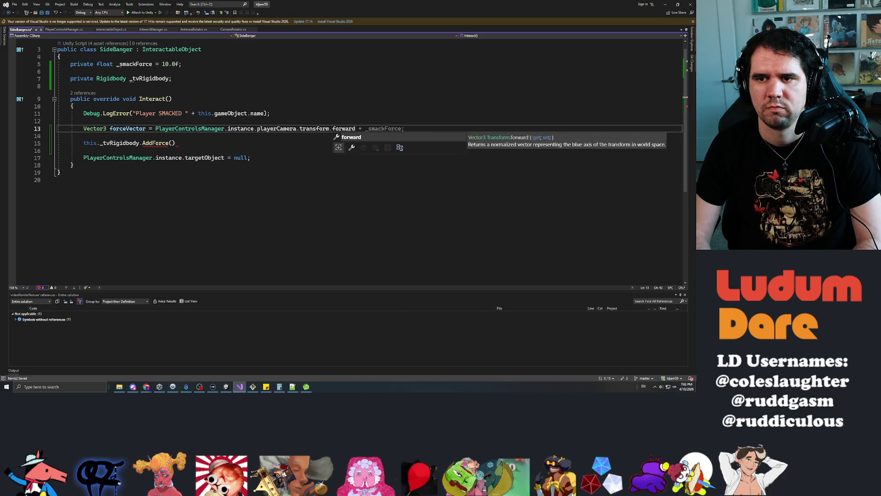
key("Tab")
key("Left")
key("Left")
key("Left")
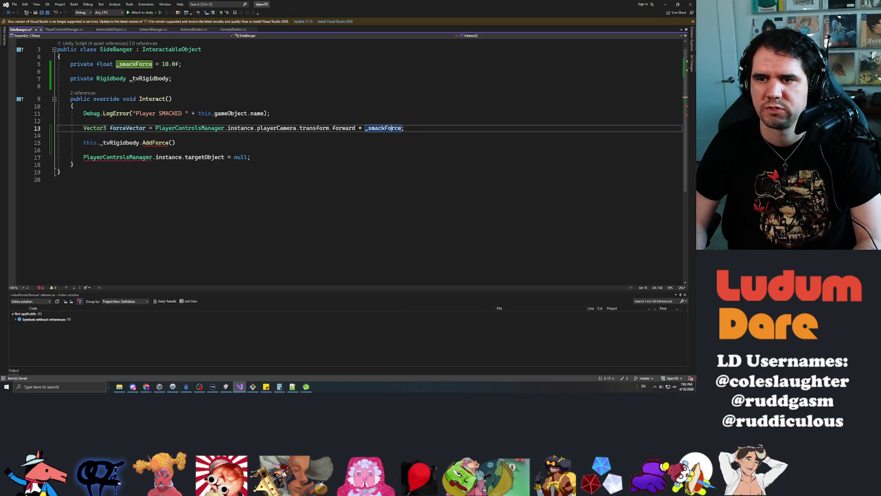
type("this.")
Step: Complete the call as AddForce(this._smackForce, ForceMode.Impulse); and save
key("Down")
key("Down")
key("Down")
key("Up")
key("End")
key("Left")
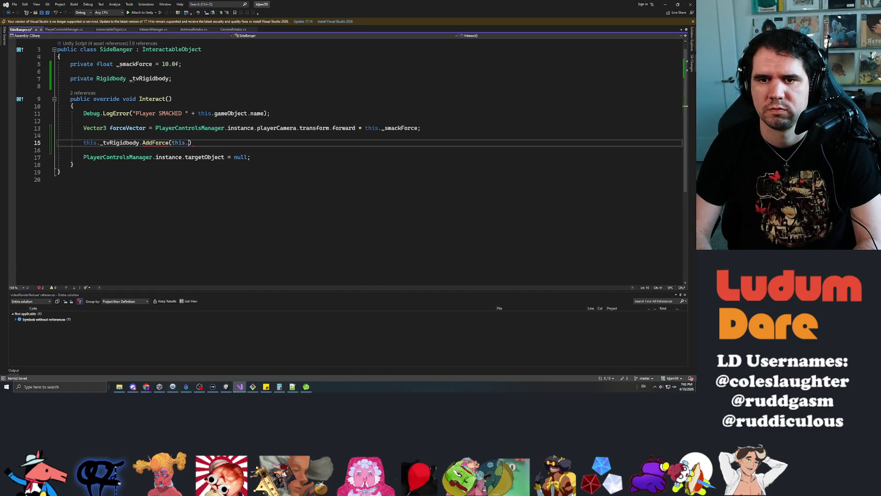
type("this.")
type("_smack")
key("Tab")
type(", force")
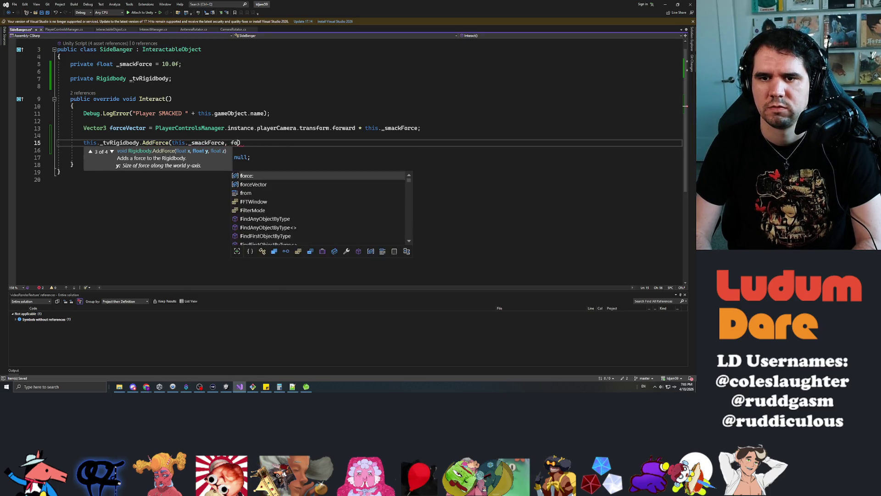
type("Mode.imp")
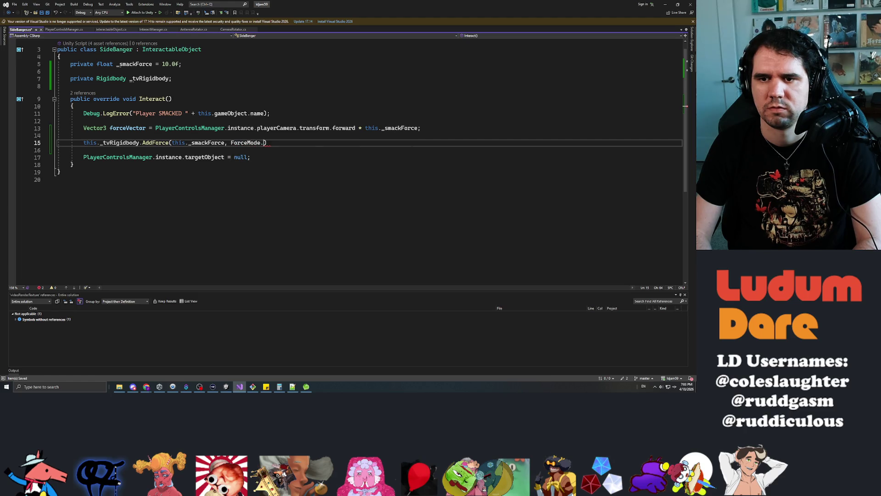
key("Tab")
type(");")
key("ctrl+s")
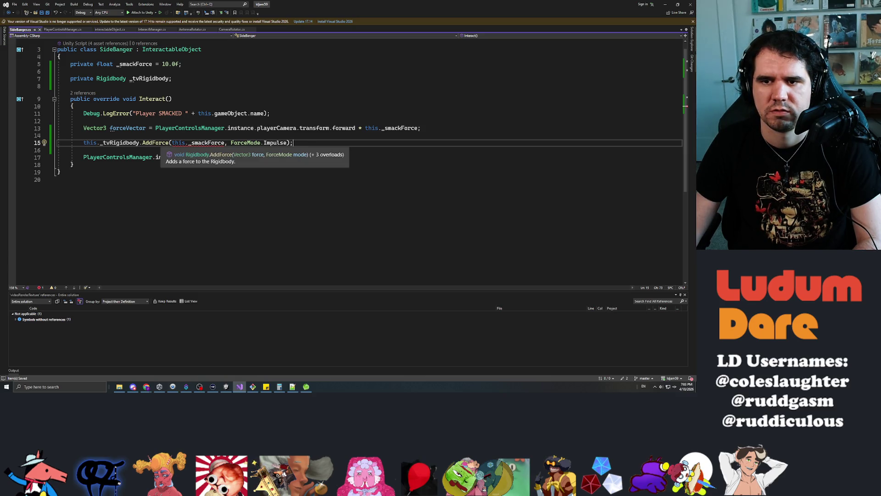
Step: Replace the AddForce argument this._smackForce with forceVector and save
double_click(207, 142)
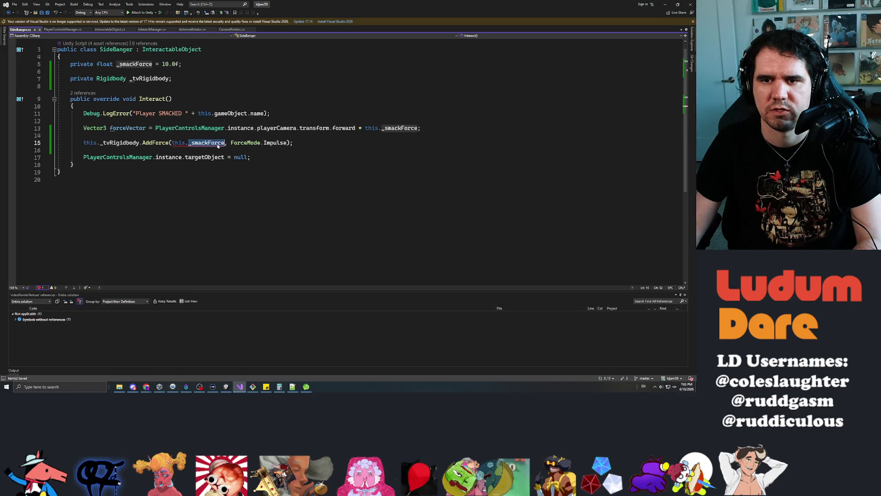
left_click(173, 142, "shift")
key("BackSpace")
type("forceVector")
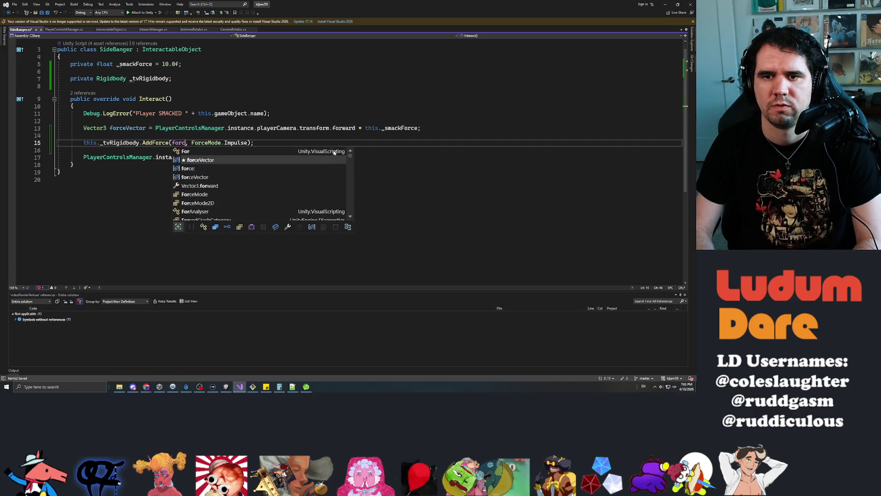
key("ctrl+s")
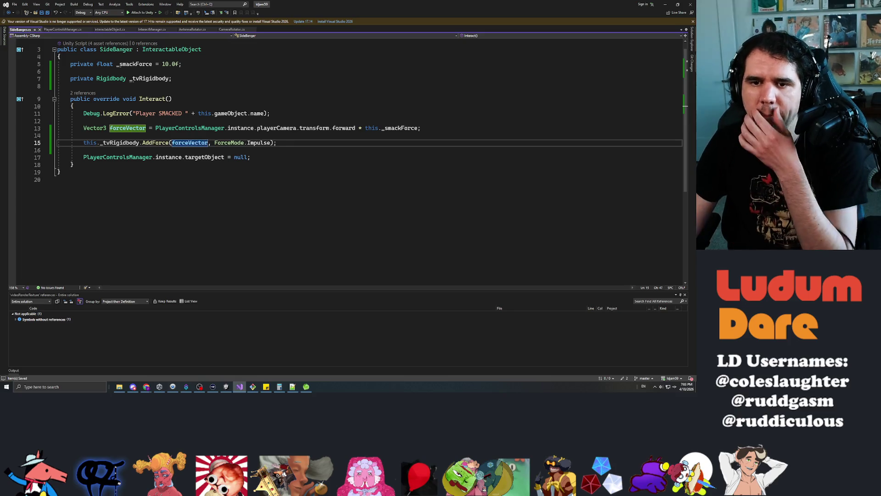
Step: Snap the Visual Studio window to the top-right quarter of the screen
left_click(250, 157)
left_click_drag(353, 5, 351, 29)
key("super+Right")
key("super+Up")
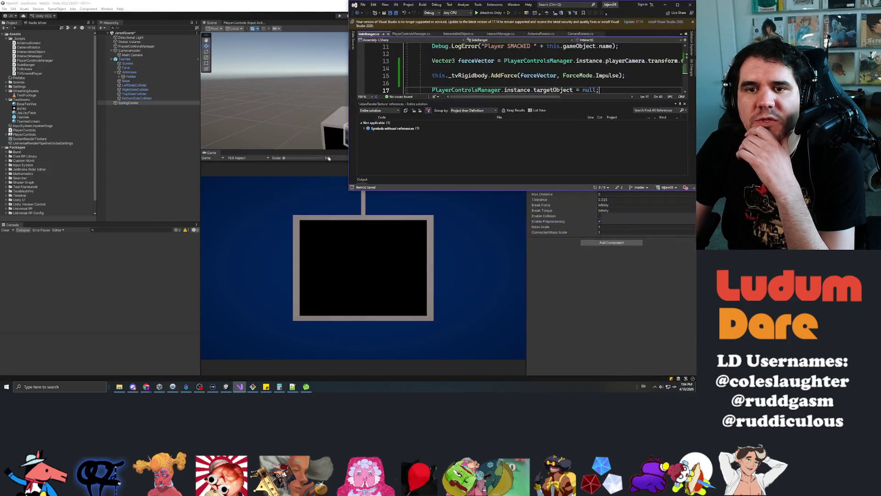
Step: Hide Visual Studio and press Play in Unity to run the hanging TV scene
left_click(665, 5)
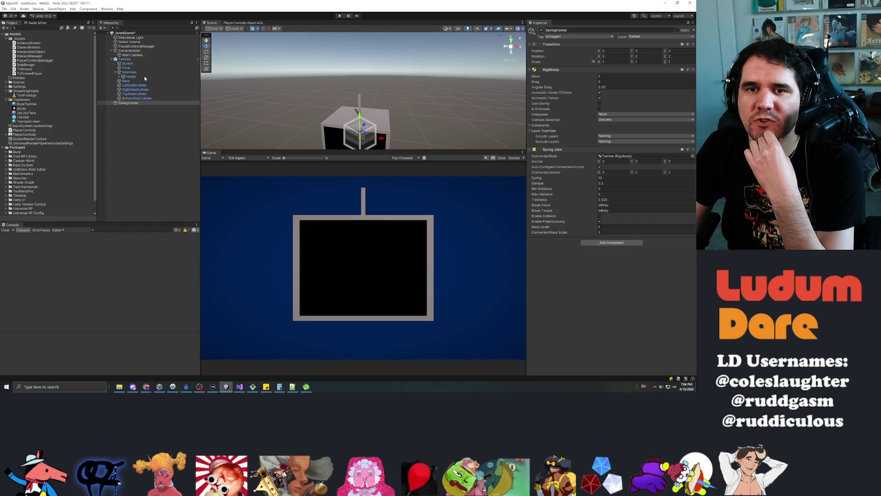
left_click(339, 16)
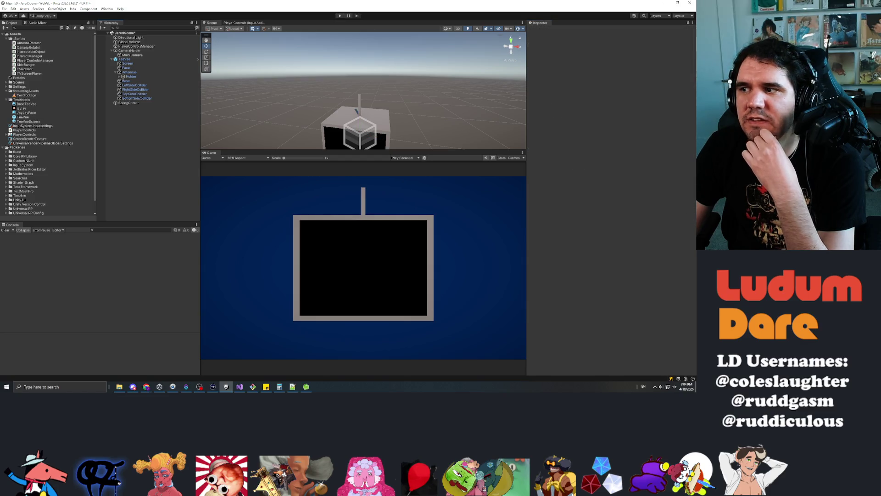
key("alt+Tab")
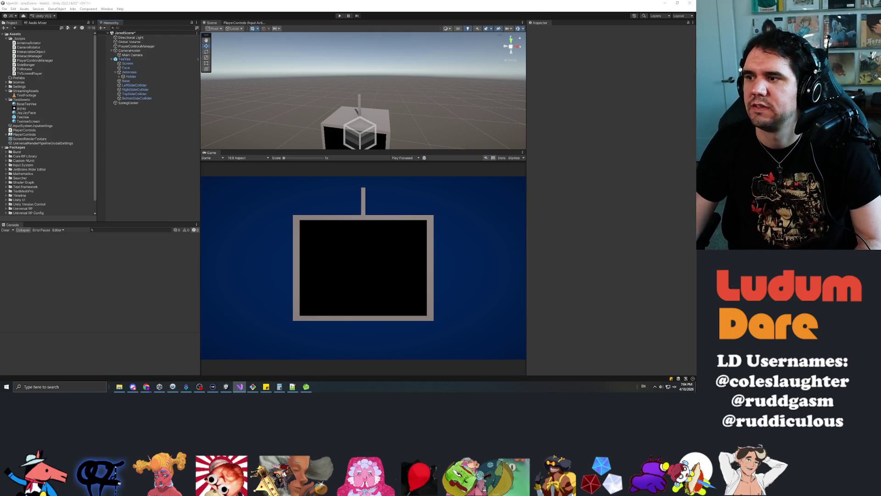
left_click(141, 165)
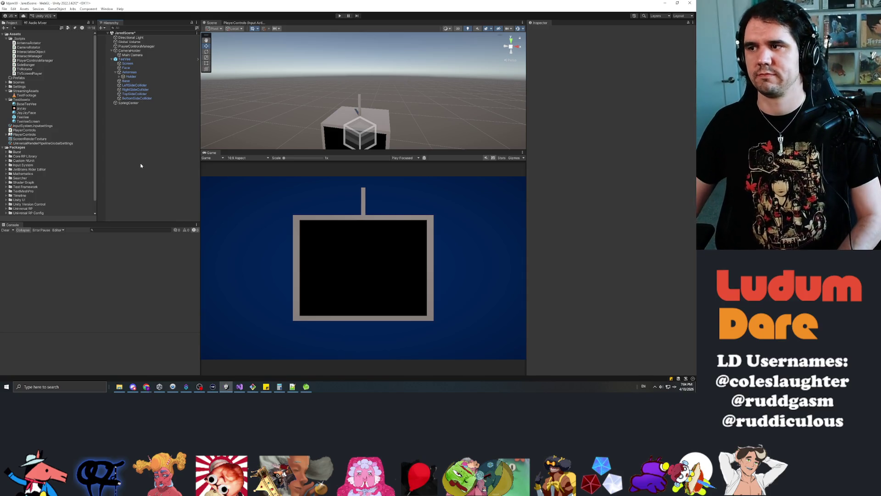
key("alt+Tab")
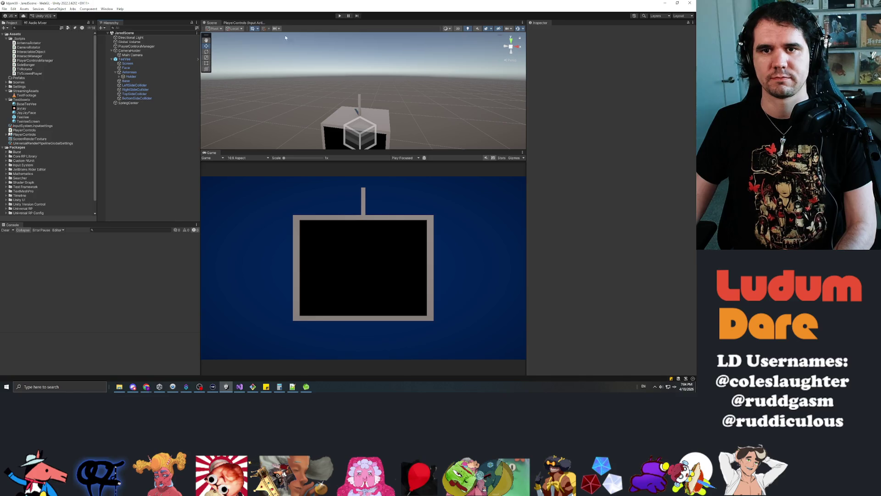
left_click(339, 16)
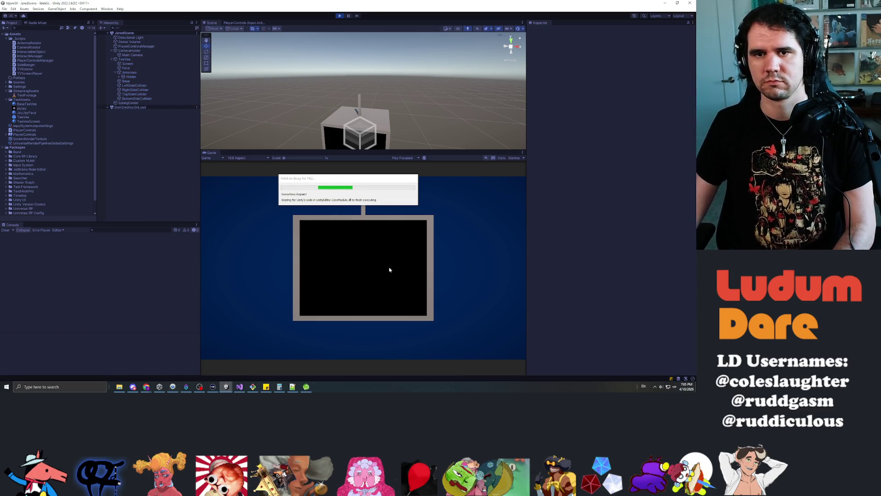
Step: Turn on the TV with A, smack its right side, and select the side colliders
key("a")
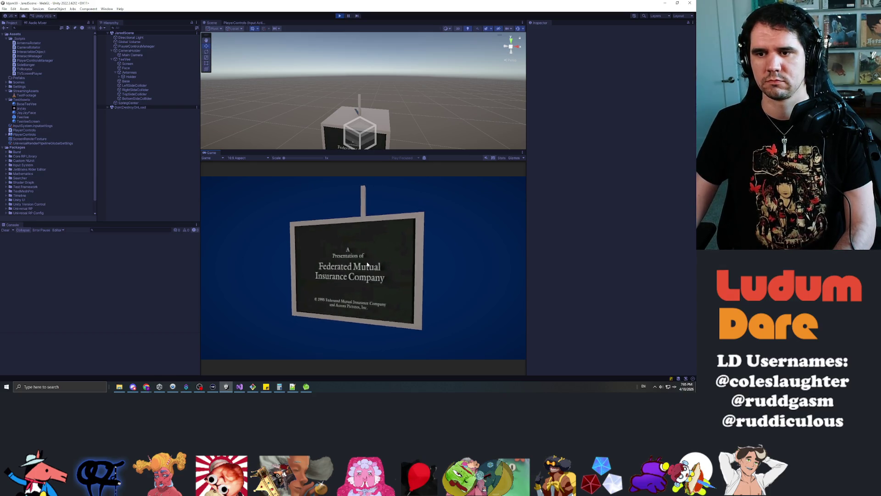
left_click(386, 266)
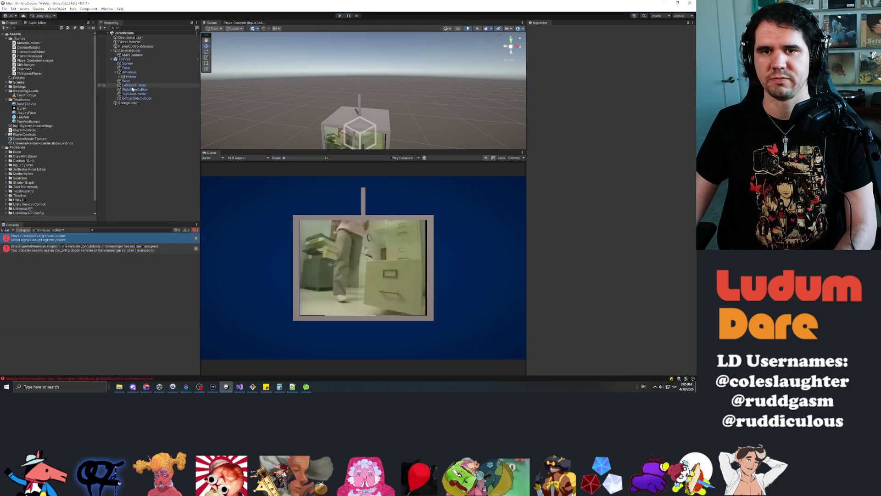
left_click(137, 86)
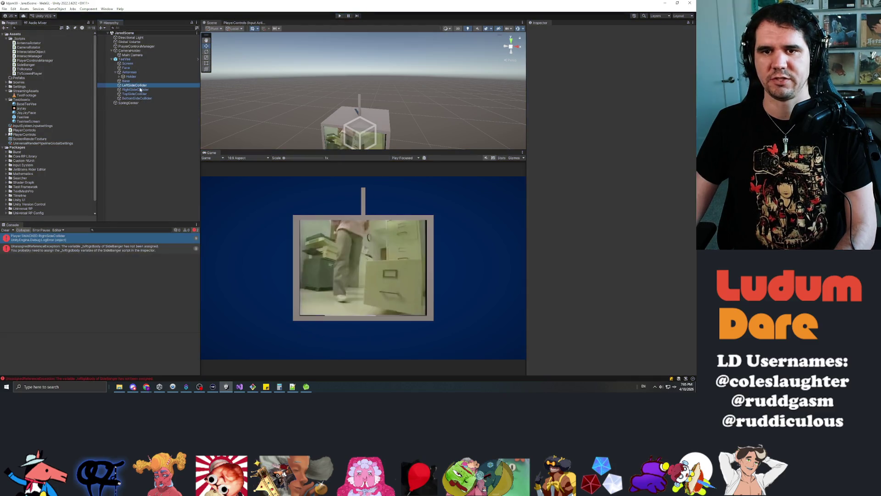
left_click(142, 98, "shift")
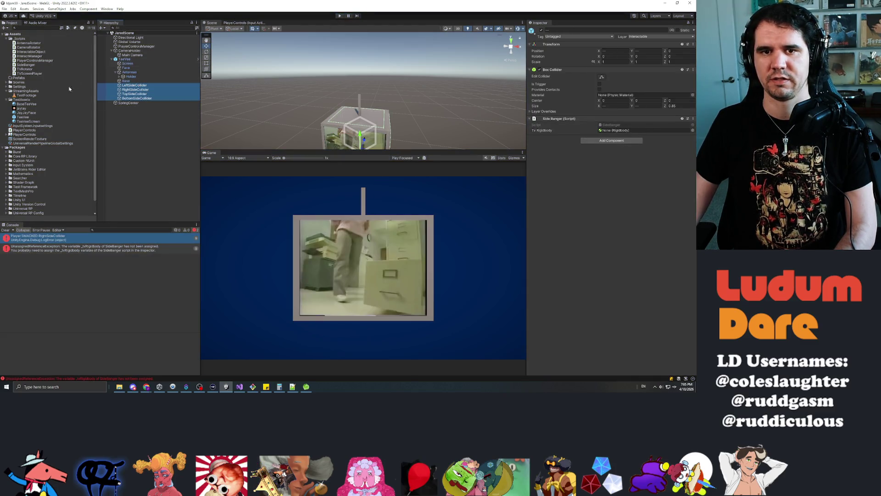
Step: In the TeeVee prefab, set all four side colliders' Tv Rigidbody to TeeVee's Rigidbody
double_click(23, 117)
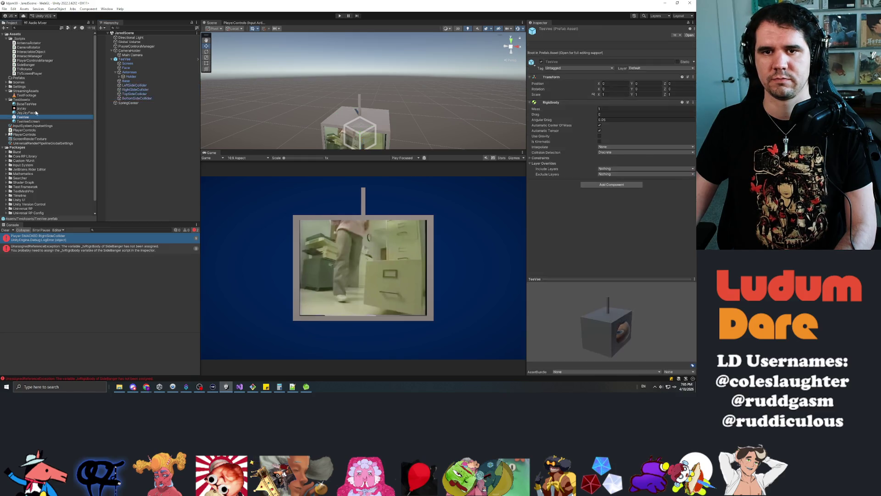
left_click(134, 61)
left_click(132, 74, "shift")
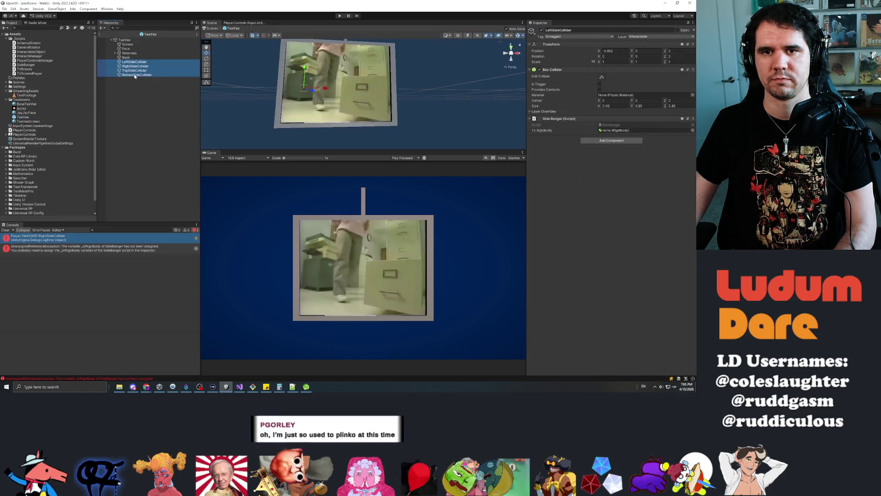
left_click_drag(591, 108, 617, 134)
left_click(100, 36)
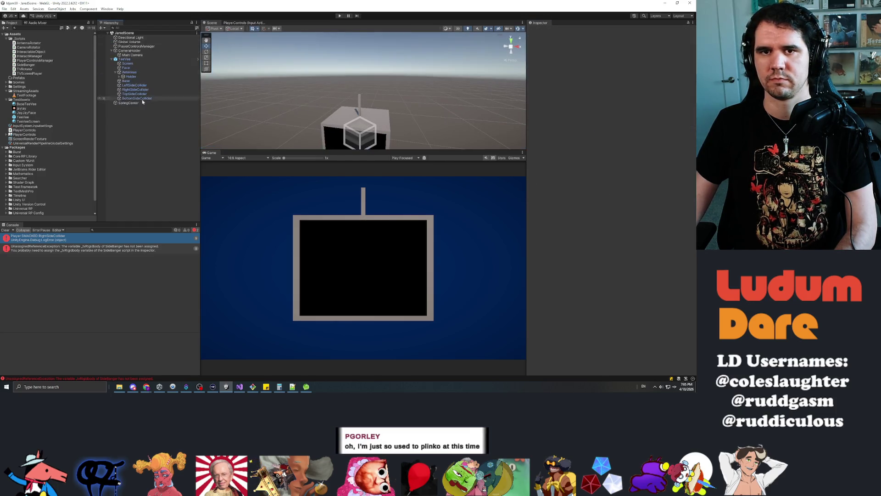
Step: Start the game again to test the TV
left_click(339, 16)
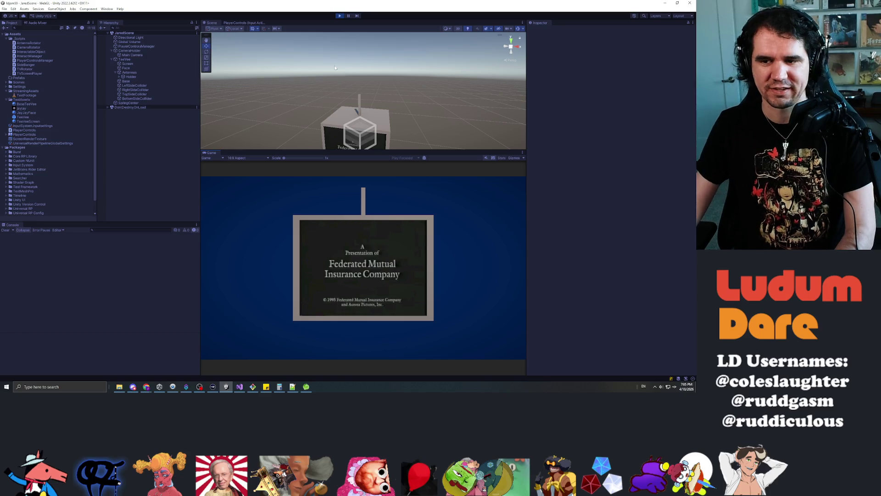
Step: Smack the TV, then set SpringCenter's Spring Joint Spring to 50 during play
left_click(420, 219)
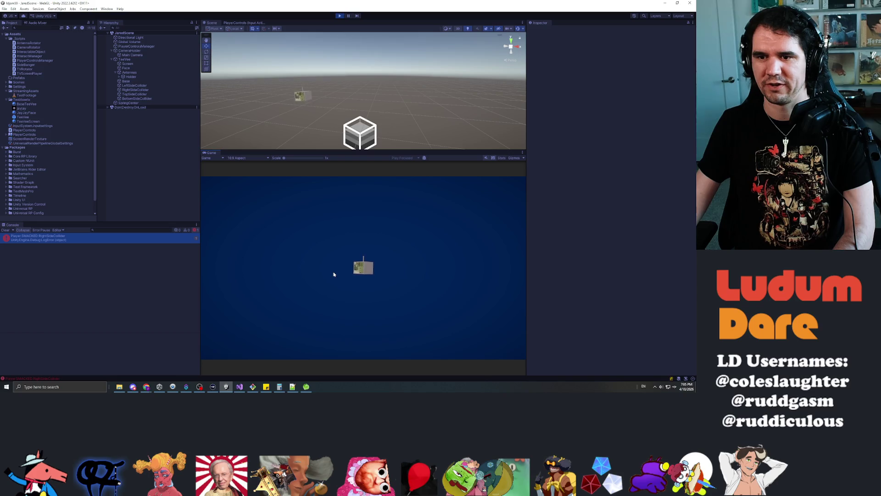
left_click(138, 103)
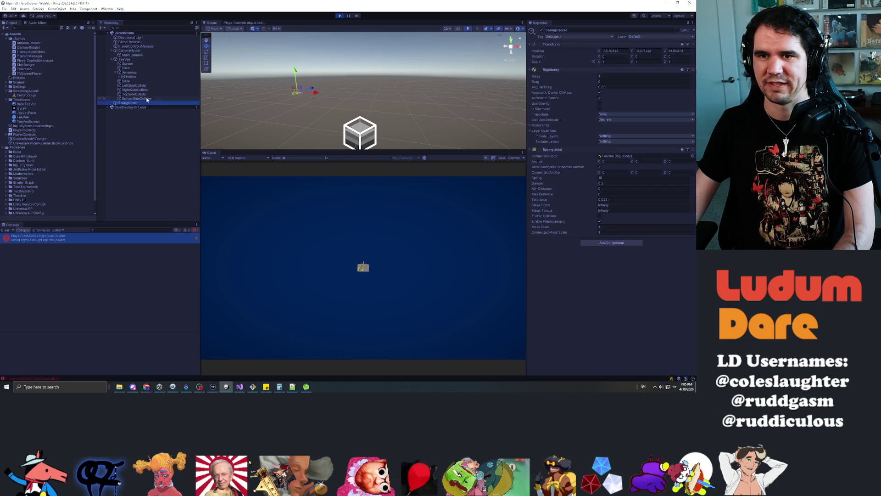
left_click(601, 177)
type("50")
key("Return")
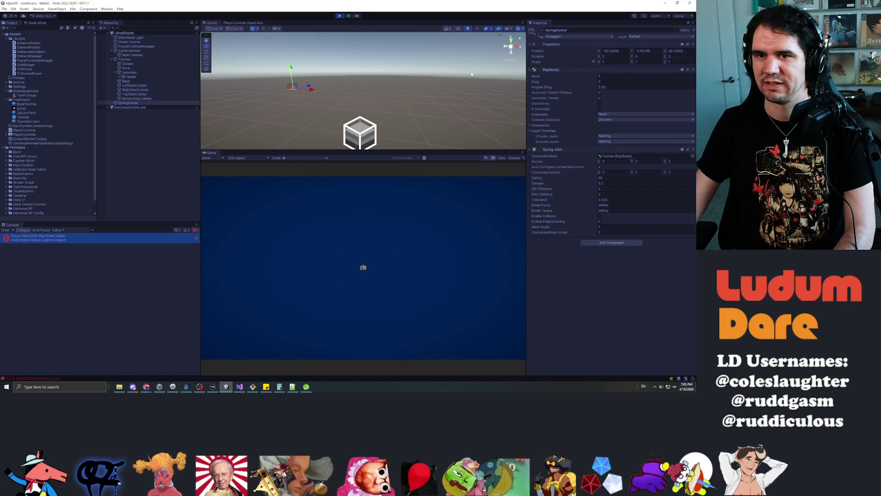
Step: Stop the game and set the Spring Joint to Spring 100 and Damper 5
left_click(339, 16)
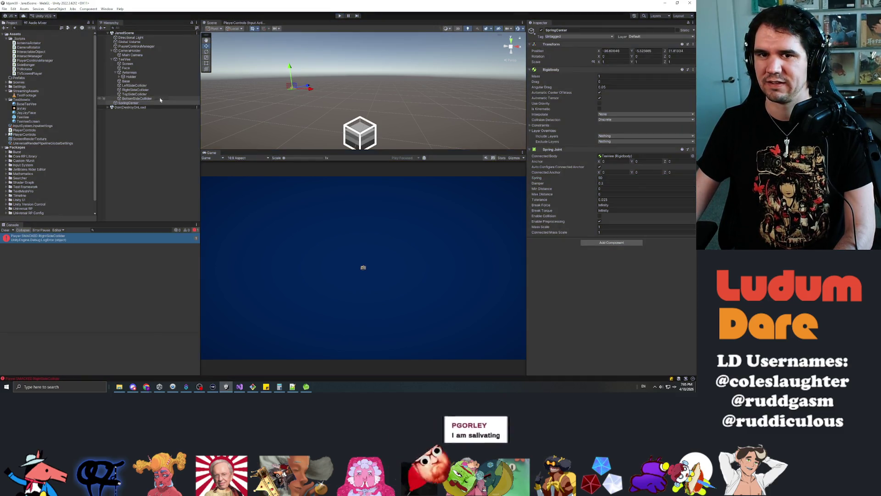
left_click(615, 177)
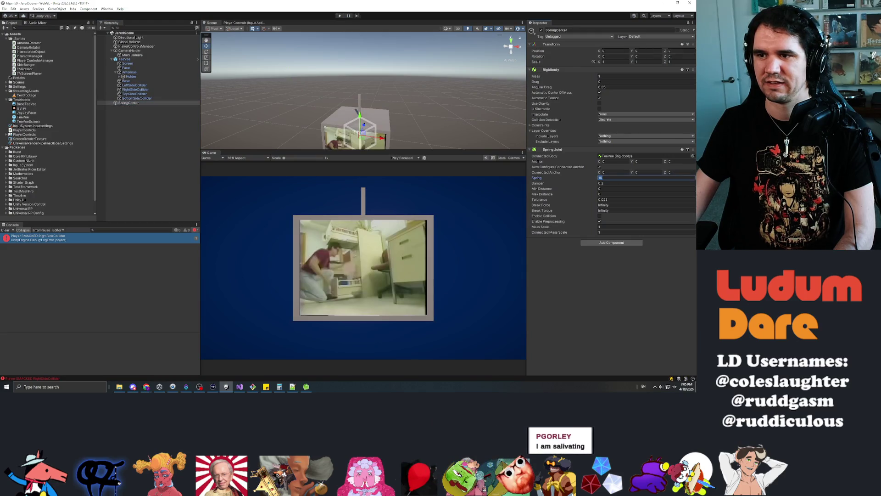
type("100")
key("Tab")
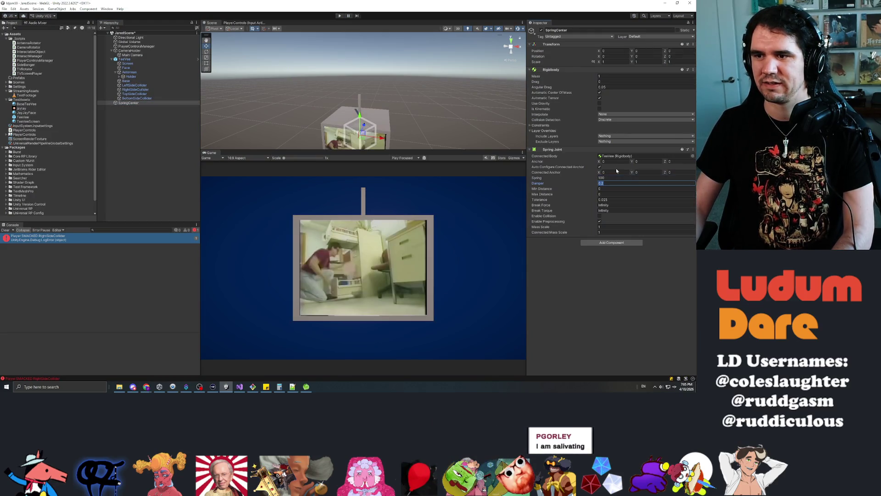
type("5")
key("Return")
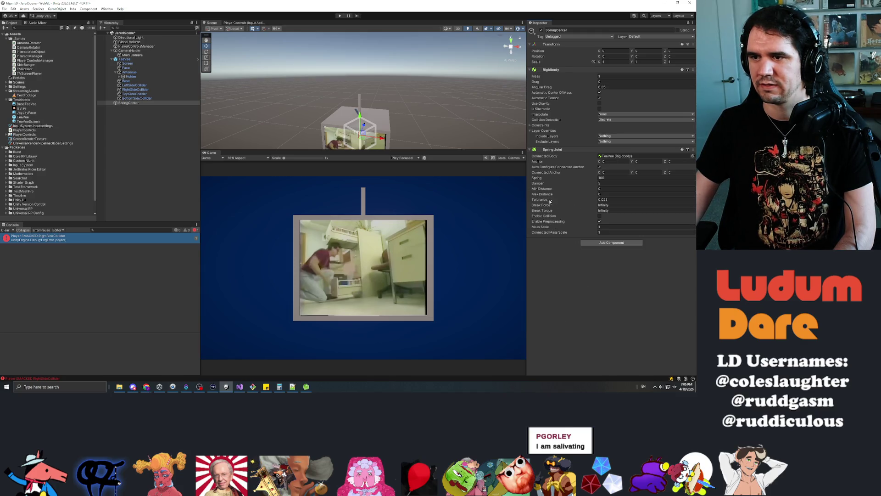
Step: Replay and smack the TV's right side twice to test the stiffer spring
left_click(339, 16)
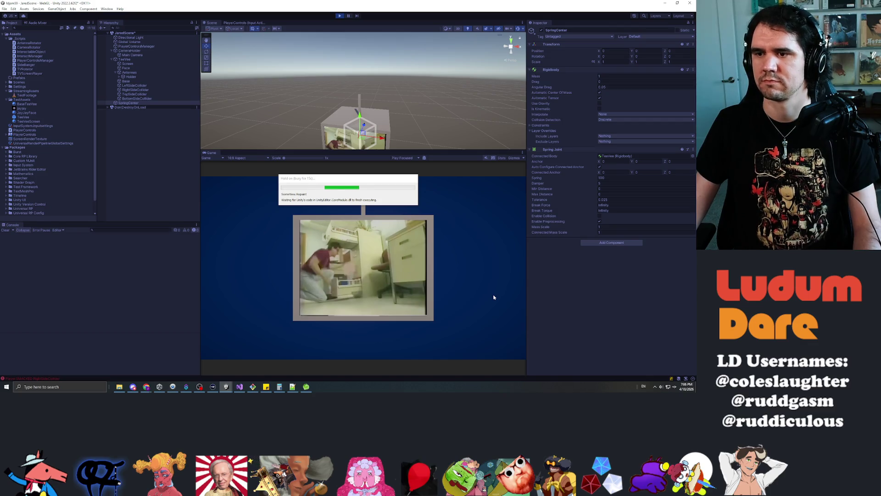
left_click(415, 270)
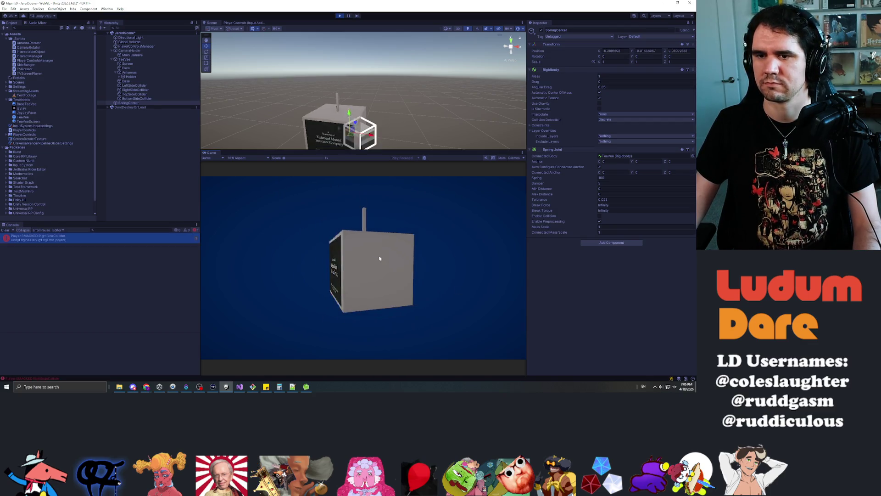
left_click(368, 276)
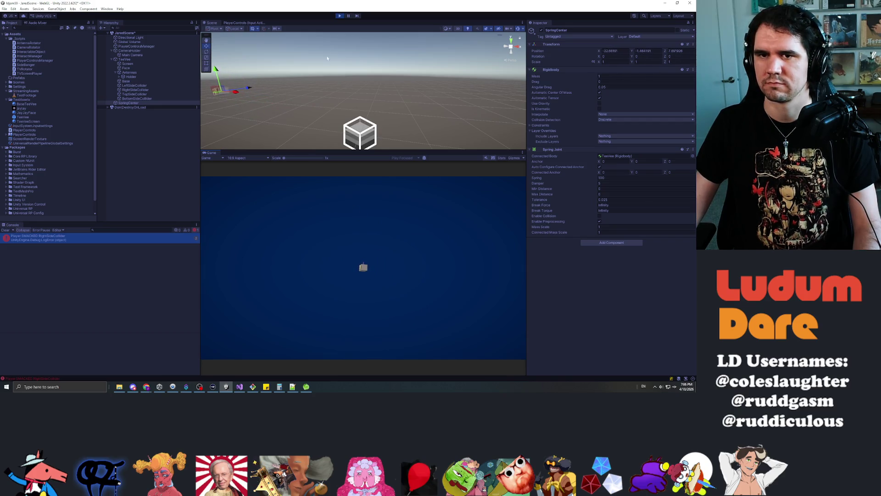
left_click(339, 16)
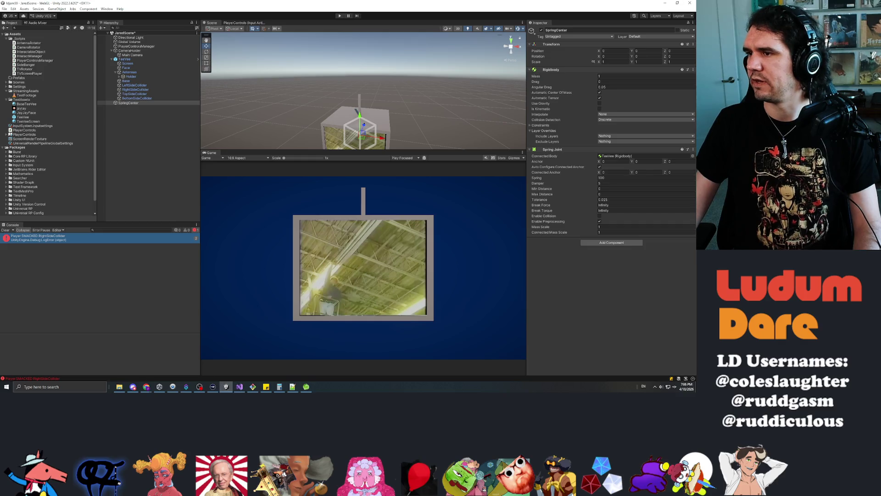
key("alt+Tab")
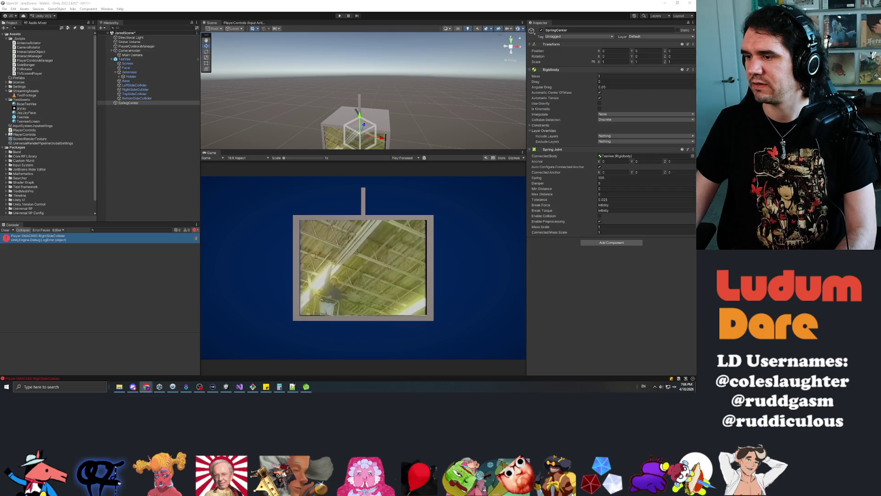
key("alt+Tab")
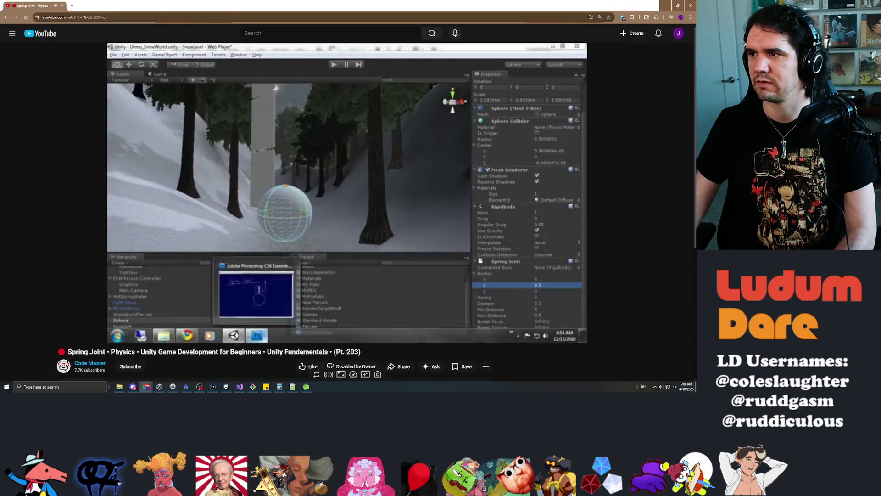
Step: Scrub the Spring Joint tutorial to its whiteboard explanation, skip ahead, then return to Unity
left_click(253, 326)
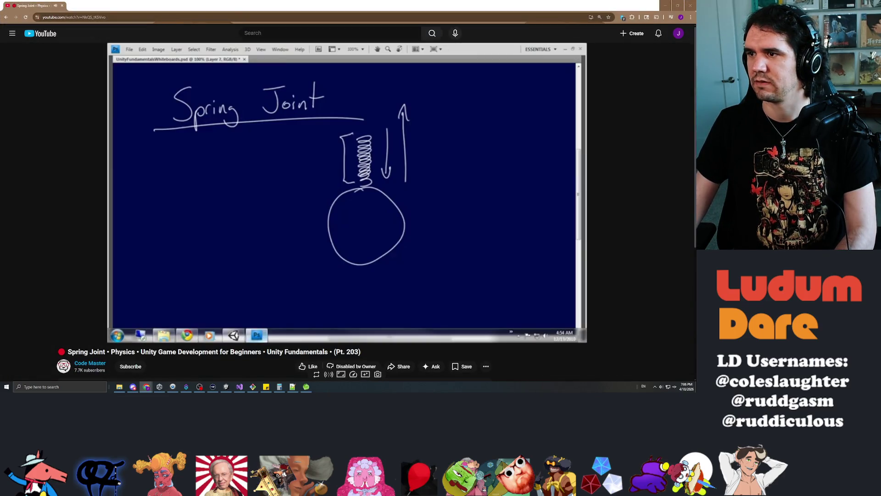
left_click(110, 326)
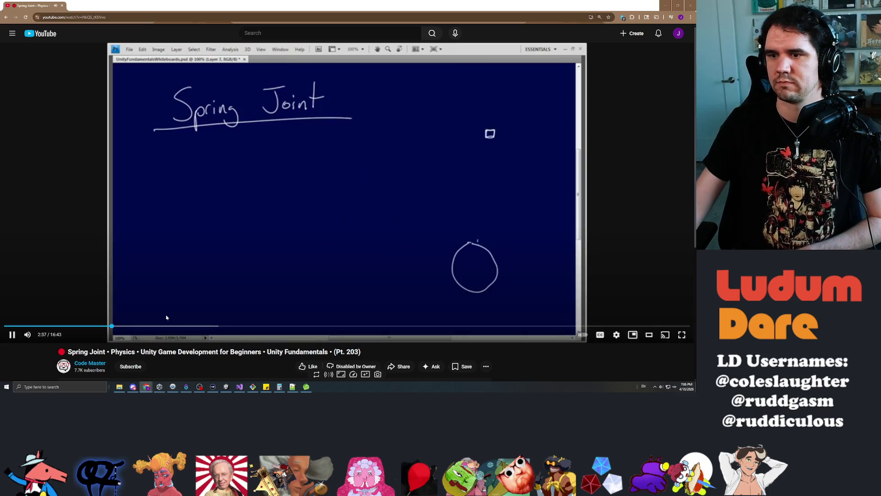
key("l")
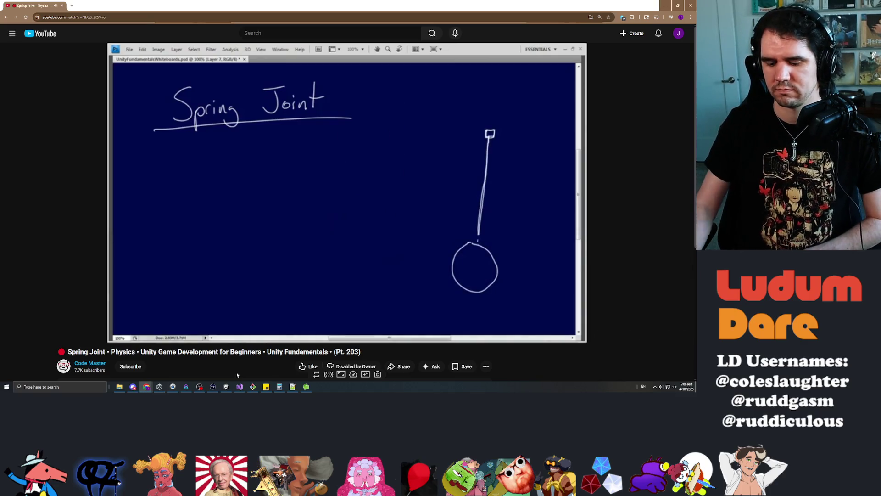
key("l")
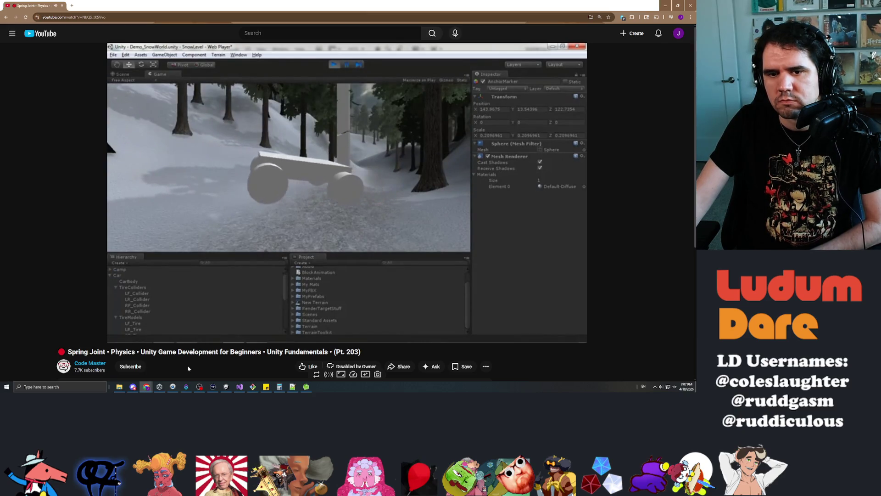
mouse_move(123, 331)
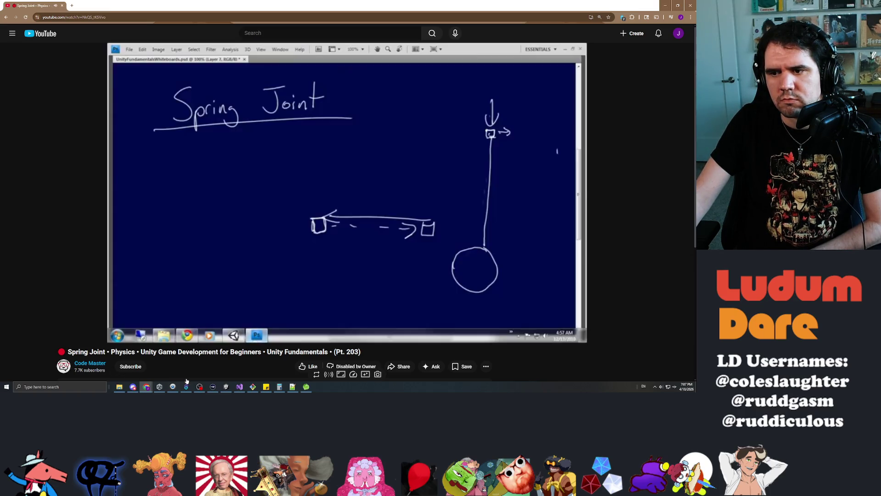
mouse_move(213, 385)
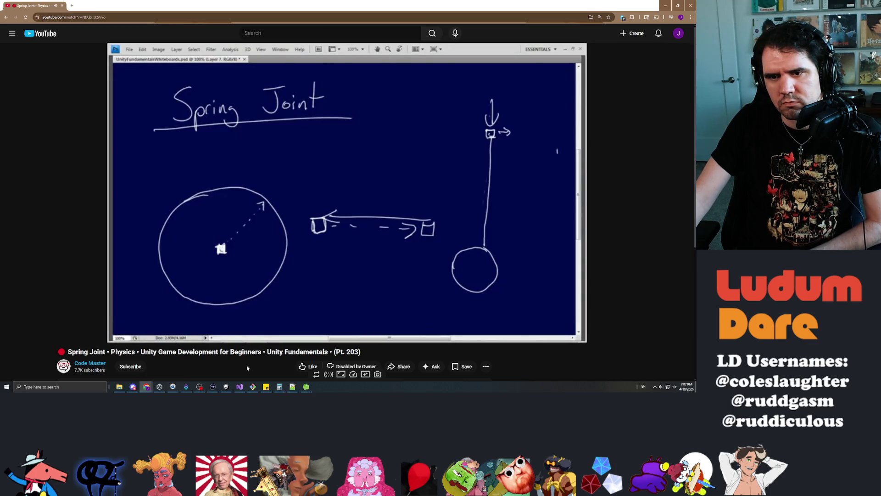
key("alt+Tab")
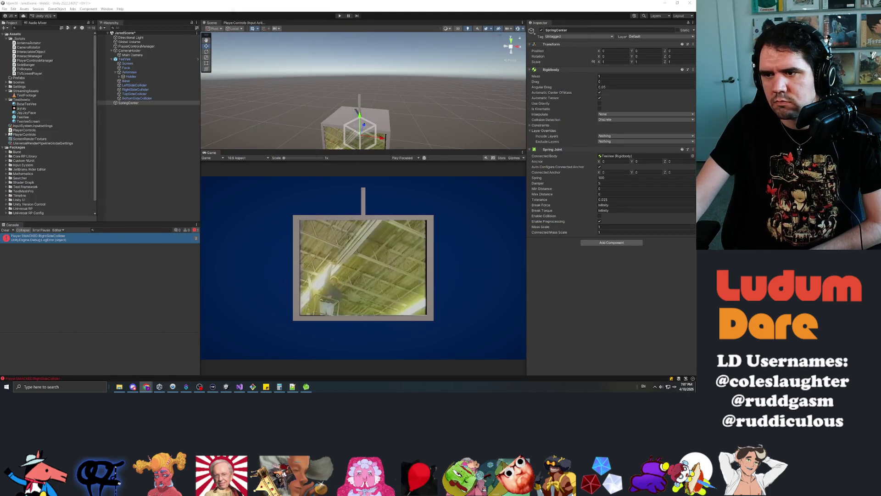
Step: Check the Spring Joint's Max Distance field, then bring back the Spring Joint tutorial video
left_click(634, 194)
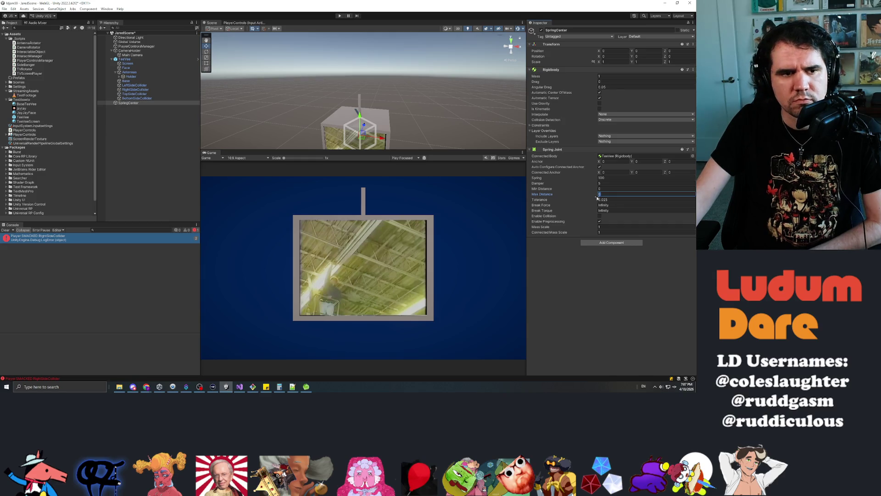
key("alt+Tab")
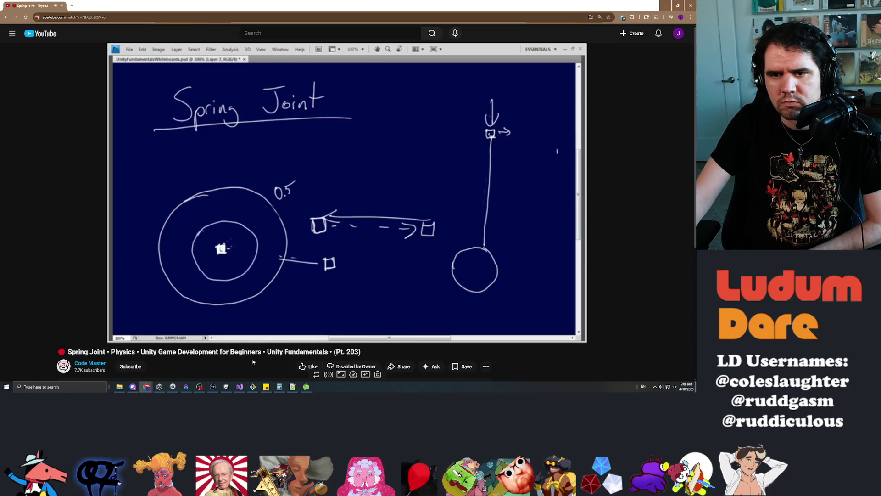
Step: Finish the distance diagram, restore the Chrome window to a smaller size, and return to Unity
mouse_move(269, 320)
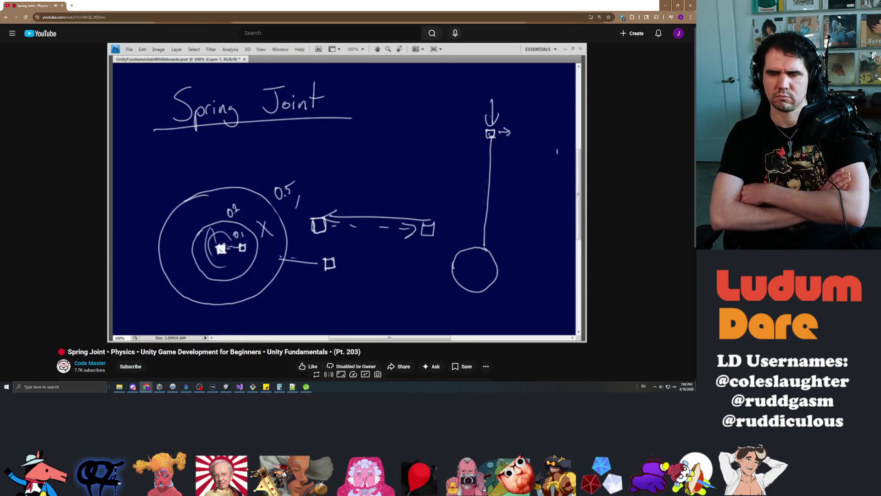
double_click(226, 4)
key("alt+Tab")
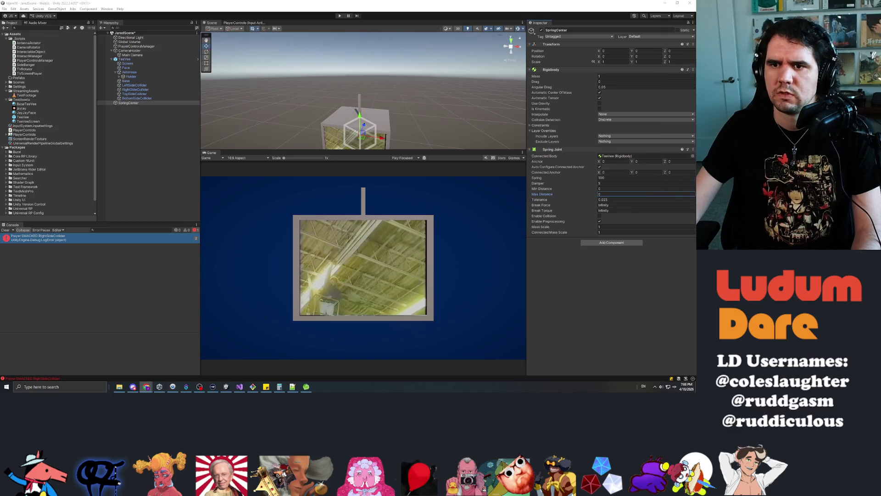
Step: Turn on gravity for the TeeVee and start a playtest
left_click(125, 59)
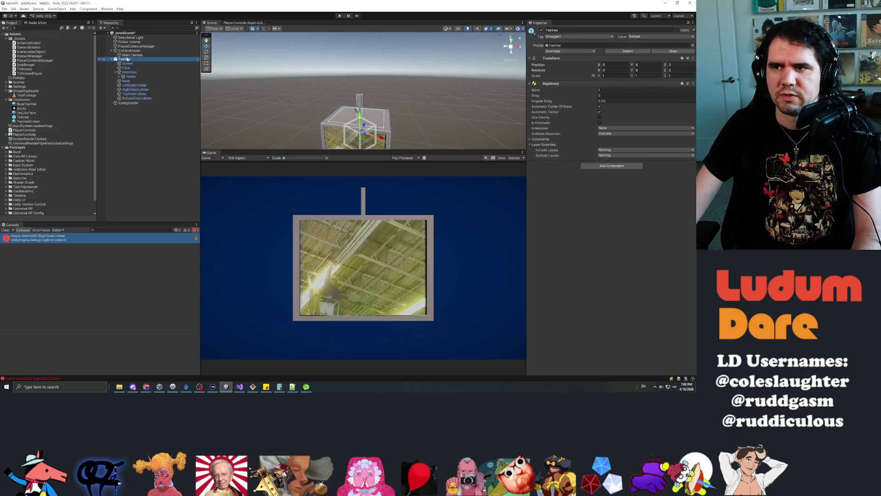
left_click(600, 118)
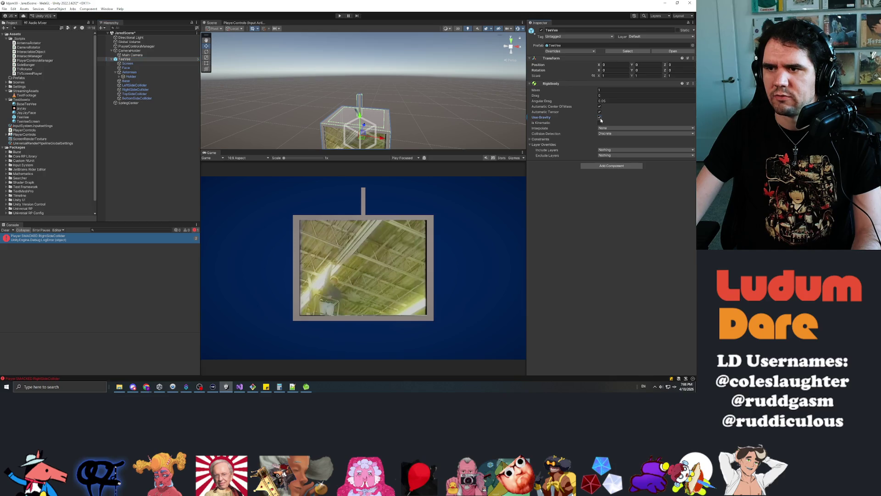
left_click(339, 16)
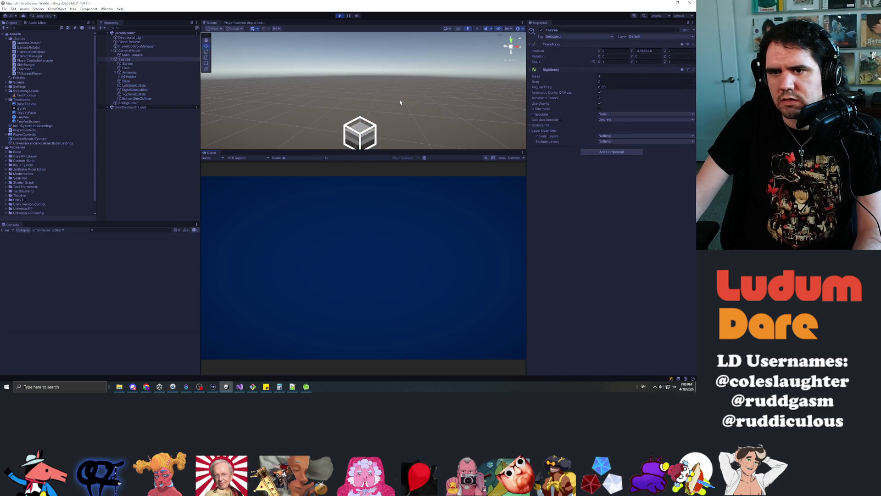
Step: Frame the falling TeeVee, stop play, then select and frame SpringCenter
left_click(138, 59)
key("f")
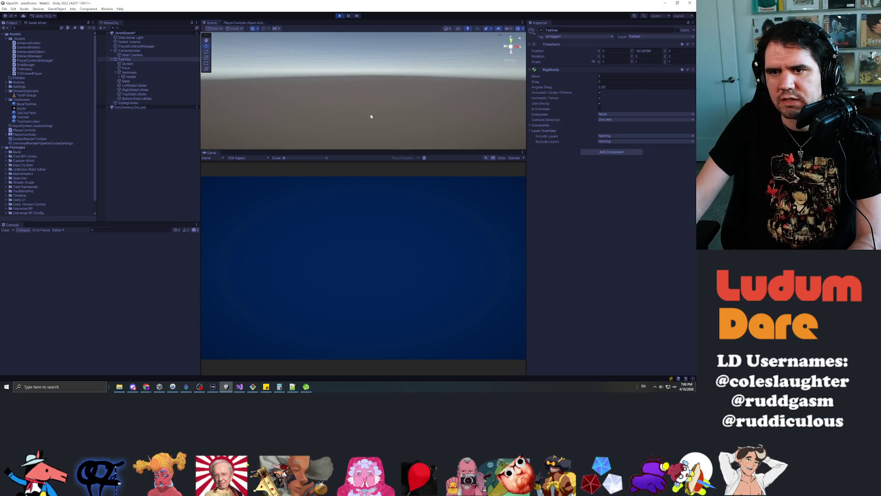
left_click(338, 16)
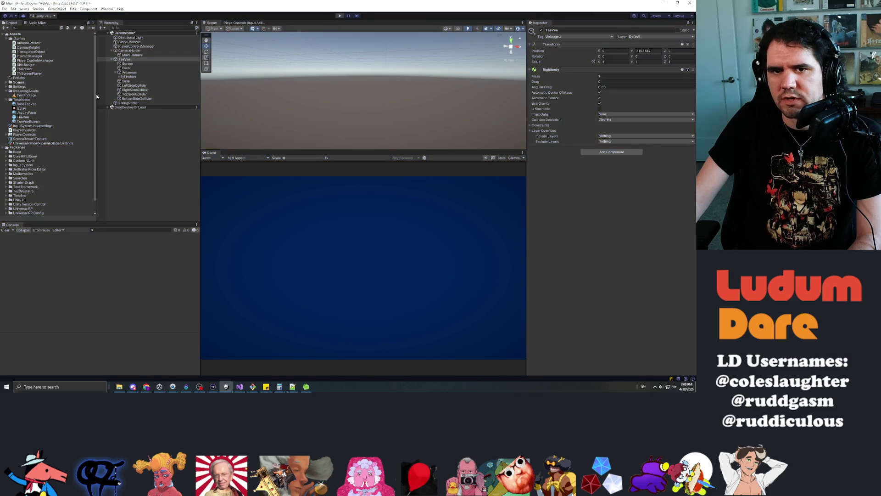
left_click(133, 104)
key("f")
scroll(376, 118, "up", 5)
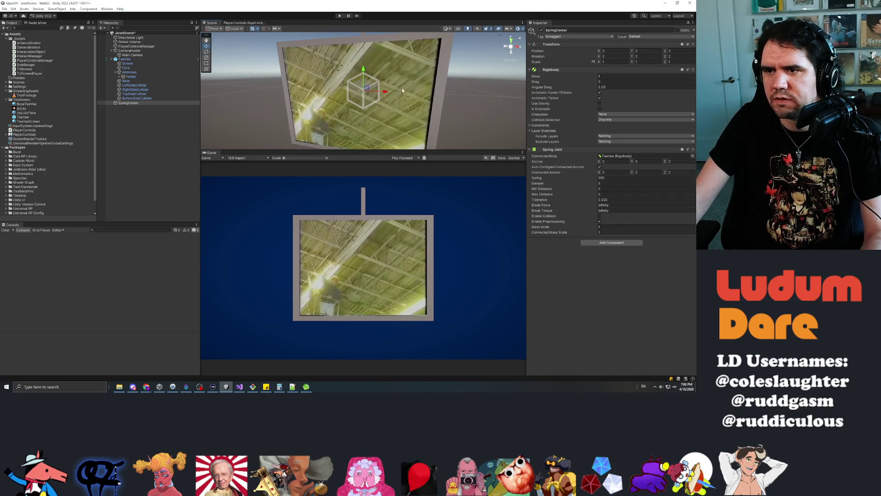
Step: Check SpringCenter's Mass and Drag, playtest to see the TV still fall, then switch to the tutorial
left_click(642, 75)
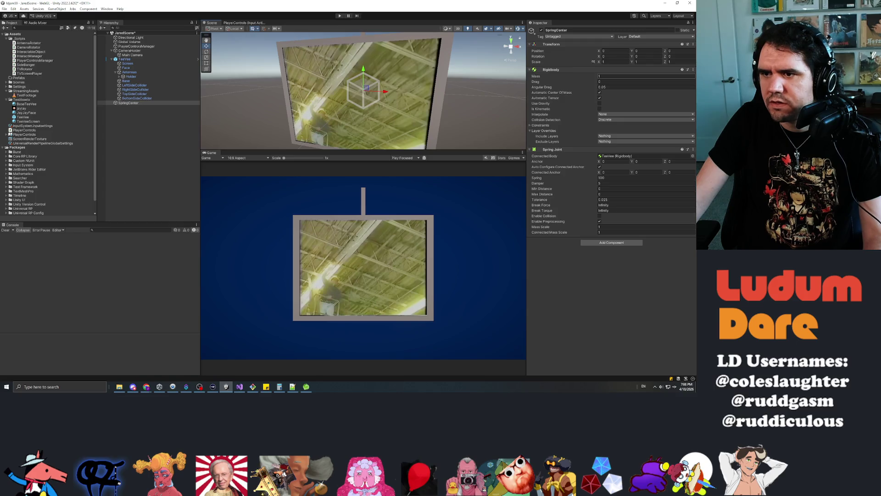
left_click(642, 81)
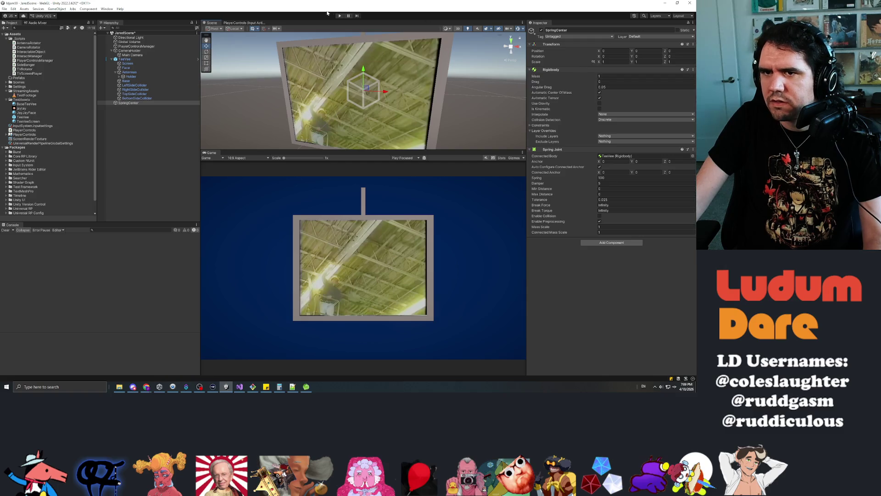
left_click(340, 15)
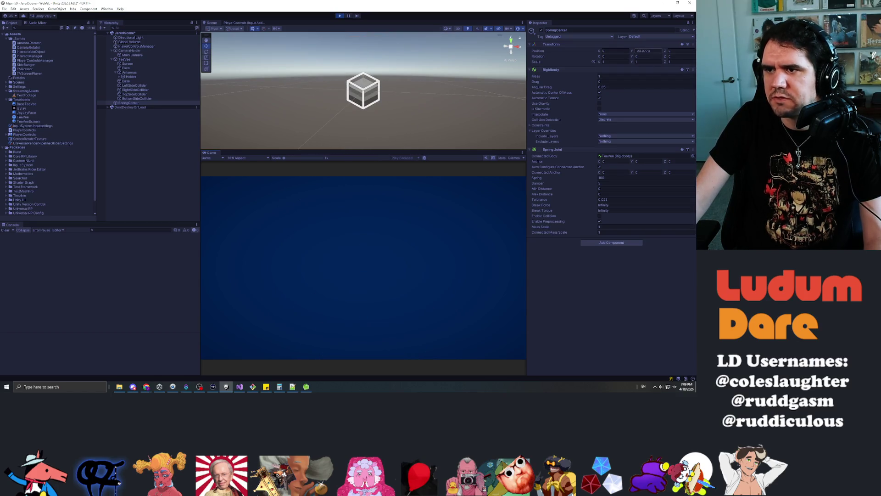
left_click(340, 16)
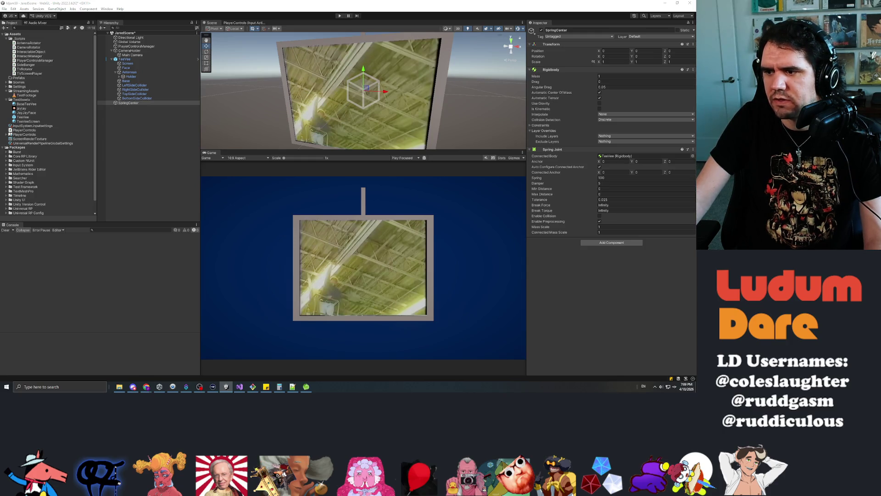
left_click(146, 386)
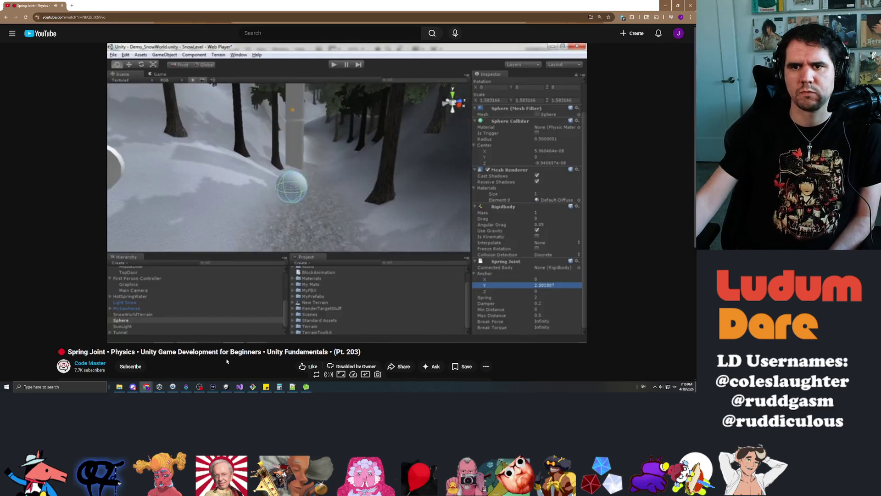
Step: Pause the spring joint tutorial video and switch back to Unity
left_click(271, 210)
key("alt+Tab")
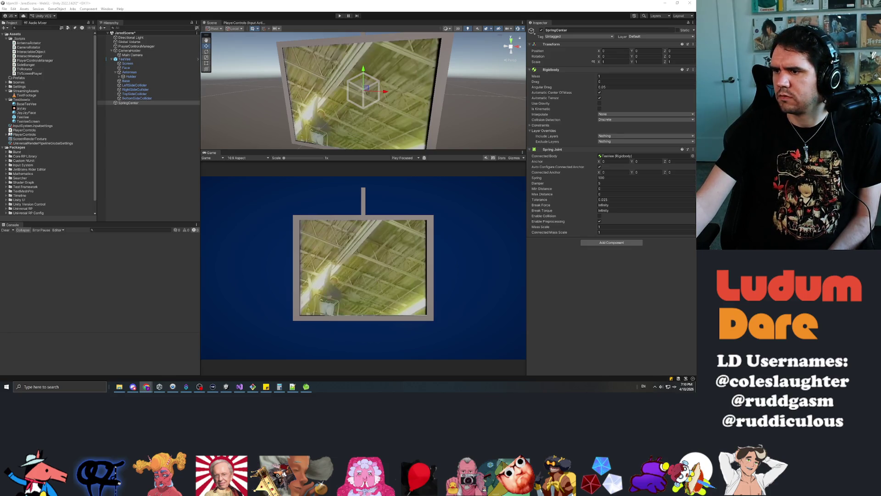
Step: Add a Spring Joint to TeeVee with Connected Body left at None
left_click(125, 59)
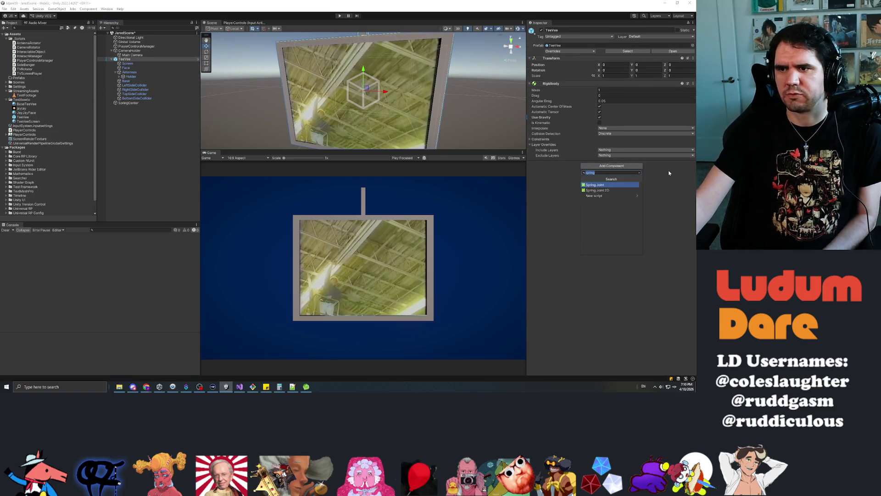
key("Return")
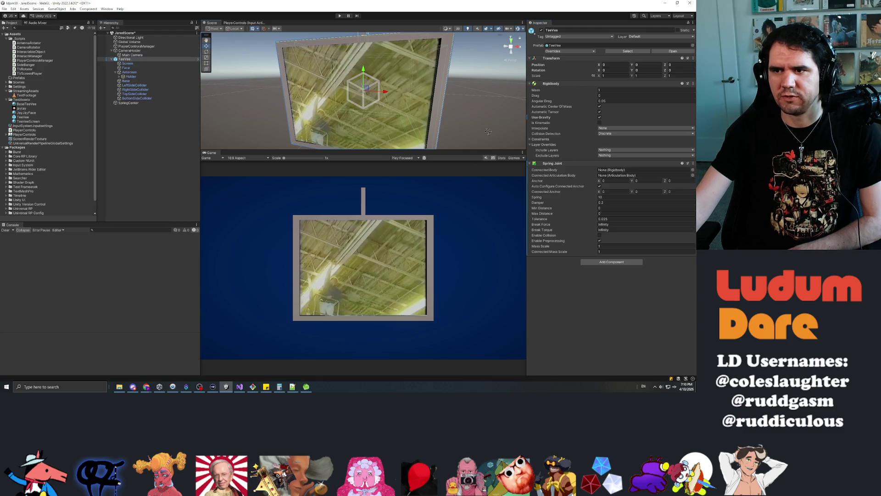
left_click(610, 171)
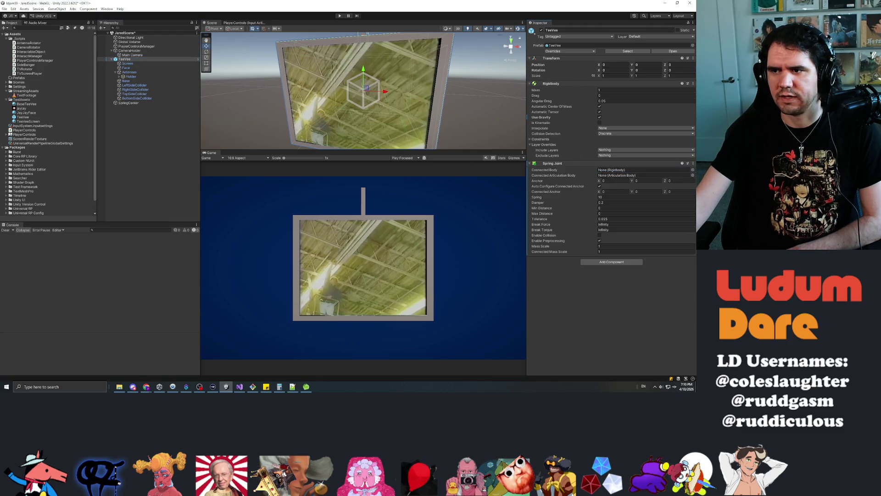
left_click(693, 170)
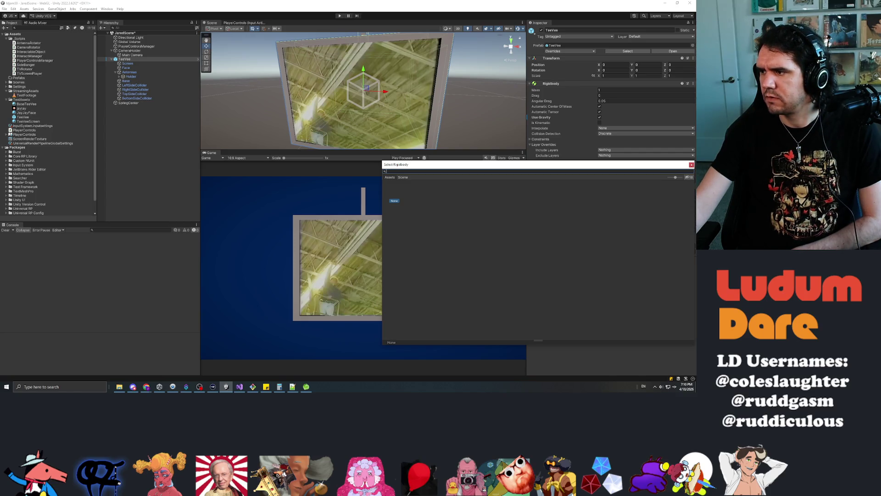
left_click(692, 165)
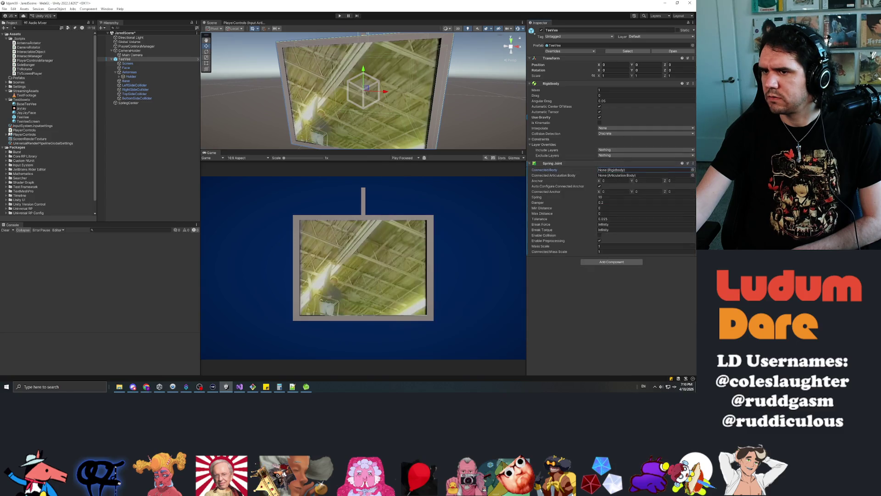
key("alt+Tab")
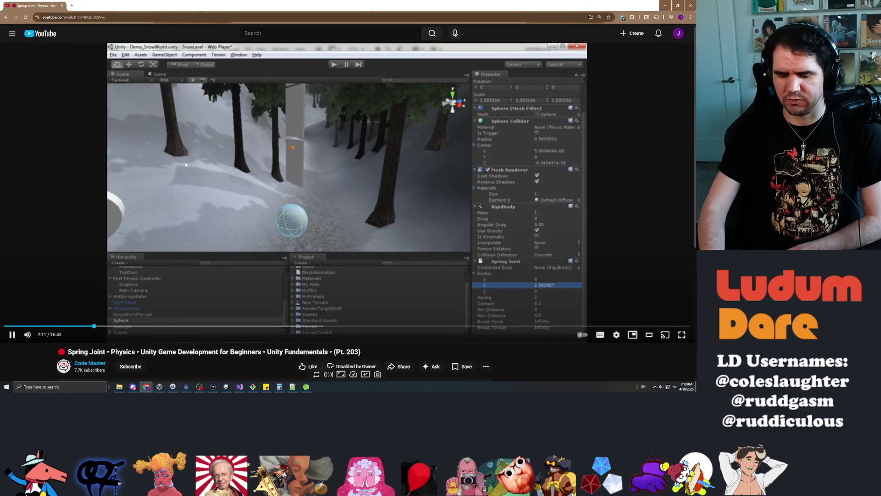
Step: Rewind the tutorial to around 1:18 with the J key and return to Unity
key("j")
key("j")
key("j")
key("j")
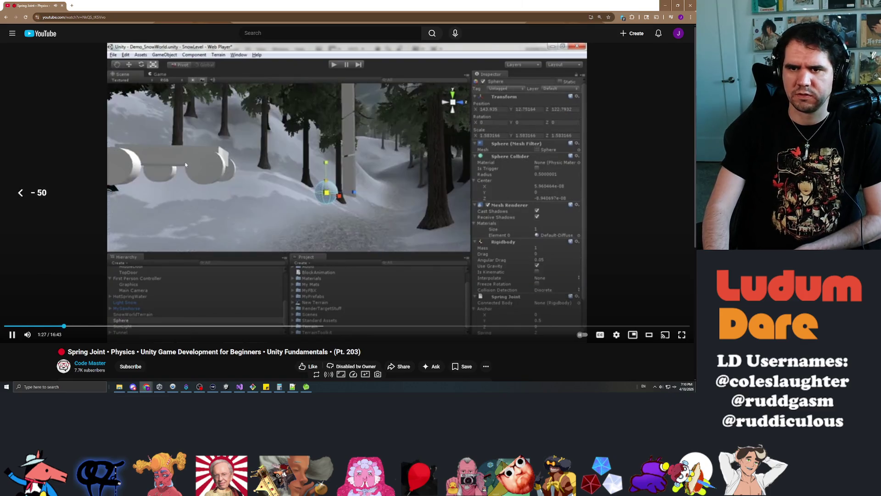
key("j")
key("j")
key("j")
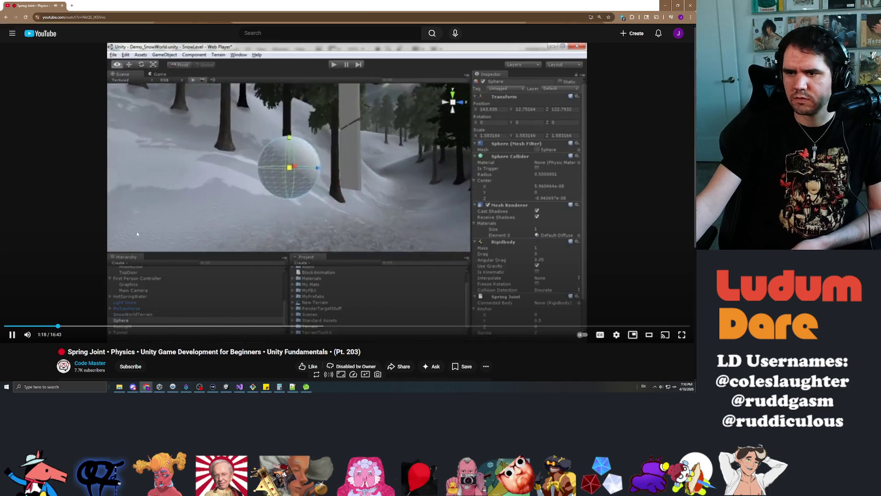
key("alt+Tab")
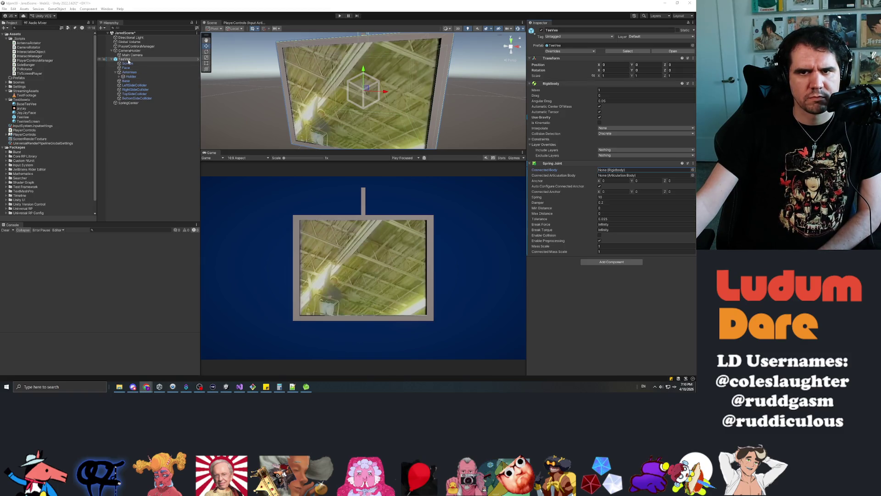
left_click(128, 60)
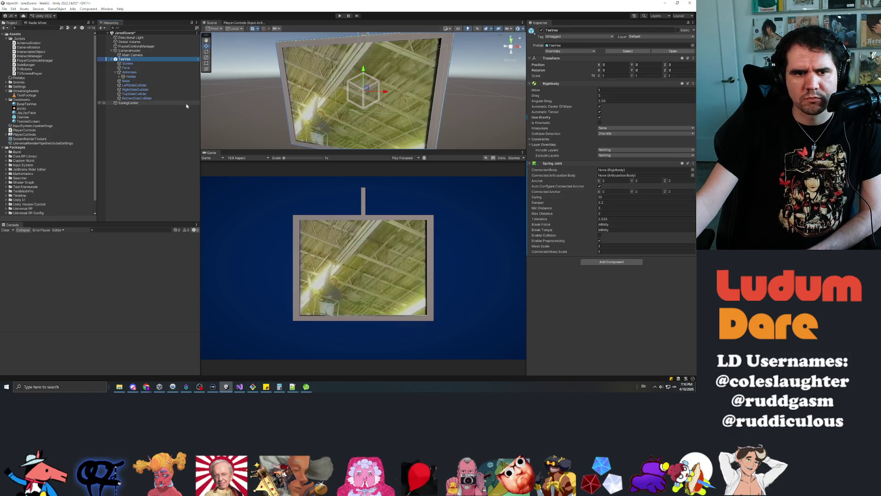
left_click(128, 103)
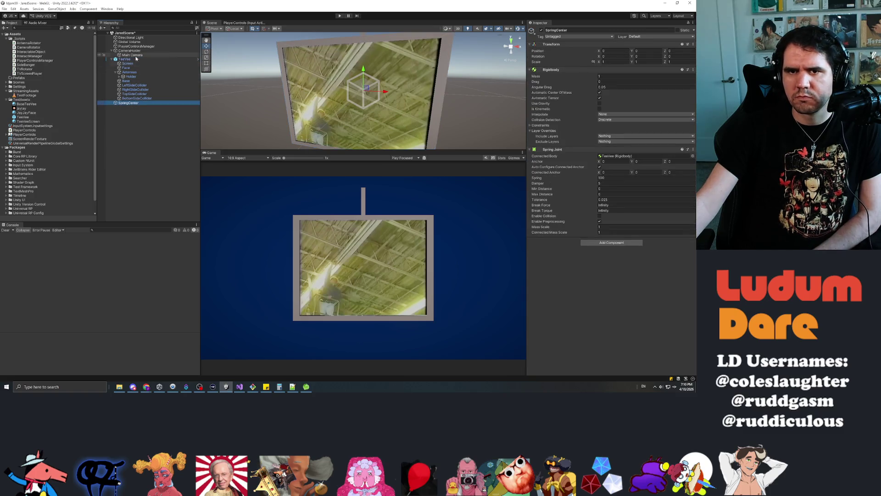
left_click(126, 59)
left_click(300, 84)
key("f")
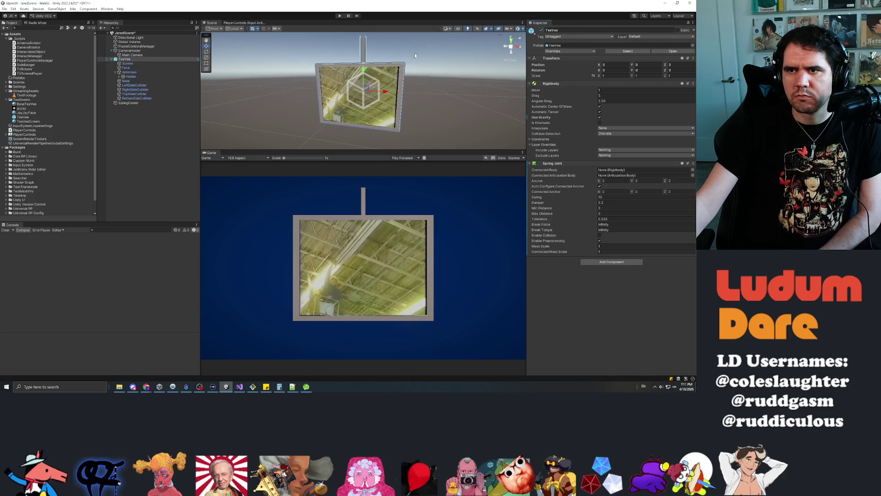
left_click(523, 29)
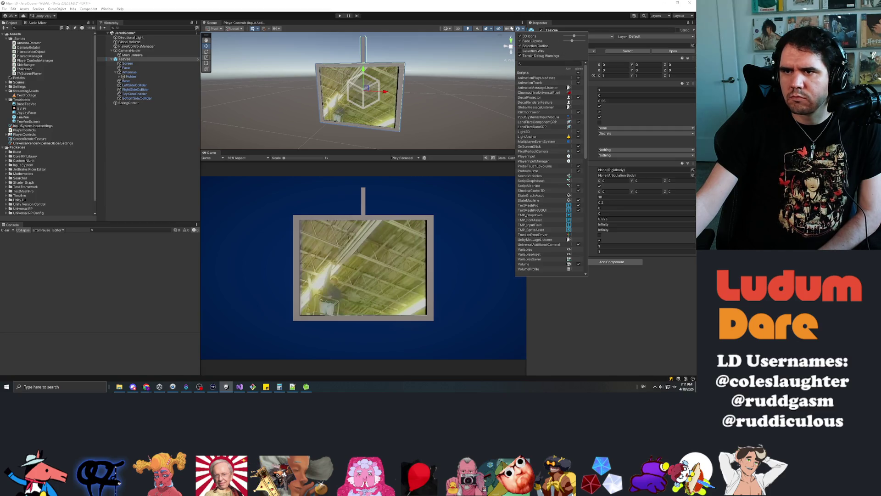
left_click(511, 12)
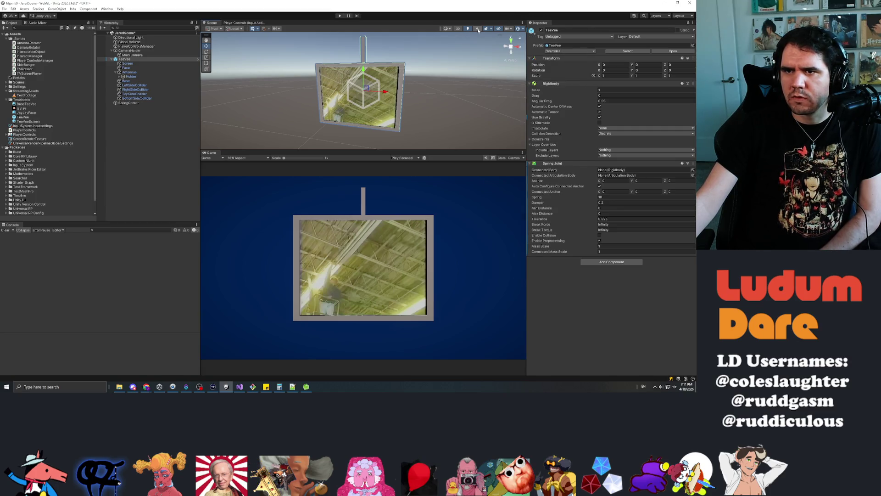
left_click(146, 103)
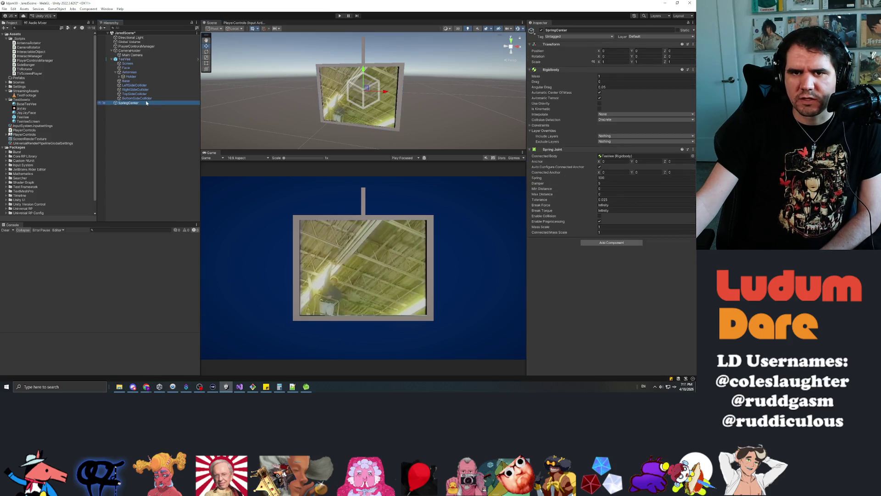
key("alt+Tab")
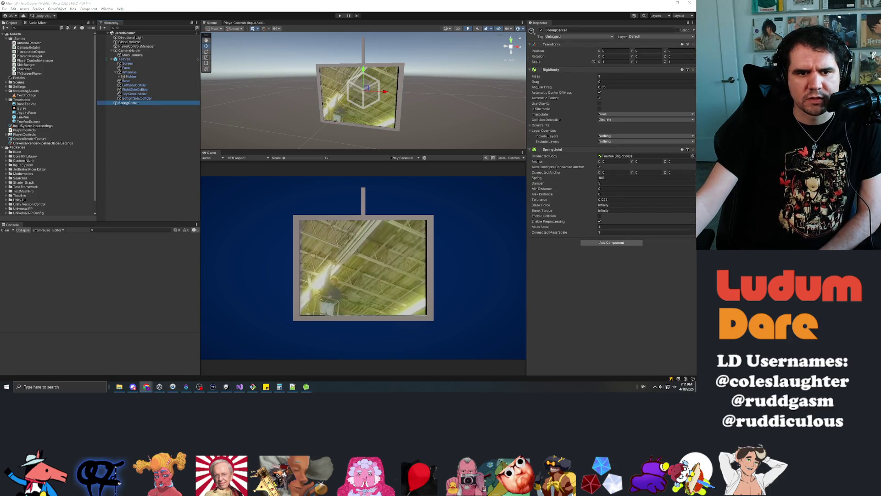
key("alt+Tab")
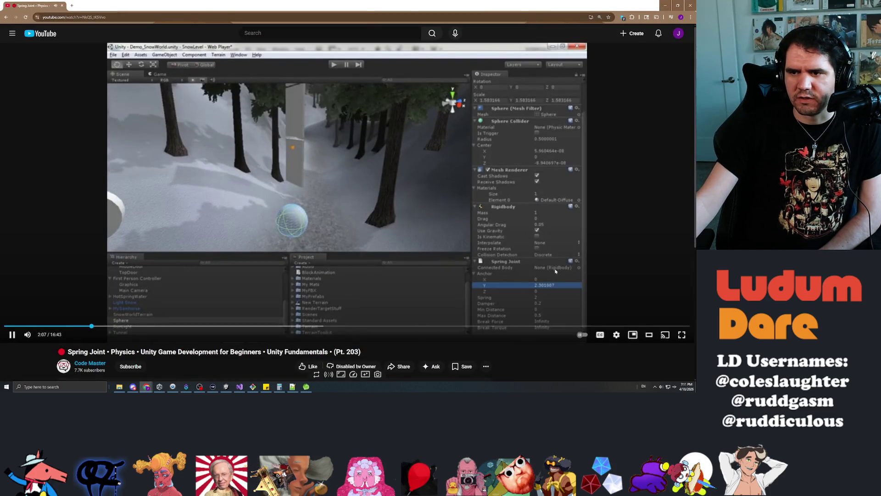
key("alt+Tab")
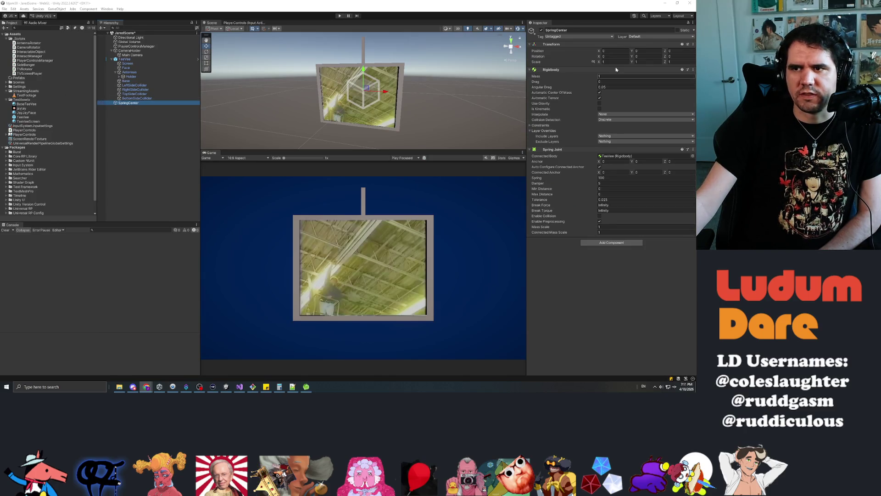
Step: Deactivate SpringCenter, select TeeVee, and start a playtest
left_click(541, 30)
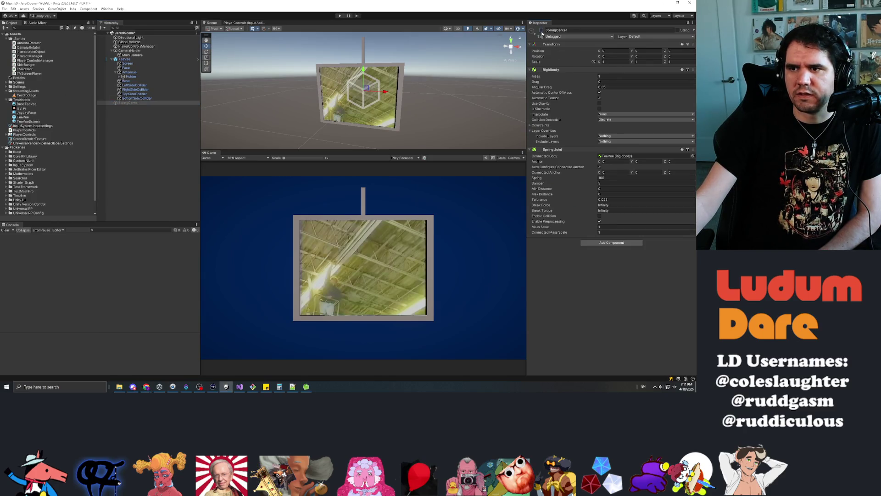
left_click(149, 60)
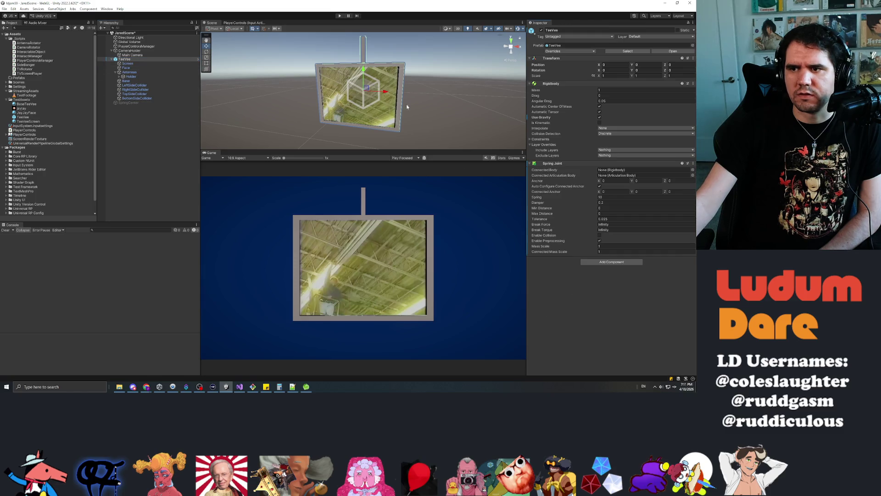
left_click(339, 17)
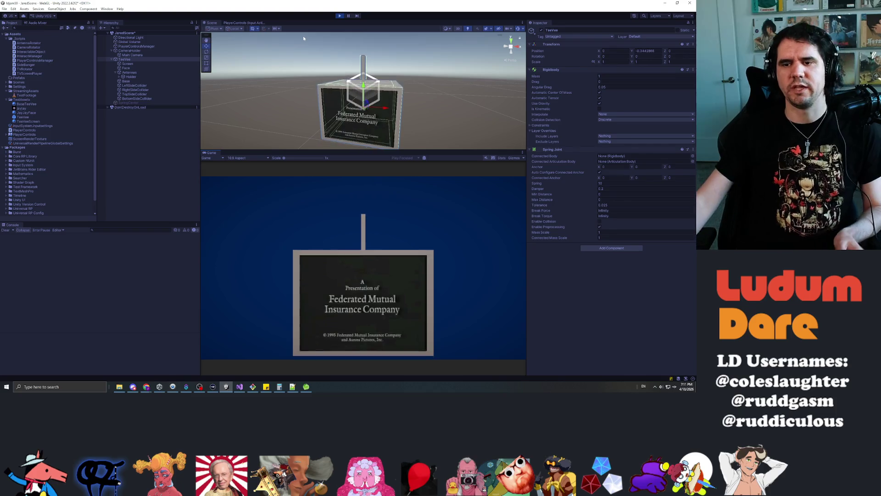
Step: Stop play, set the TV's Spring Joint to Spring 50 and Damper 1, then play again
left_click(339, 16)
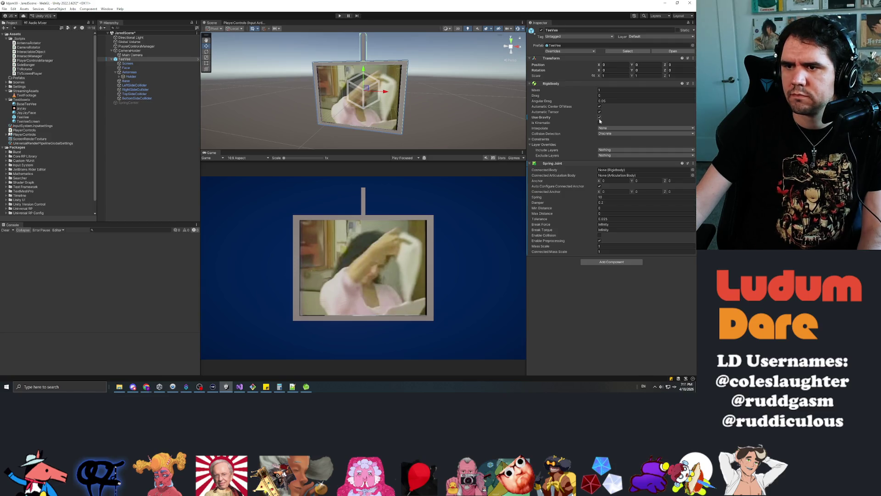
left_click(615, 197)
type("50")
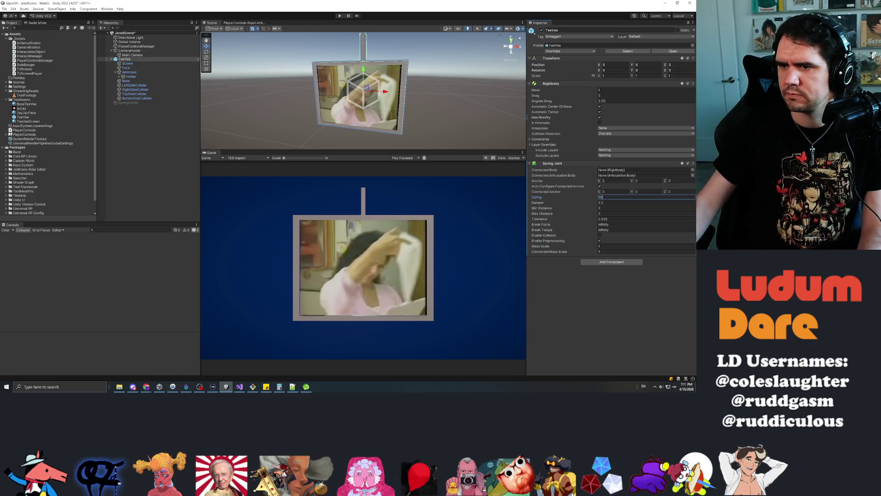
key("Tab")
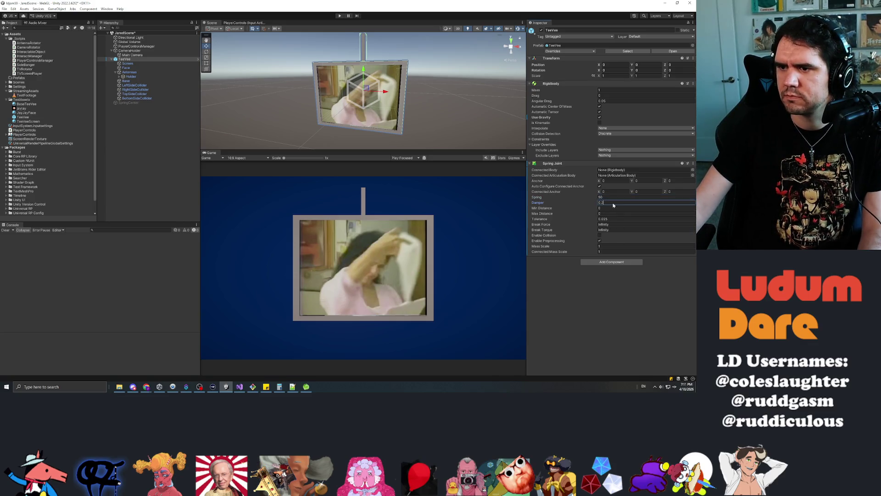
type("1")
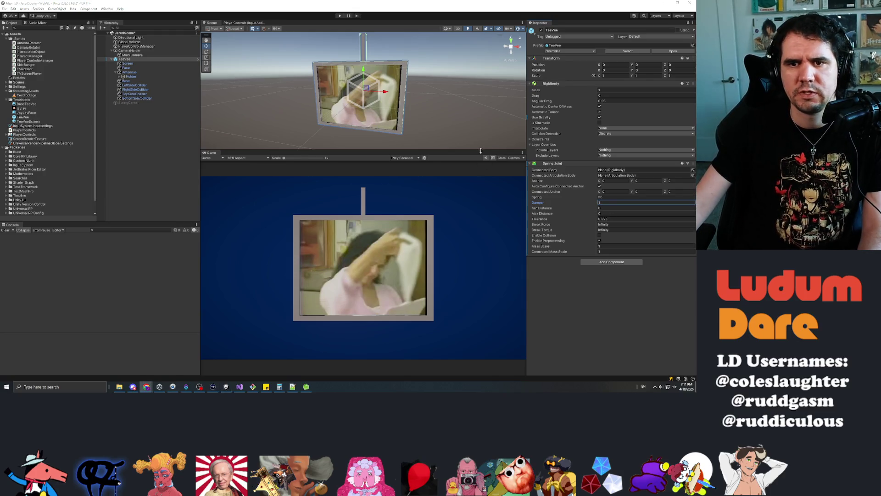
left_click(340, 16)
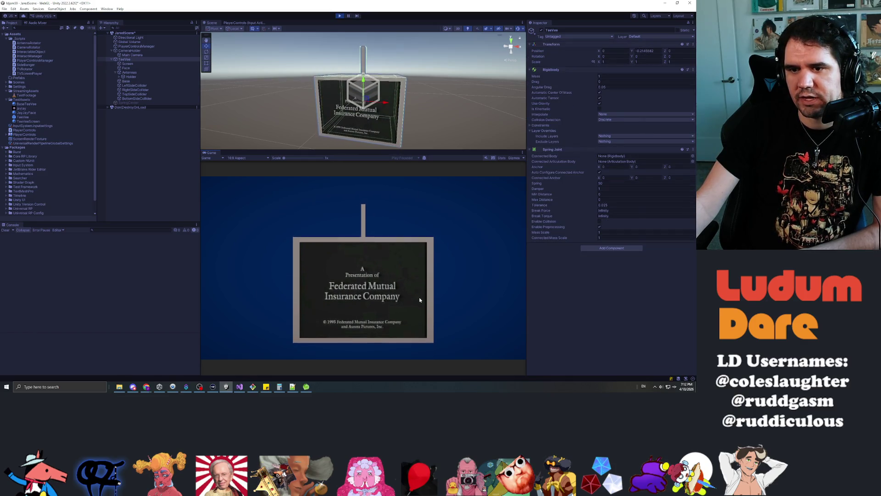
Step: Smack the hanging TV's sides several times to make it swing
left_click_drag(417, 294, 329, 296)
left_click(394, 294)
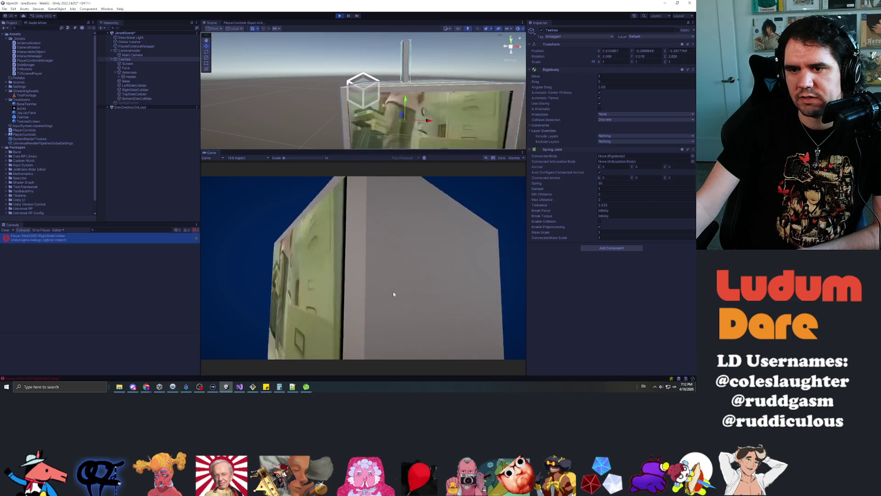
left_click(393, 291)
left_click(387, 282)
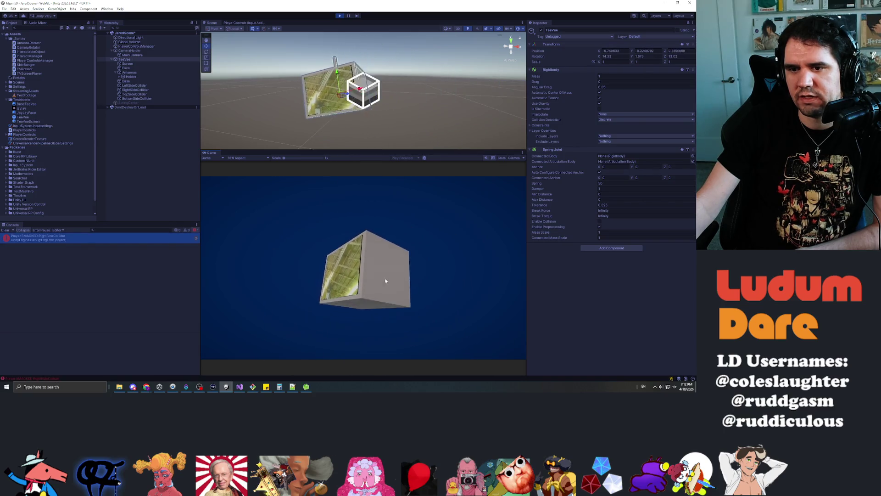
Step: Stop play and change the Spring Joint's Spring value to 500
left_click(339, 16)
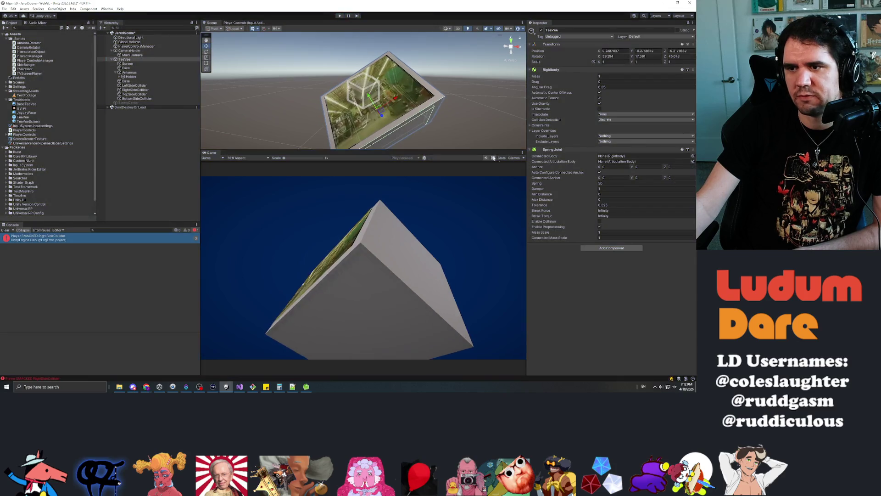
left_click(612, 197)
type("0")
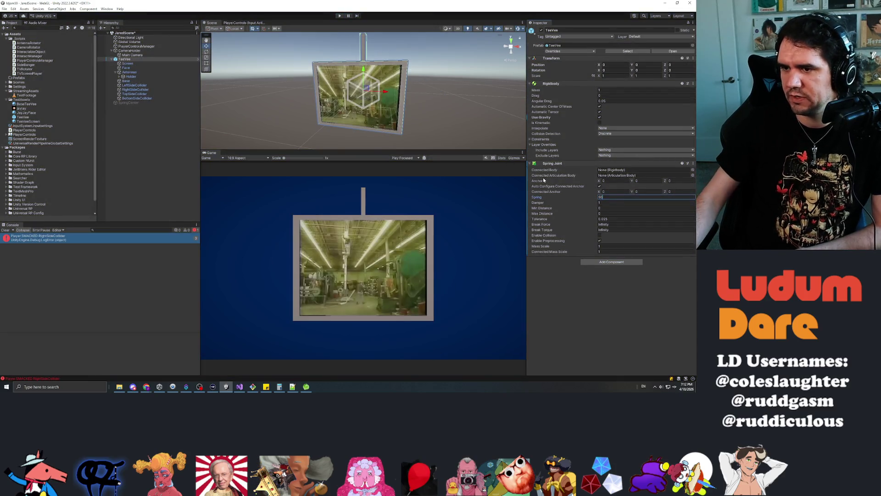
Step: Commit Spring 500, expand the Rigidbody Constraints, and start another playtest
left_click(600, 118)
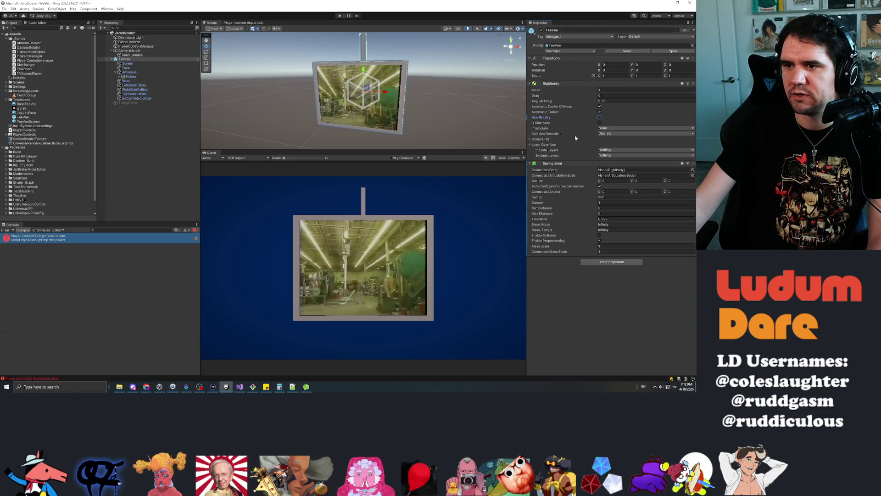
left_click(533, 140)
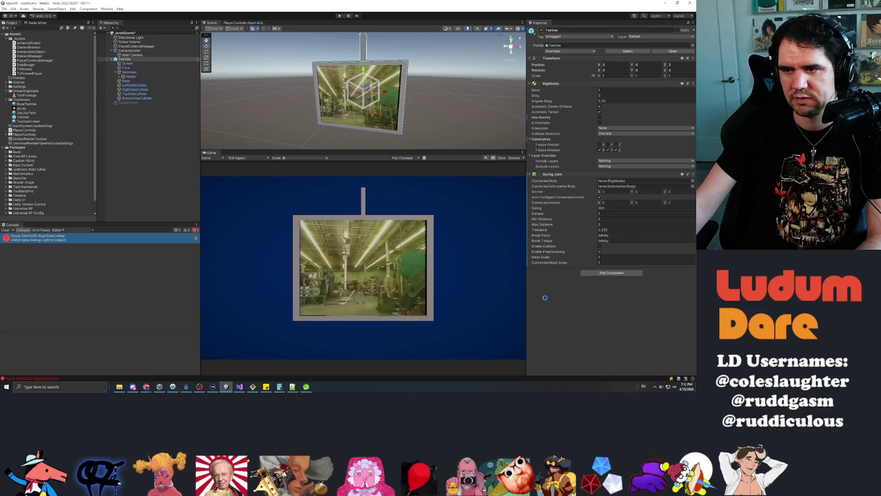
left_click(340, 16)
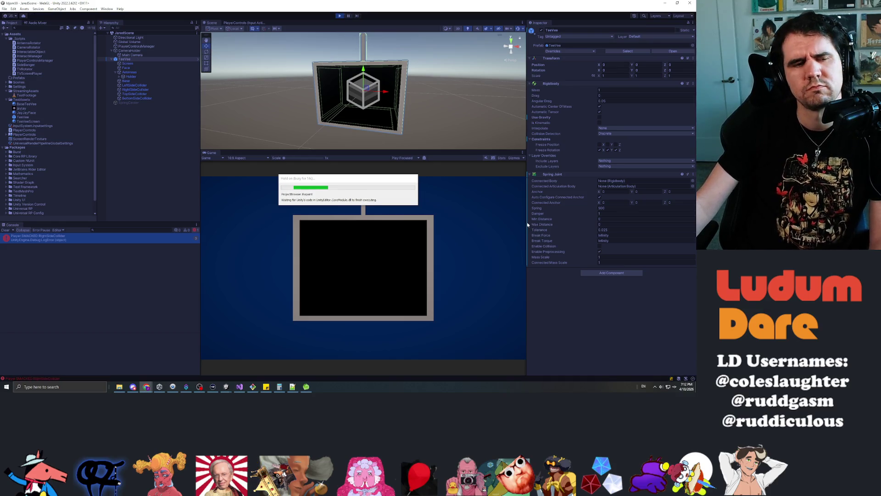
Step: Hit the TV's right and left sides, try a live Spring Joint damper of 10, then stop playing
left_click(402, 271)
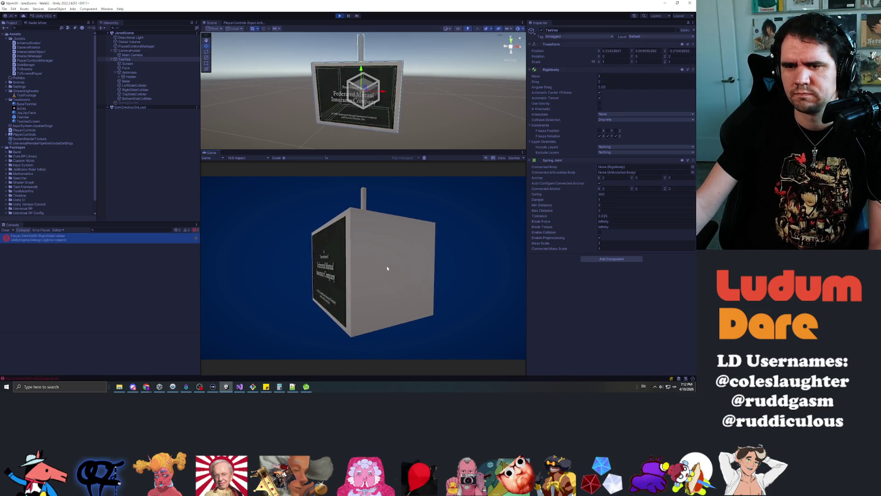
left_click(387, 259)
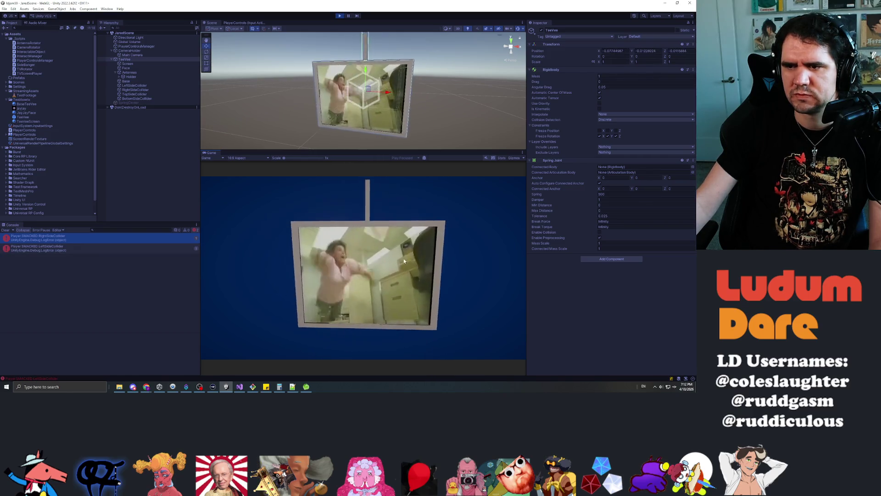
left_click(600, 199)
type("10")
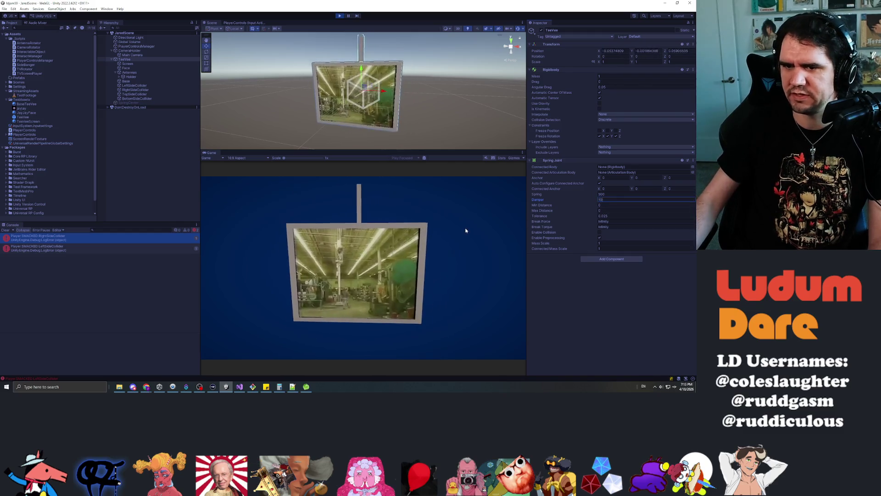
key("Return")
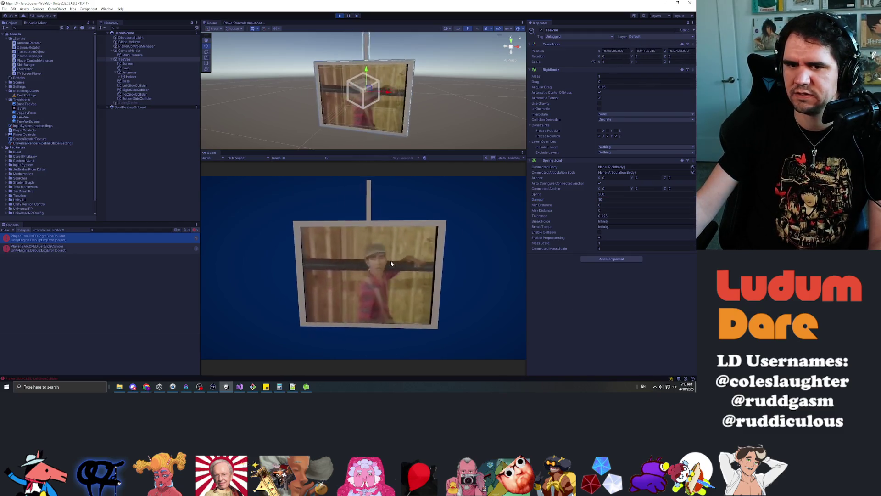
left_click(340, 15)
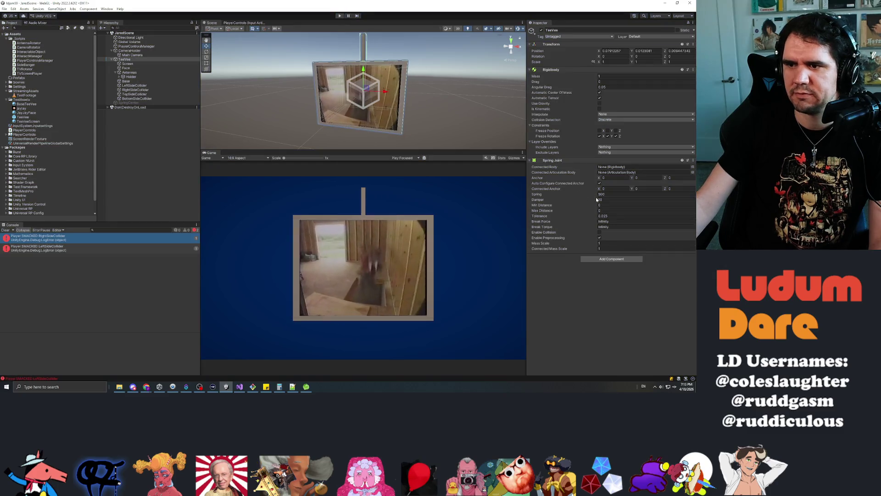
Step: Set the TV's Spring Joint Damper to 10 in edit mode and start a new play-test
left_click(601, 213)
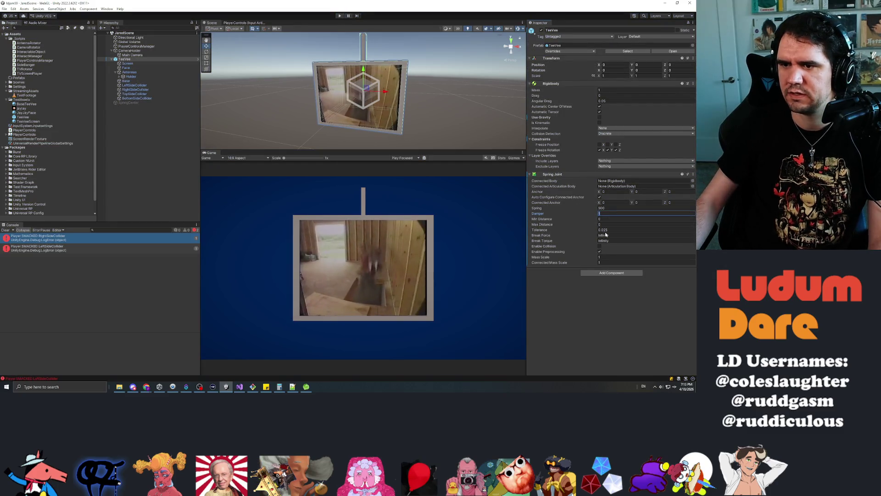
type("10")
key("Return")
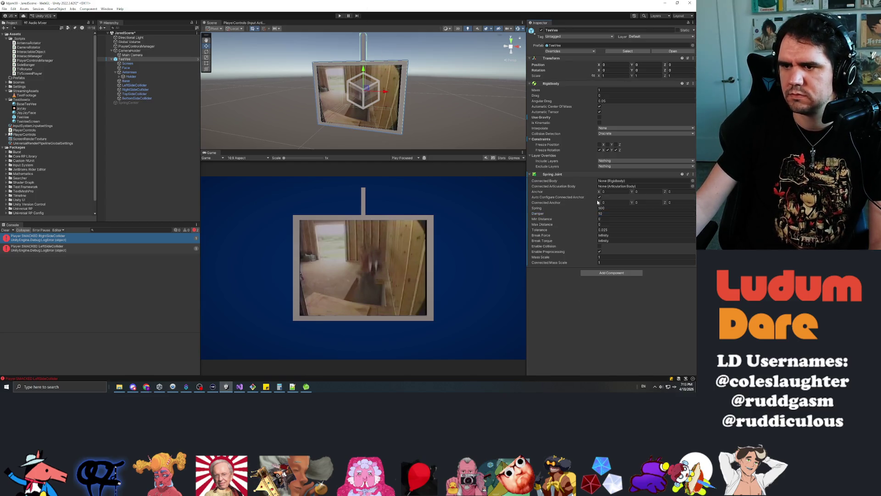
left_click(600, 208)
left_click(339, 15)
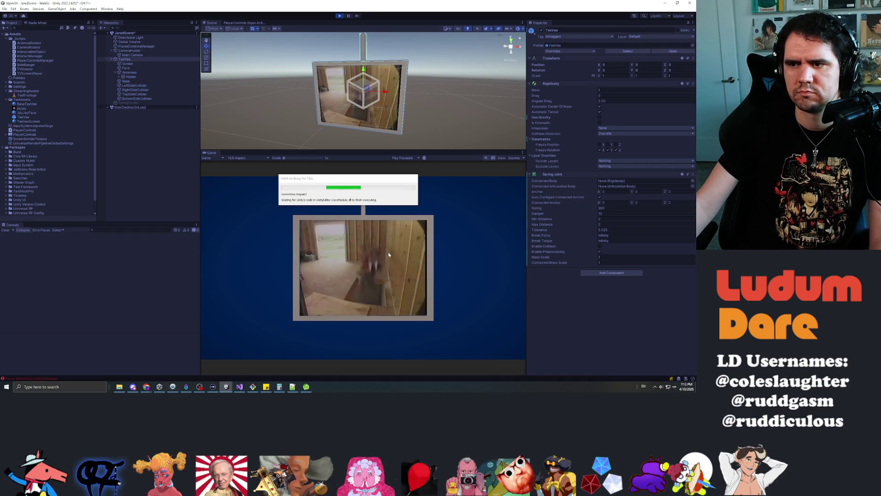
Step: Smack the TV's right side, then its left side twice
left_click(391, 283)
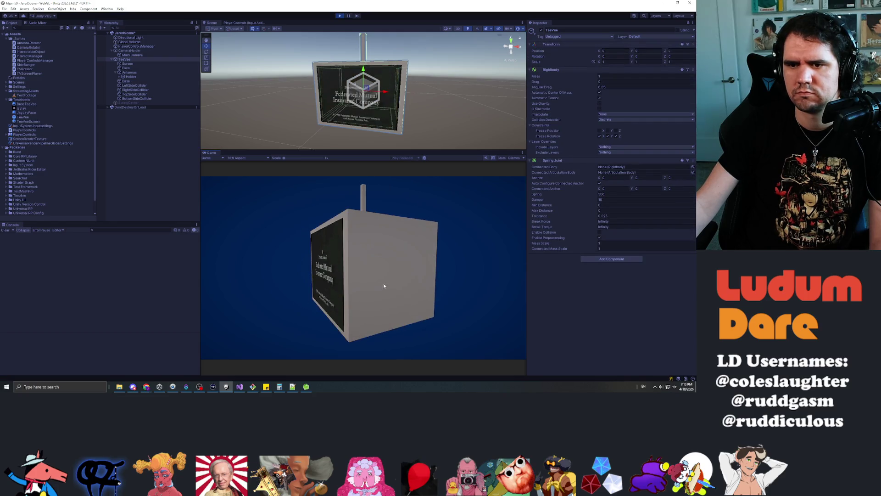
left_click(335, 255)
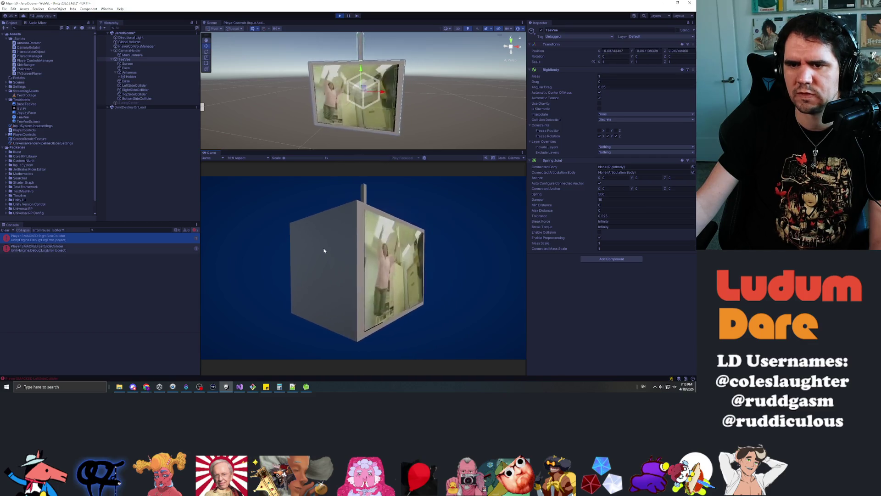
left_click(333, 258)
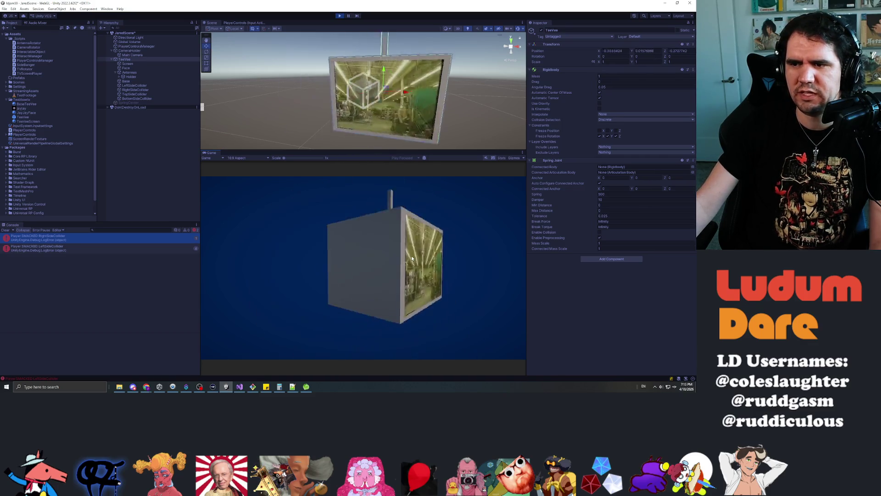
Step: Set Spring Joint Min Distance 0.5 and Max Distance 1, then stop the test run
left_click(611, 204)
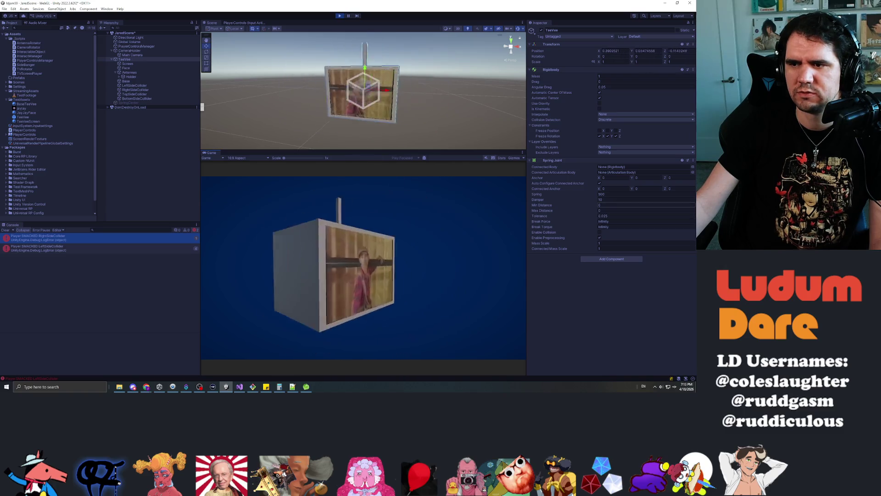
type("0.5")
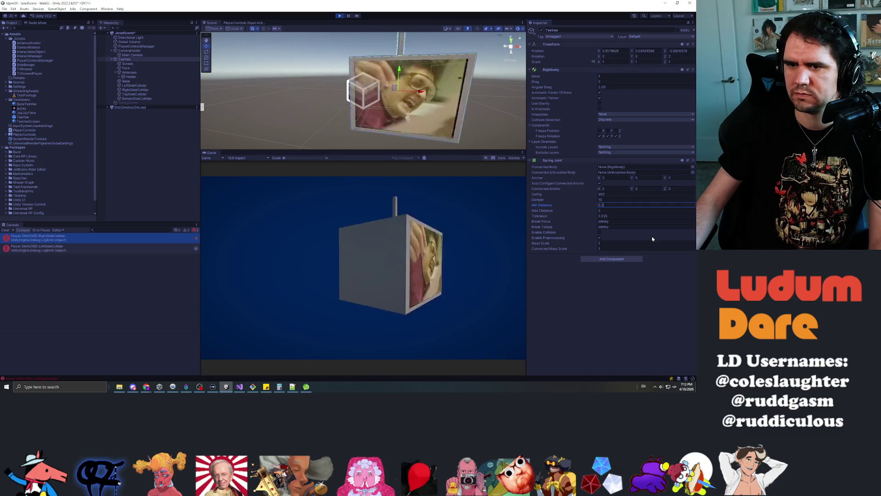
key("Tab")
type("1")
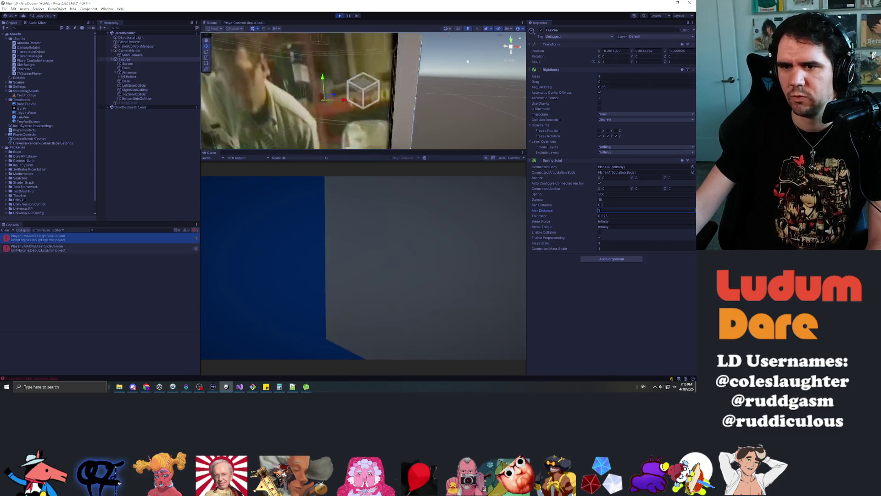
left_click(340, 15)
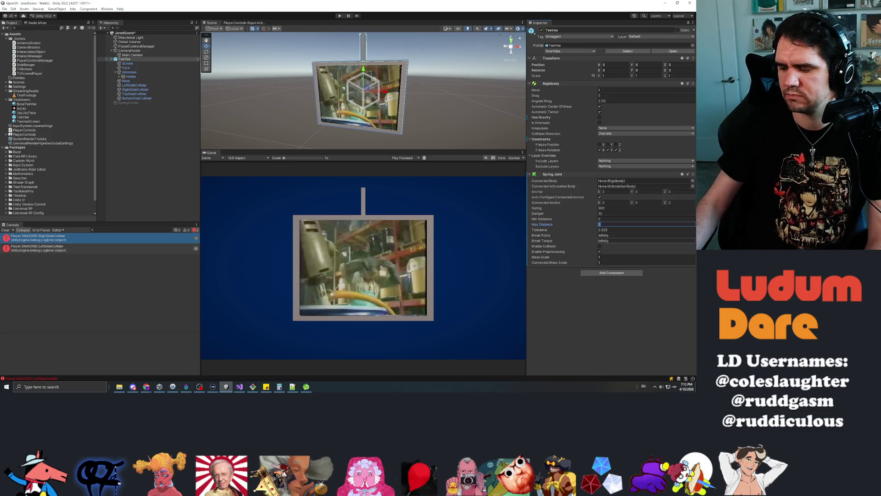
Step: Set the Spring Joint's Spring to 250 and enter Play mode with Ctrl+P
key("shift+Tab")
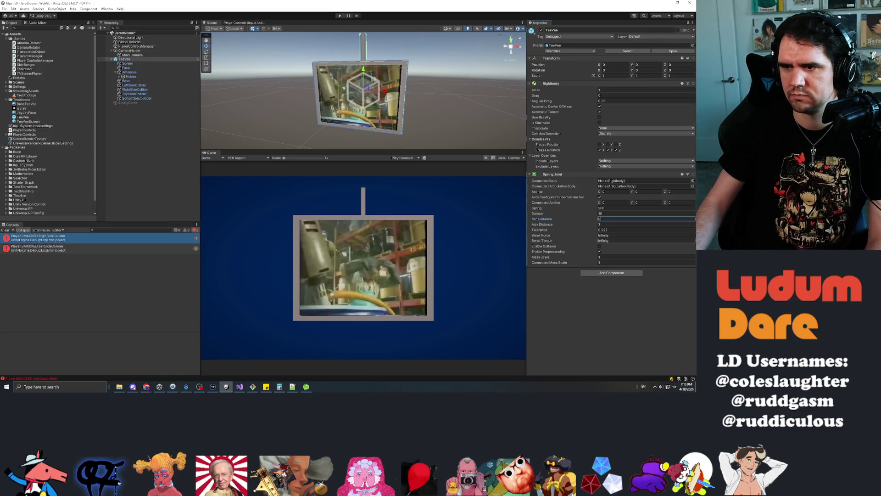
key("shift+Tab")
key("shift+Tab")
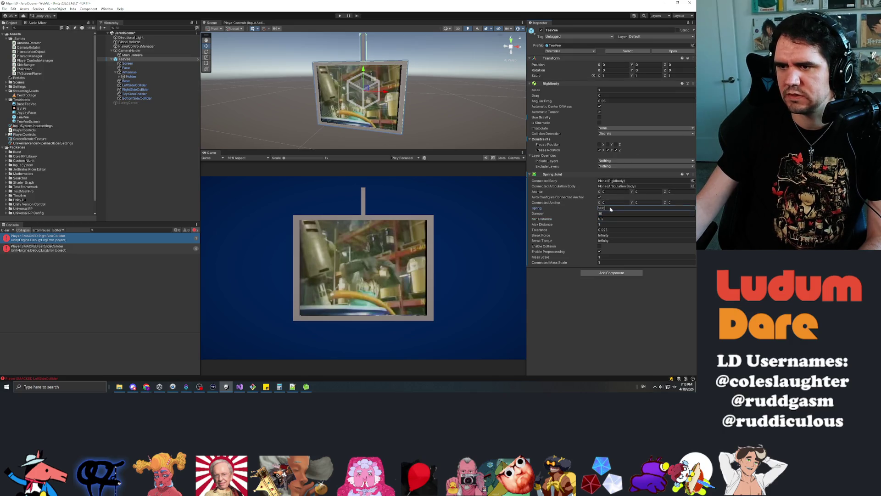
type("250")
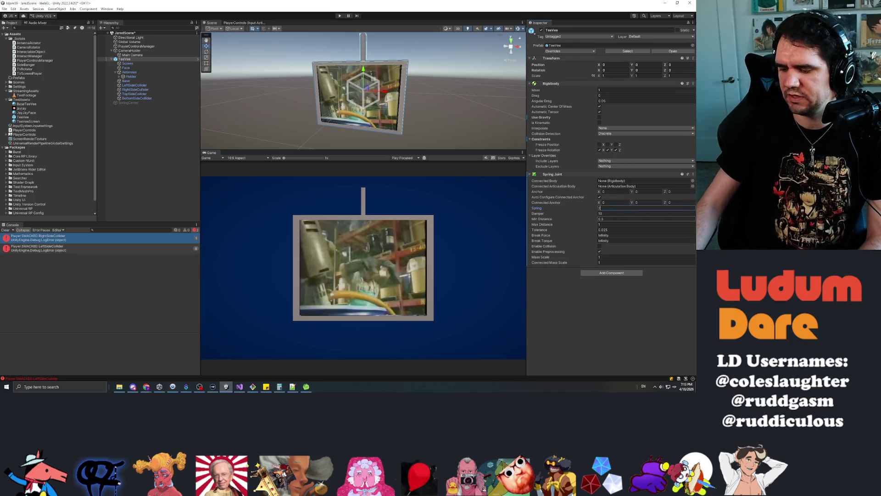
left_click(574, 328)
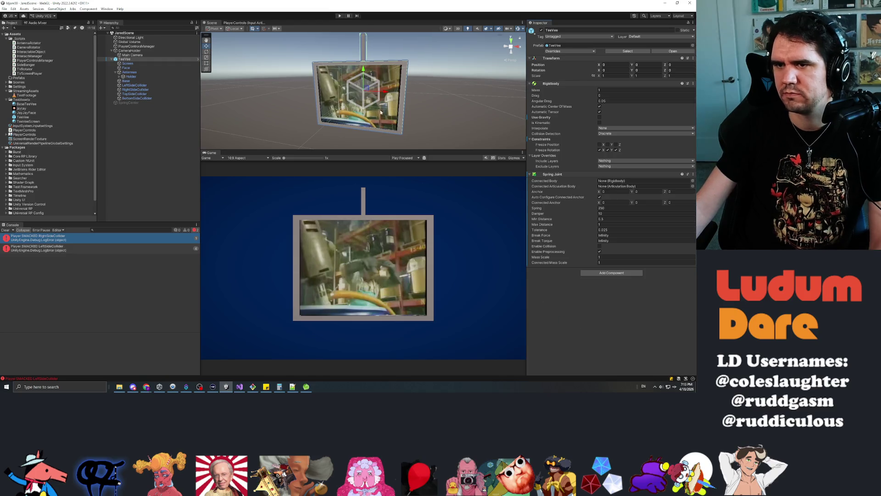
key("ctrl+p")
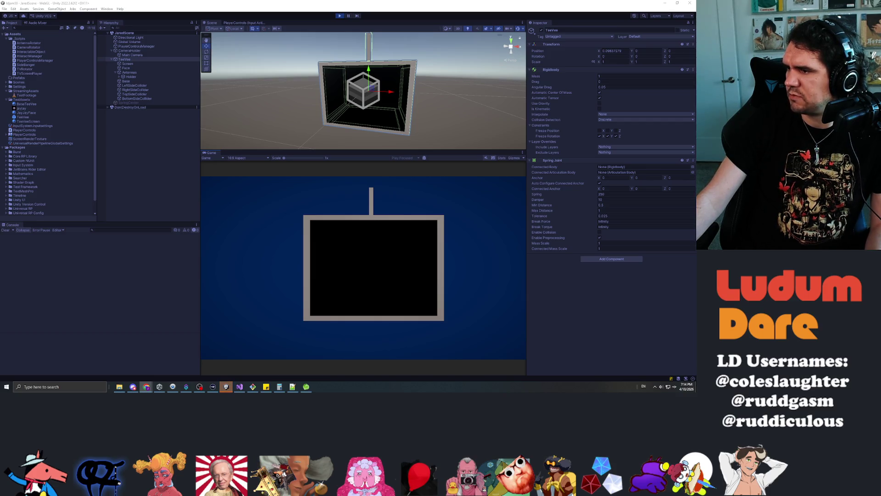
Step: Smack the TV's right and left sides to watch the softer spring swing, then stop playing
left_click(373, 273)
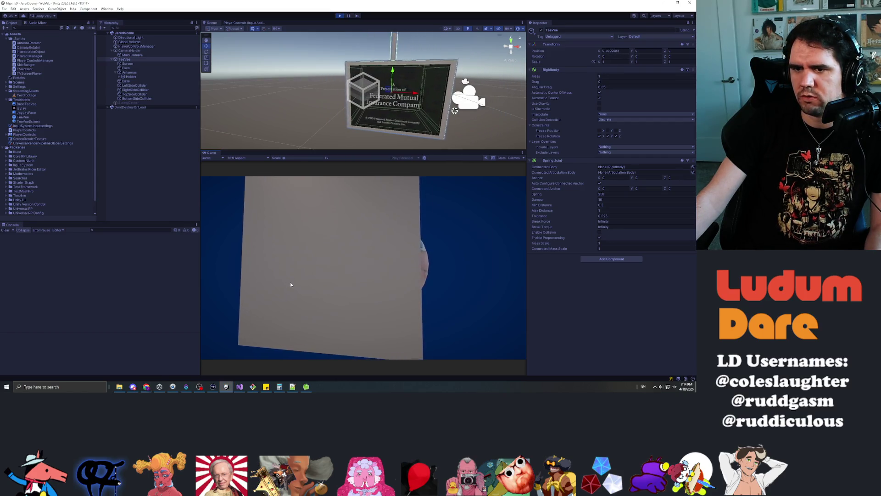
left_click(390, 264)
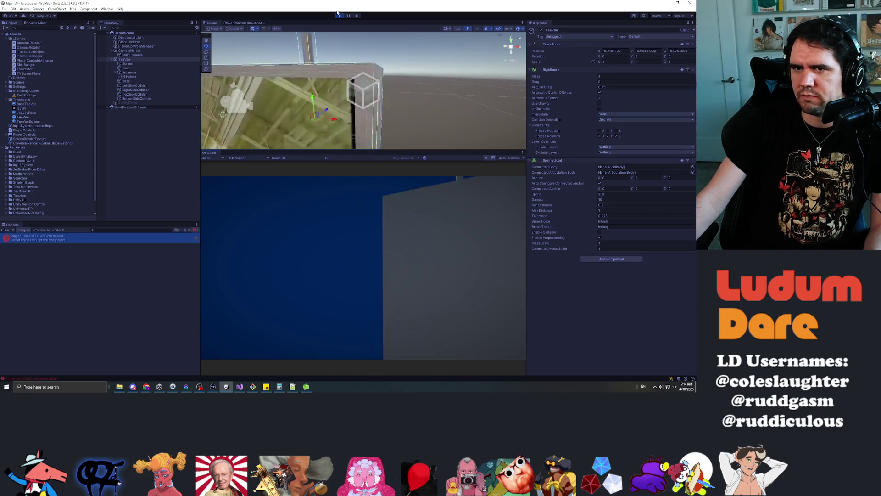
left_click(339, 15)
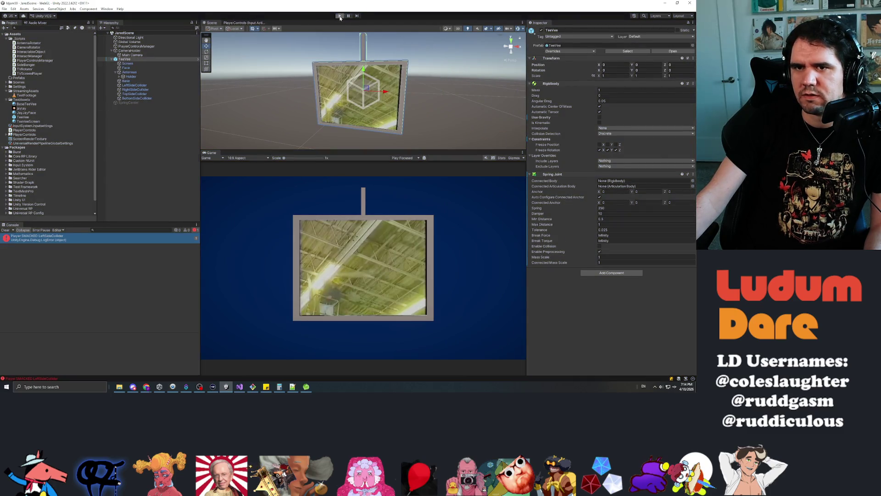
Step: After a quick play cycle, set Min Distance 0 and Max Distance 0.025, then play again
left_click(340, 16)
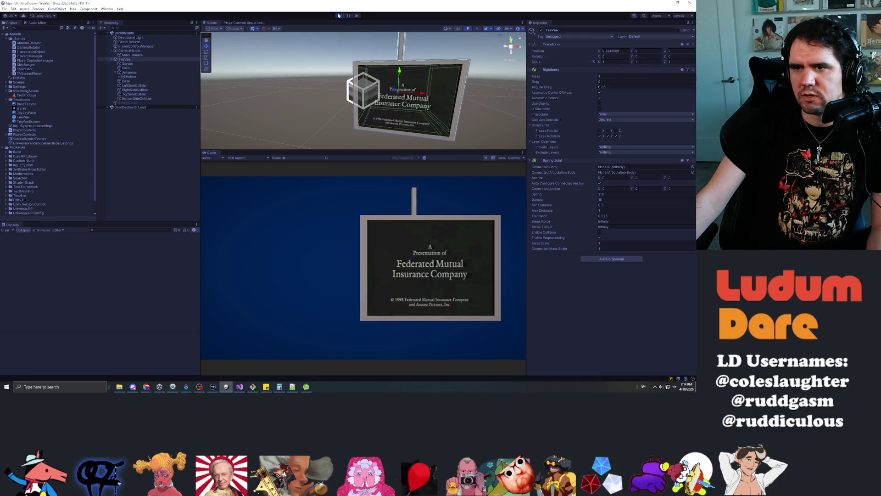
key("ctrl+p")
key("Tab")
key("Tab")
key("Tab")
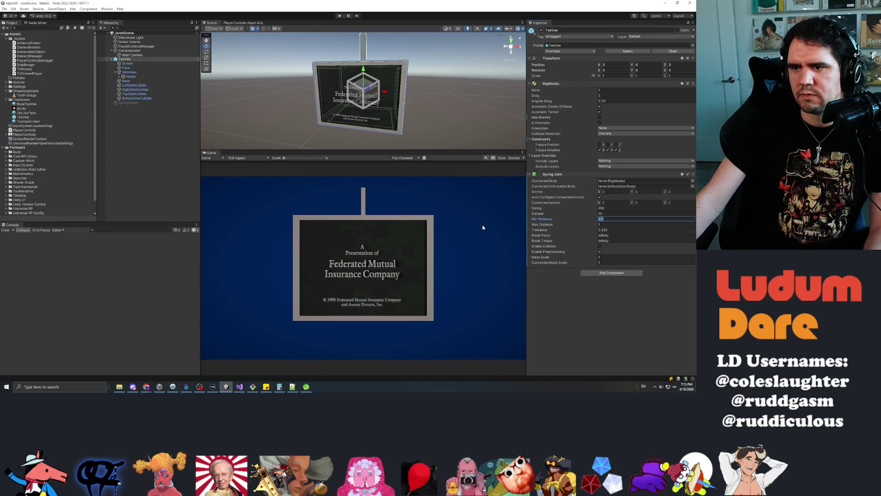
type("0")
key("Tab")
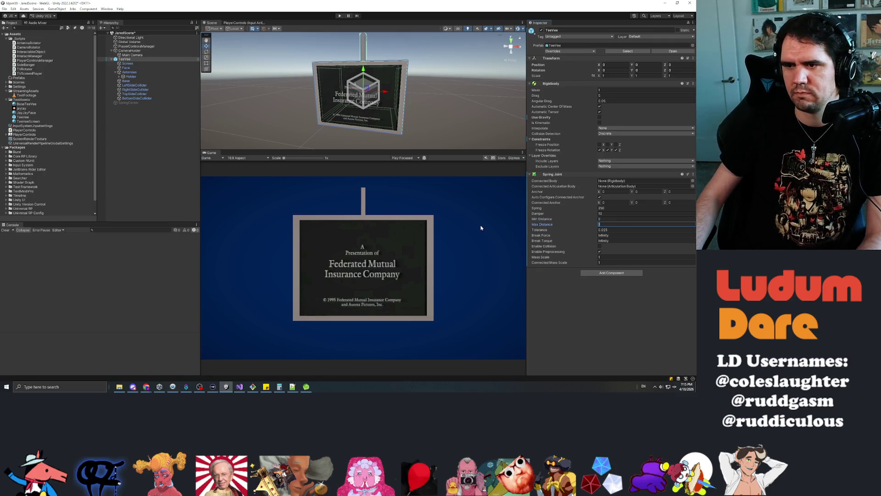
type("0.025")
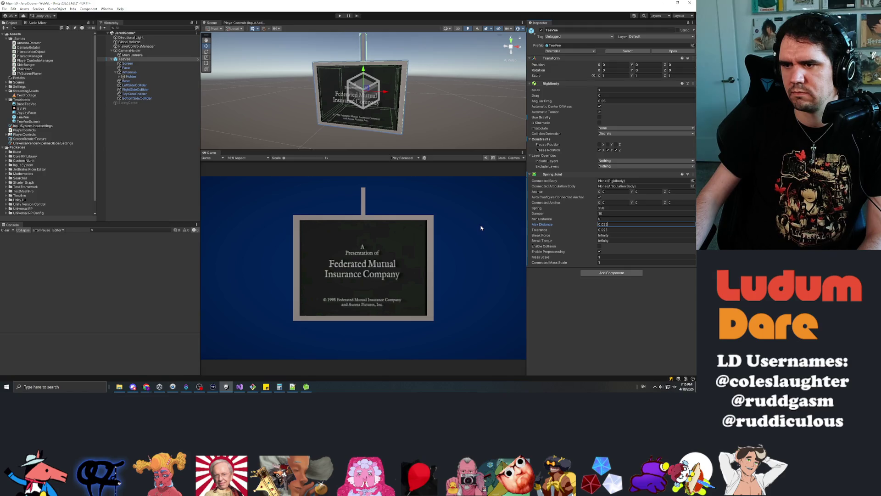
left_click(162, 167)
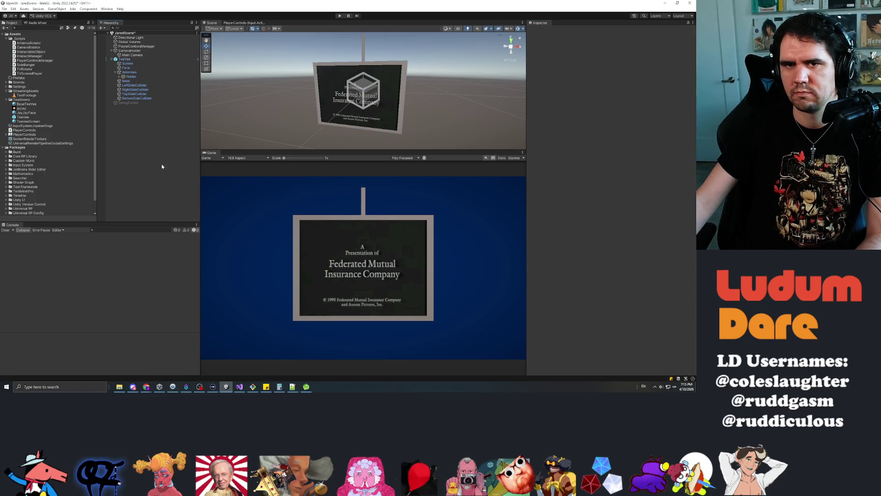
left_click(339, 16)
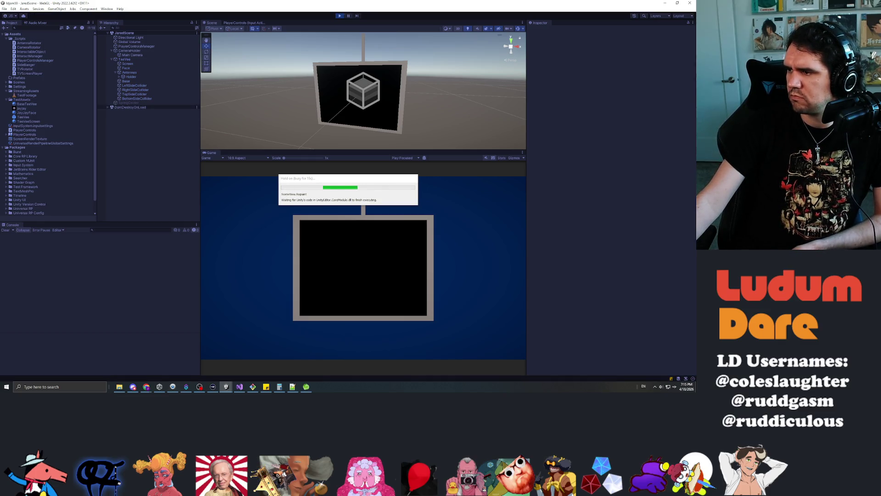
Step: Smack the TV's right side and its left side twice, then stop the play-test
left_click(427, 264)
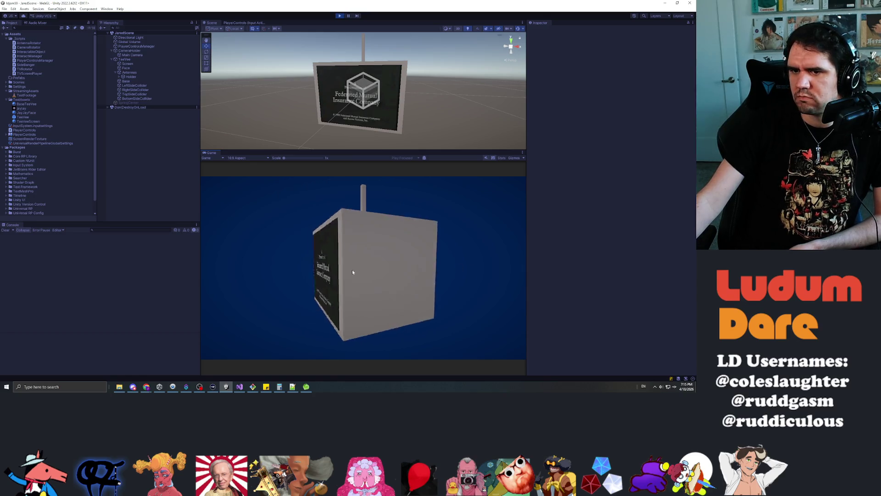
left_click(330, 282)
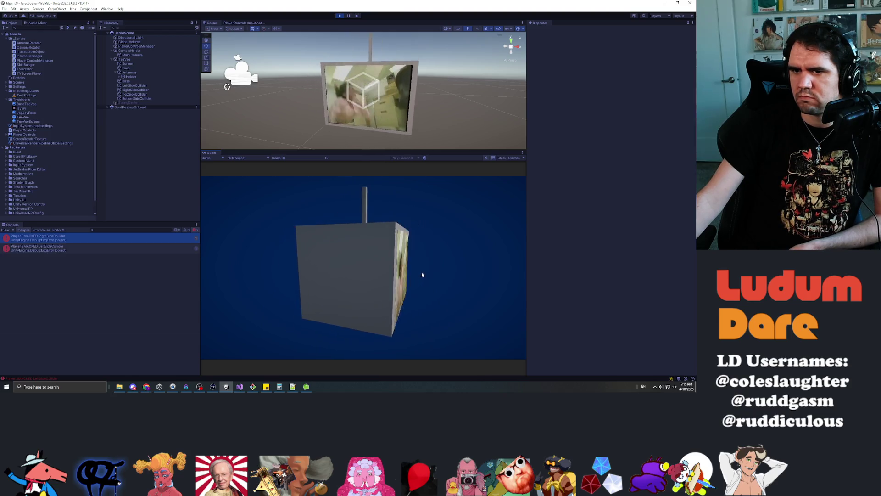
left_click(335, 266)
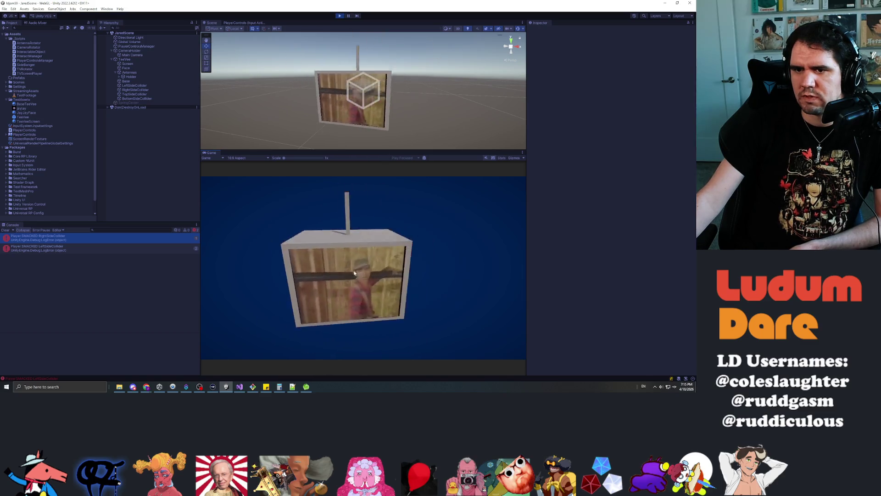
left_click(339, 16)
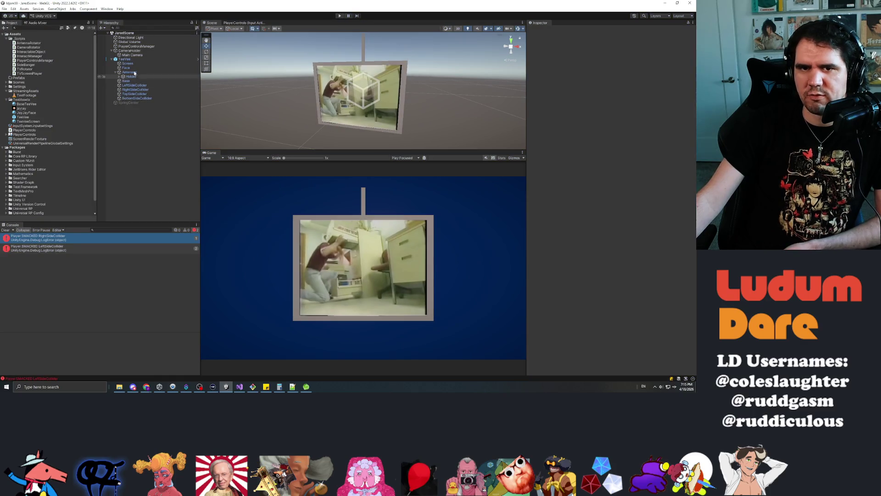
left_click(125, 59)
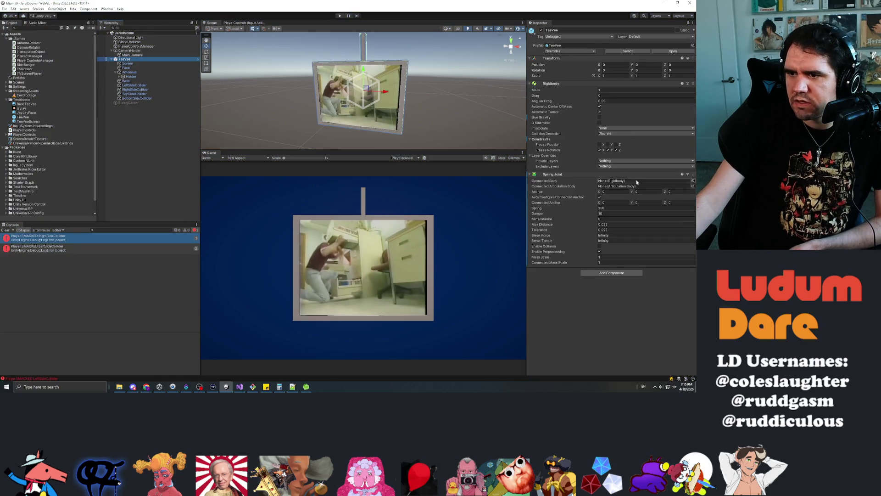
Step: Set the Spring Joint's Spring to 50 and Damper to 50, then start the play-test
left_click(633, 208)
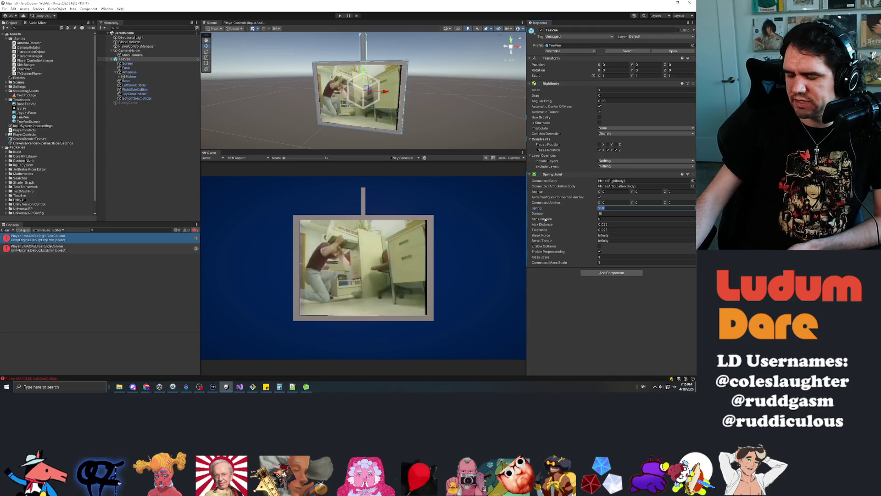
key("Tab")
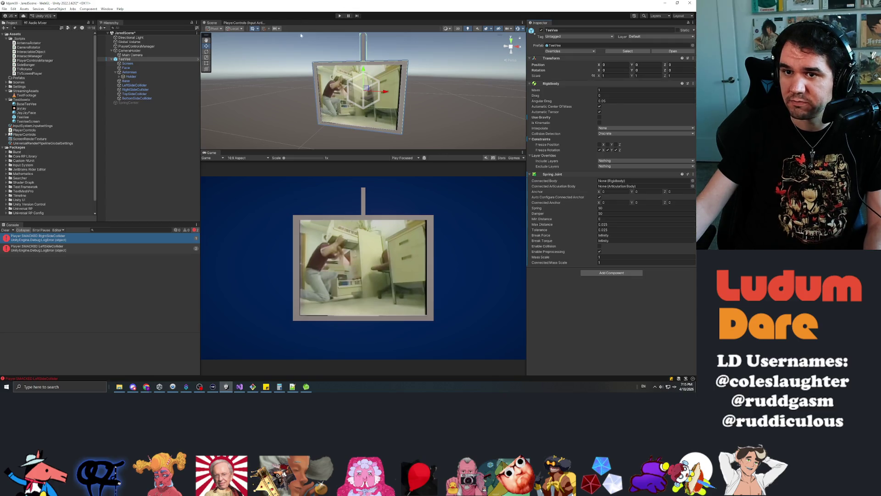
left_click(341, 16)
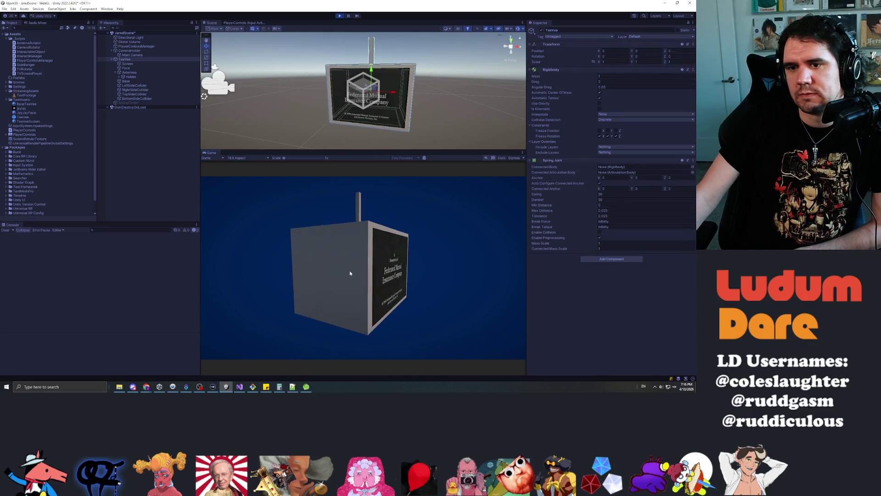
Step: Smack the TV's left side, then its right side twice
left_click(350, 273)
left_click(409, 266)
left_click(409, 266)
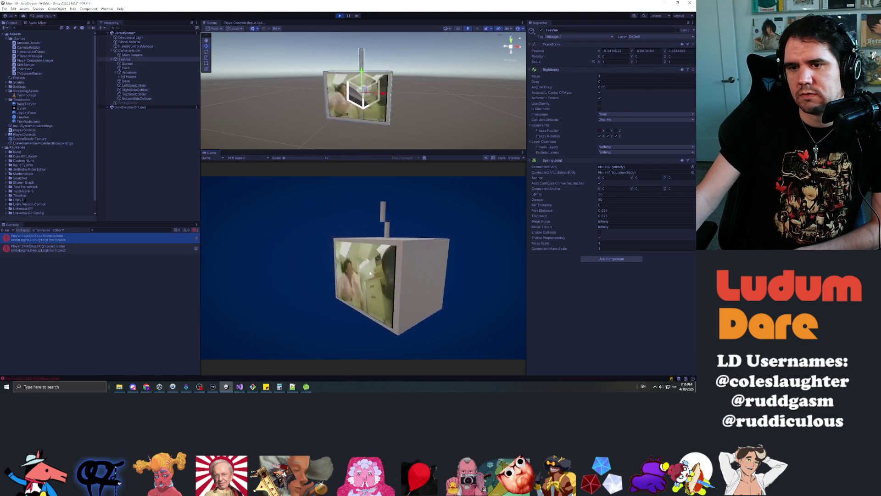
Step: Stop playing, set the Spring Joint Damper to 0.5, and start another play-test
left_click(342, 16)
type("0.5")
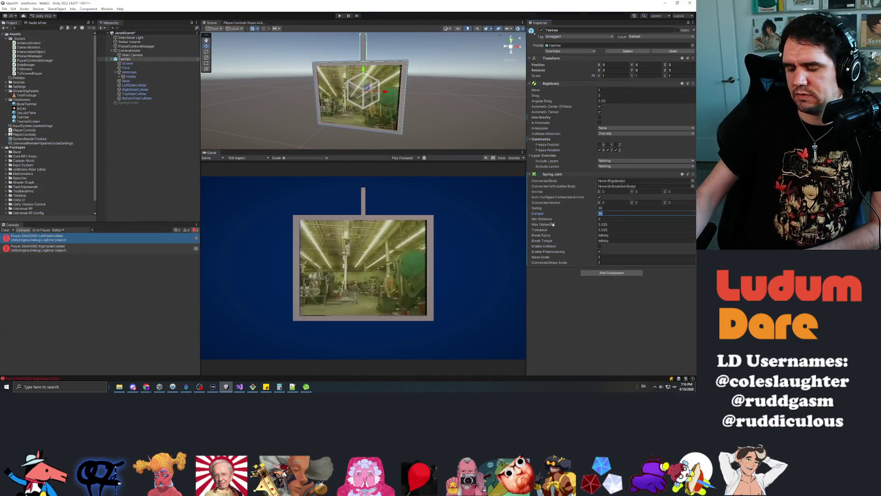
key("Return")
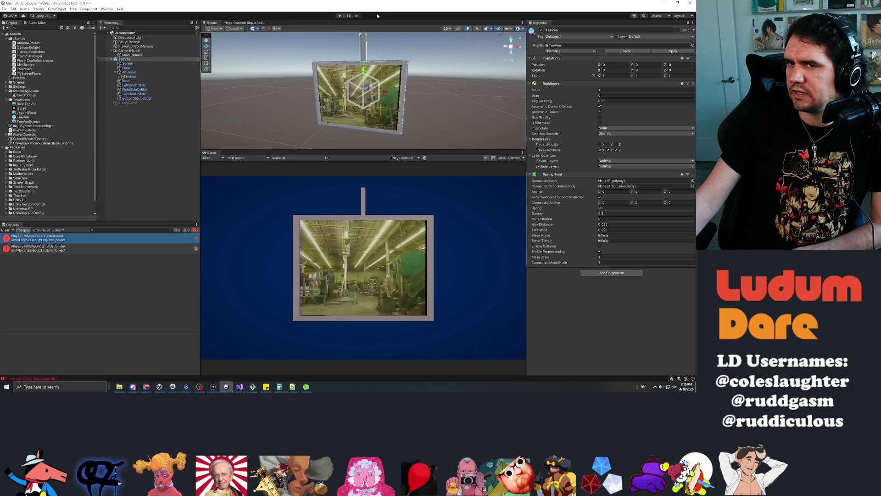
left_click(341, 16)
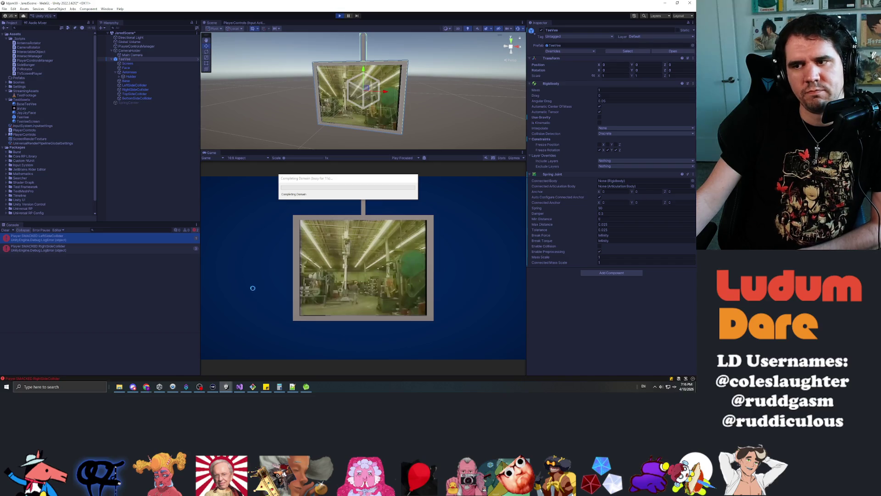
Step: Smack the TV twice to test the weak spring, entering 10 in between
left_click(387, 269)
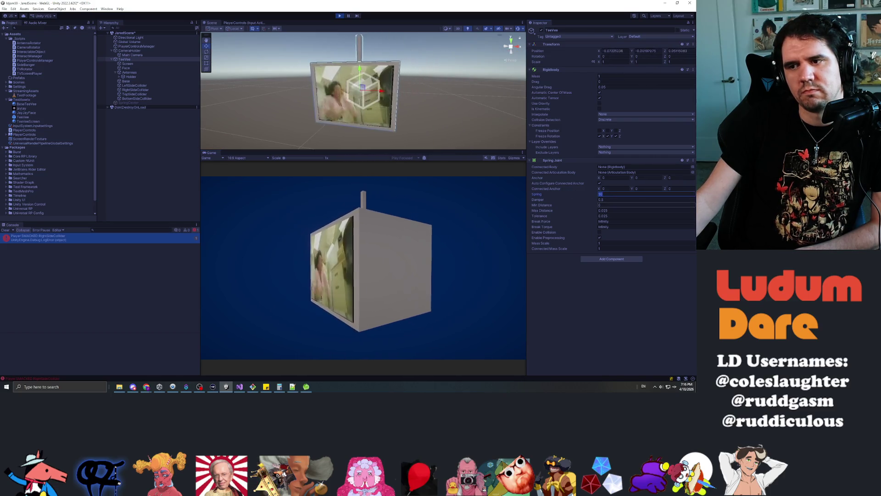
type("10")
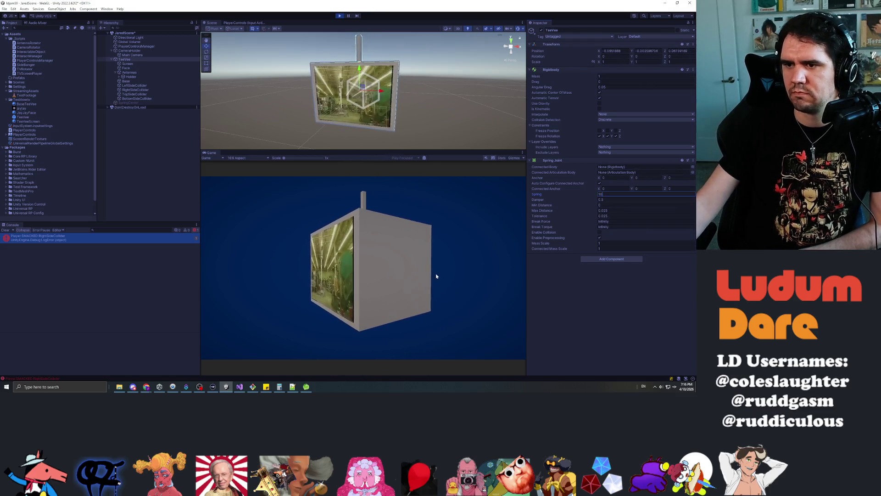
left_click(401, 261)
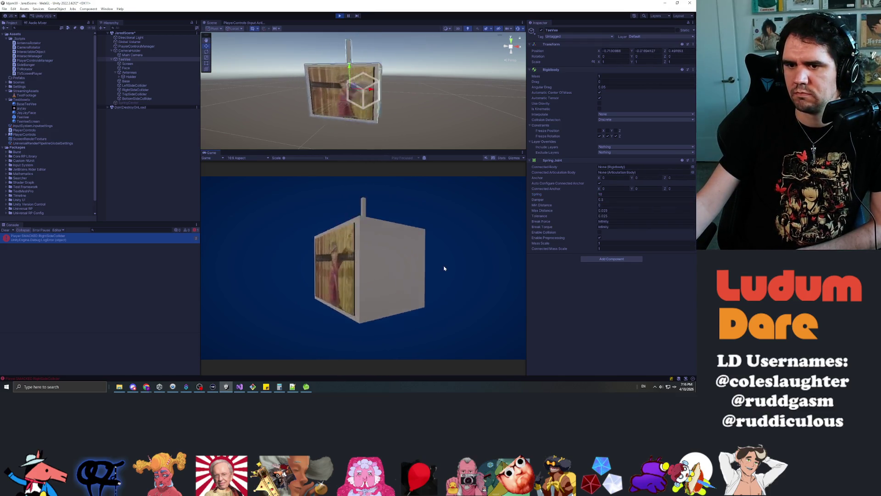
Step: Try Spring values of 100 and then 150 while playing
left_click(601, 194)
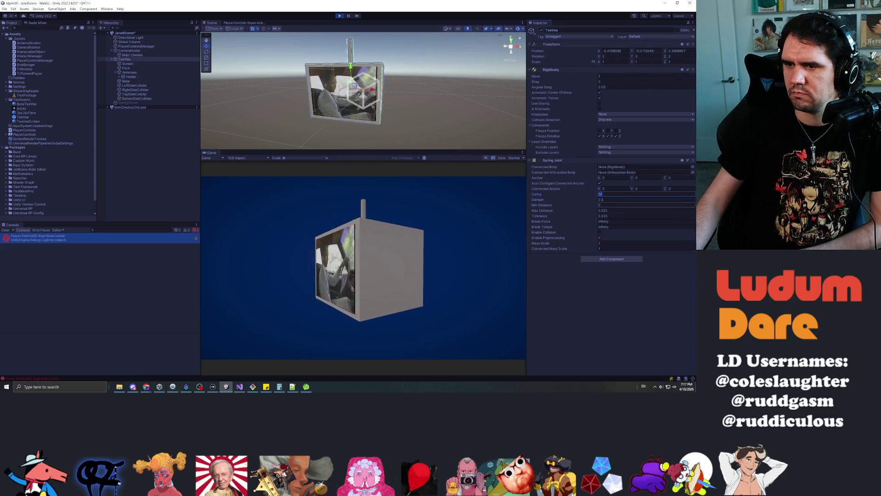
type("100")
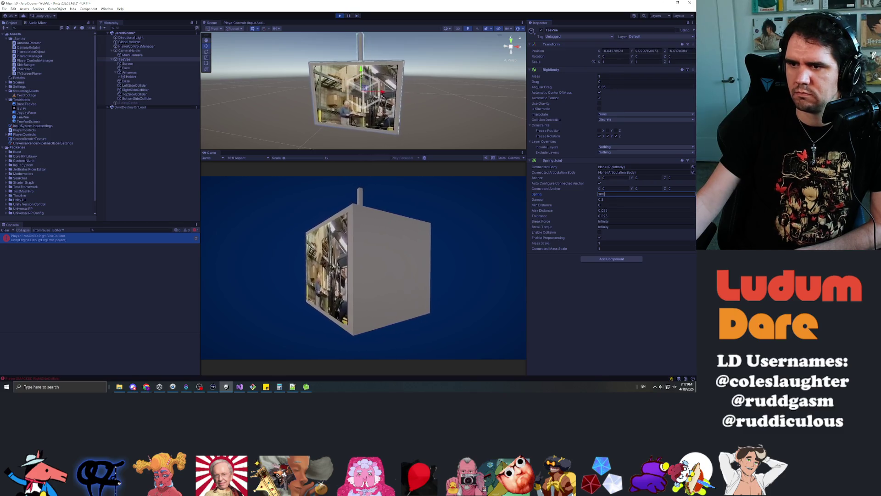
key("BackSpace")
key("BackSpace")
key("BackSpace")
type("150")
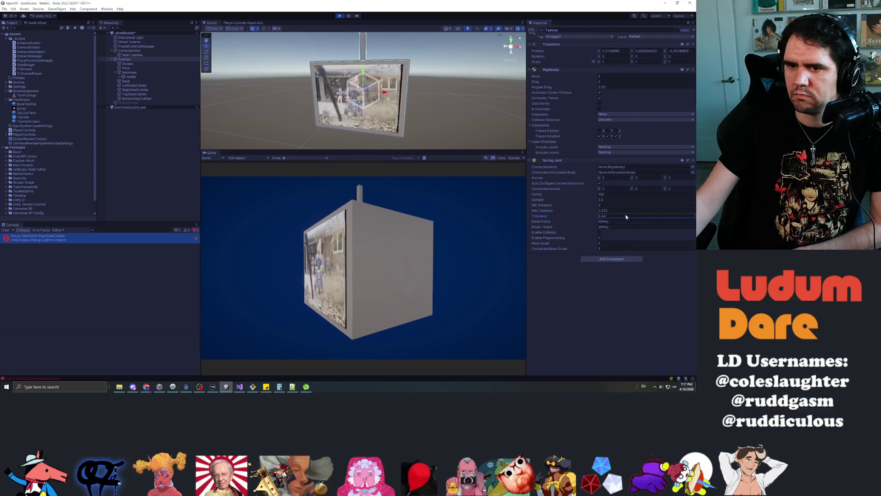
Step: Enter 102.40 in Tolerance and set Max Distance to 0.01
left_click(646, 216)
type("102.4")
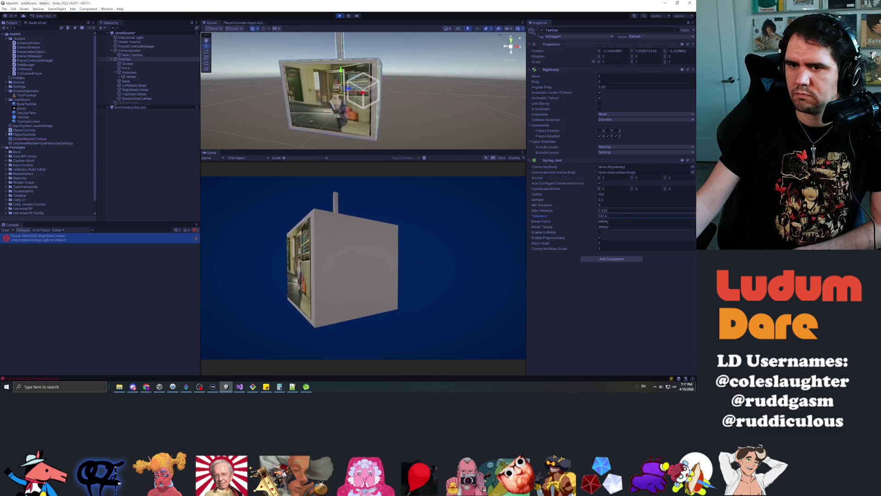
type("0")
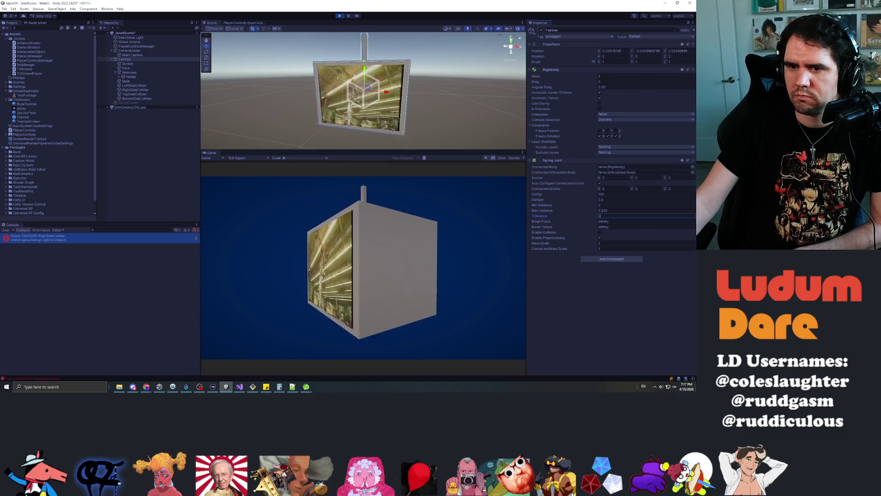
key("shift+Tab")
type("0")
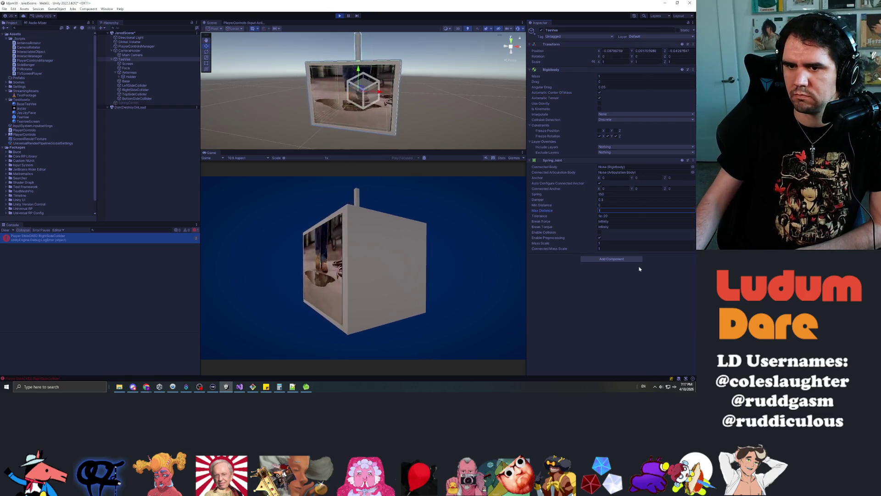
type("1")
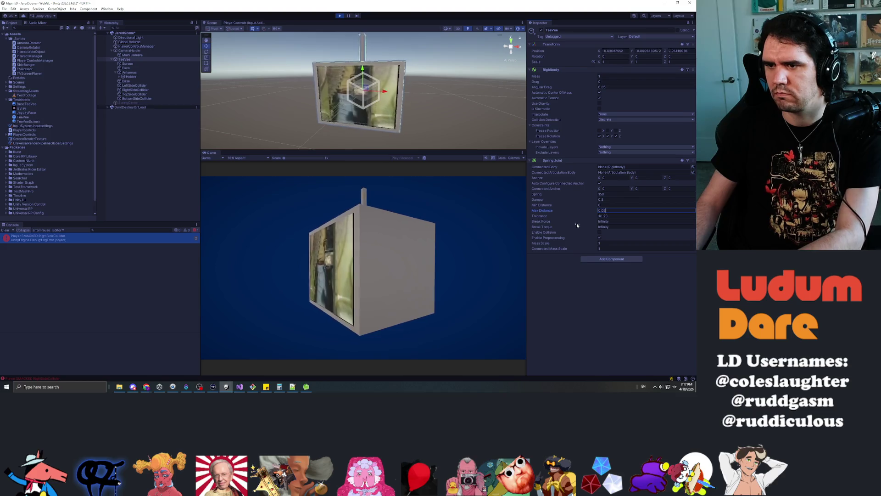
key("BackSpace")
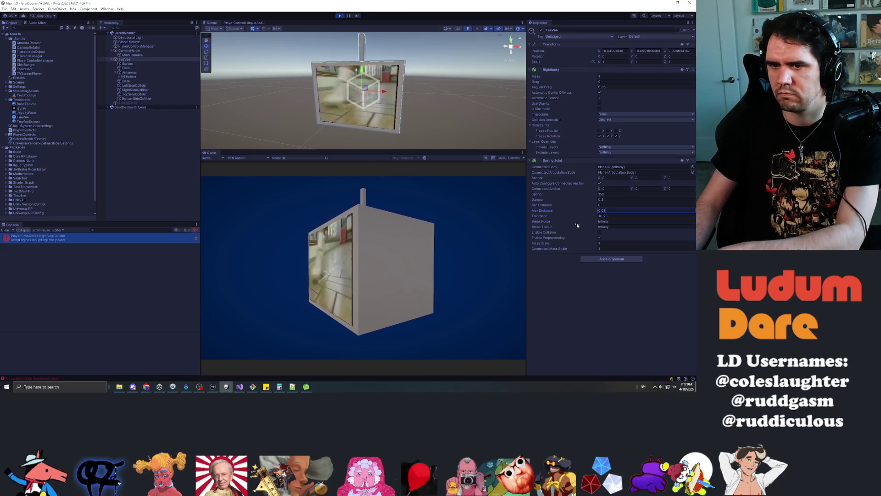
left_click(609, 199)
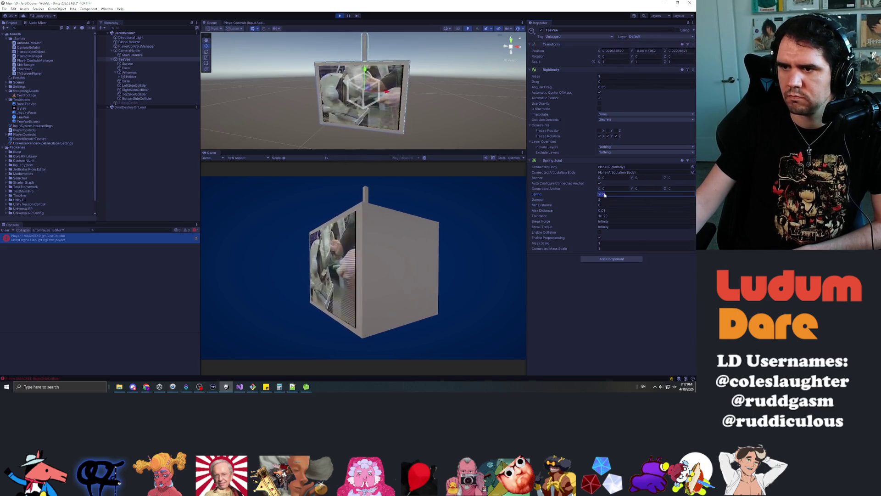
Step: Set the Spring to 1000 and the Damper to 200
type("1000")
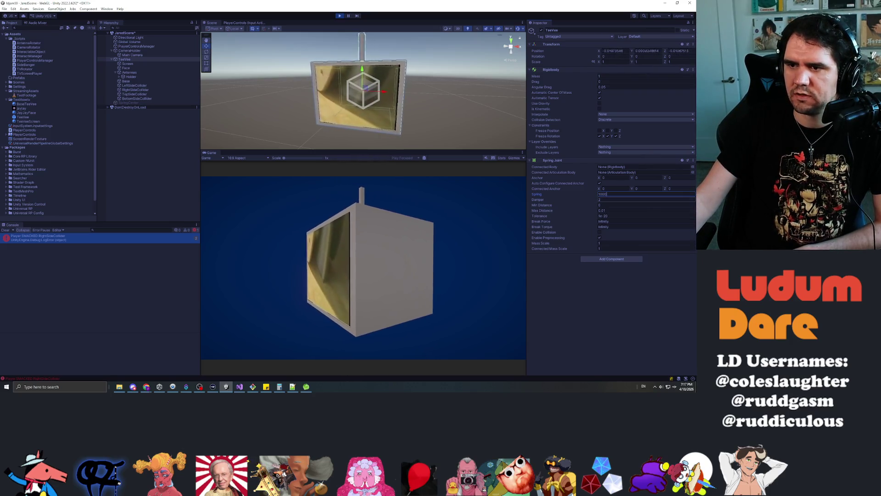
key("Tab")
type("200")
key("Return")
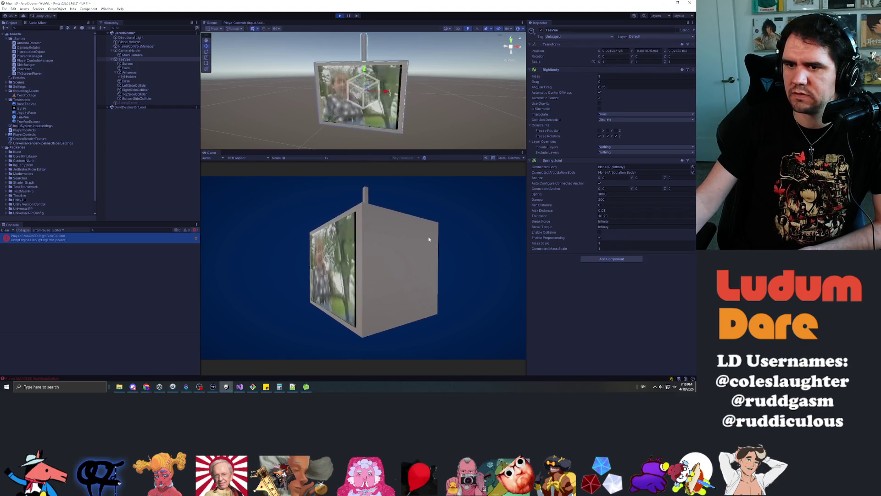
Step: Smack the TV's right side to test the swing, then stop playing and deselect the TV
left_click(387, 277)
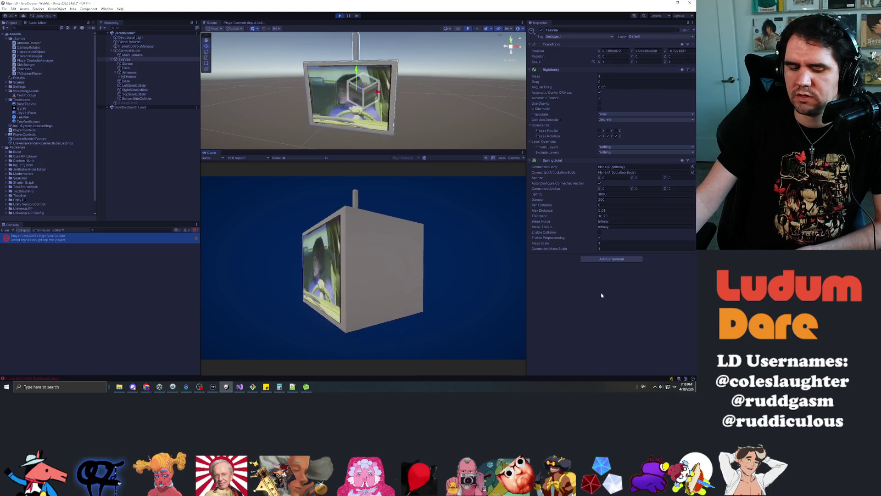
left_click(340, 15)
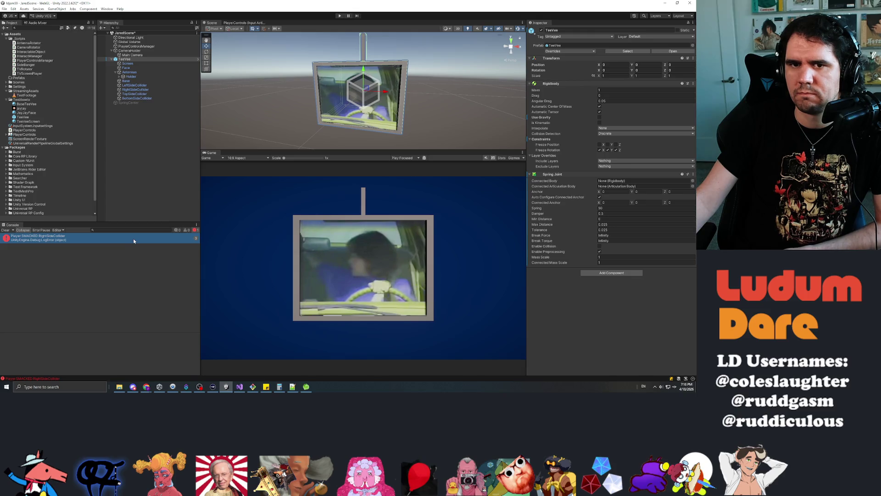
left_click(138, 147)
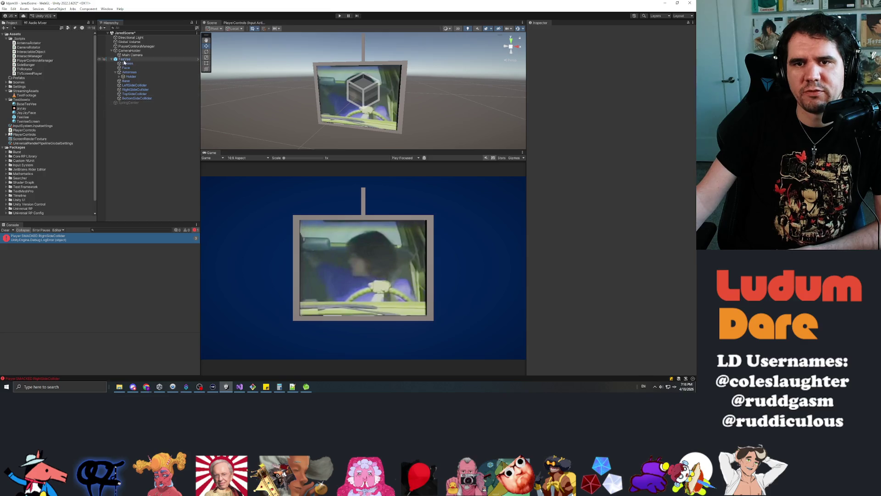
Step: Remove the Rigidbody component from the TeeVee prefab
double_click(22, 117)
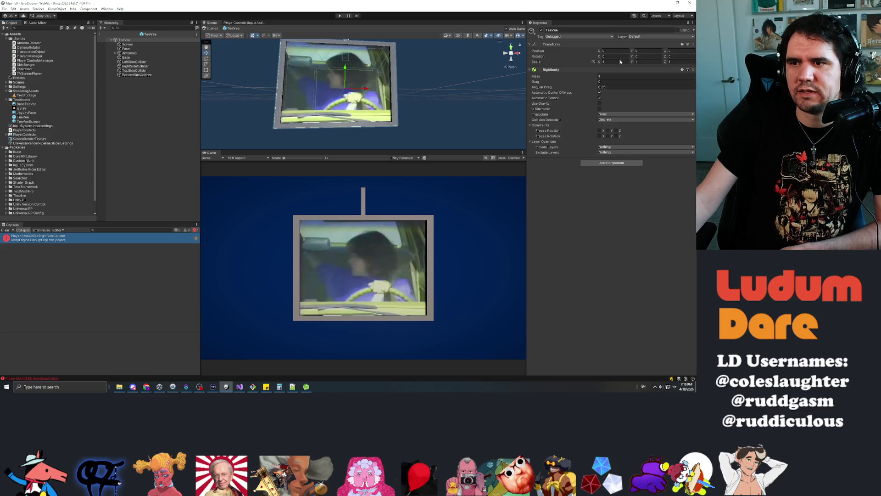
left_click(693, 69)
left_click(657, 89)
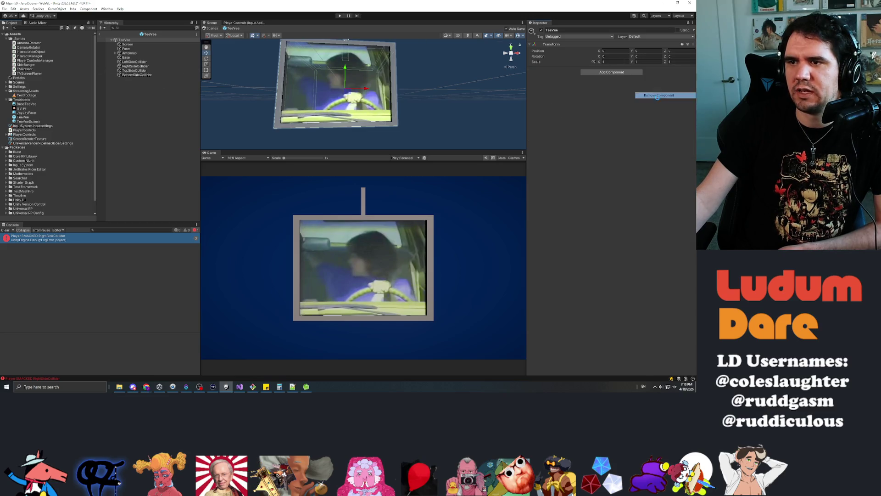
Step: Revert all prefab overrides on the scene's TeeVee and delete the SpringCenter object
left_click(124, 58)
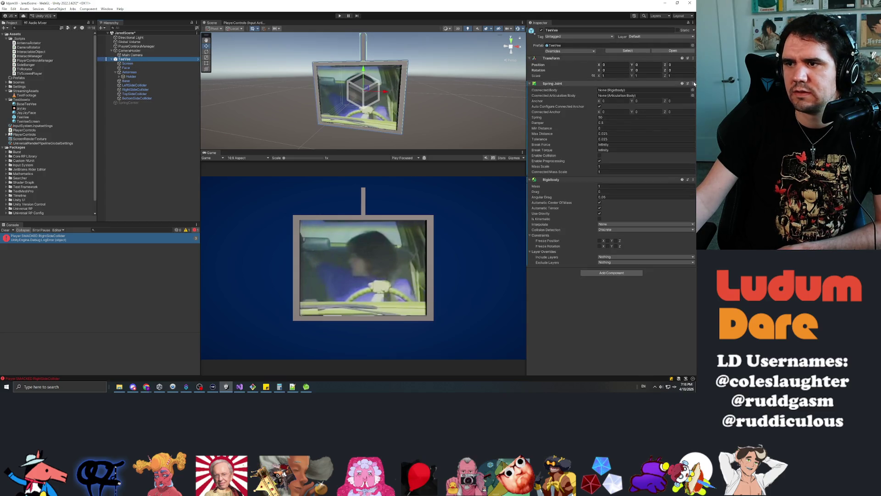
left_click(693, 84)
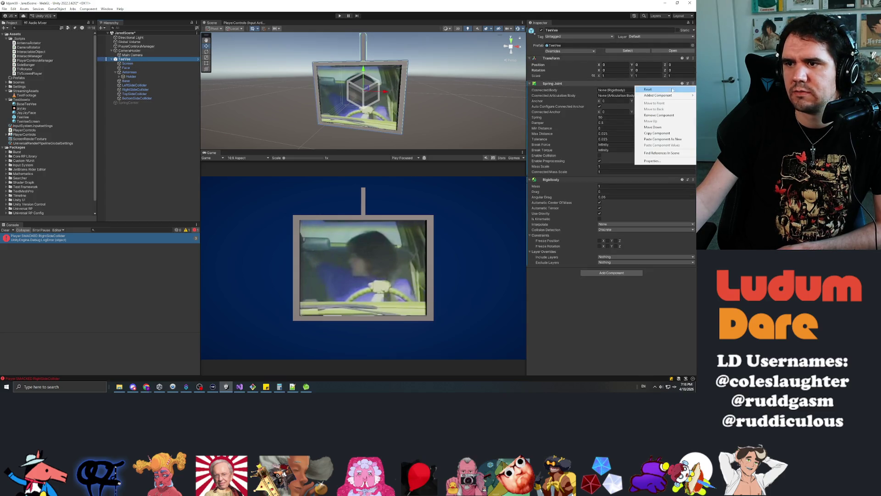
left_click(566, 52)
left_click(576, 99)
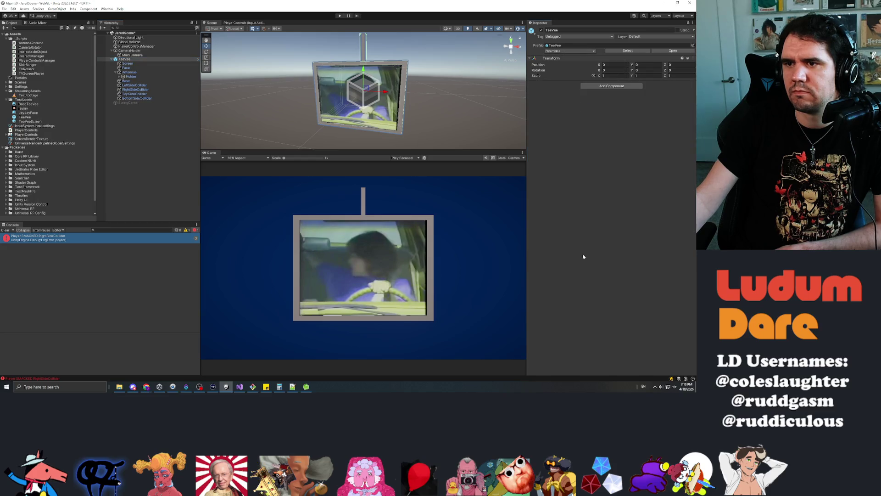
left_click(125, 103)
key("Delete")
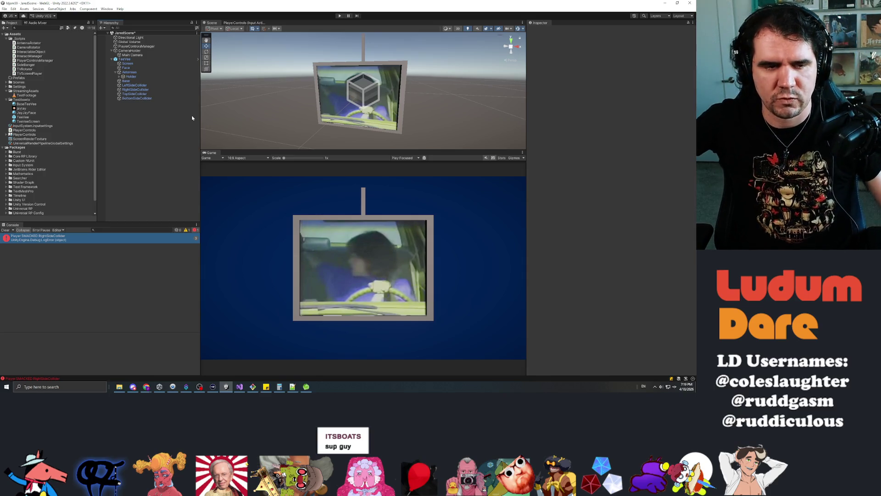
Step: Clear the old error messages from the Console before going back to Visual Studio
left_click(5, 230)
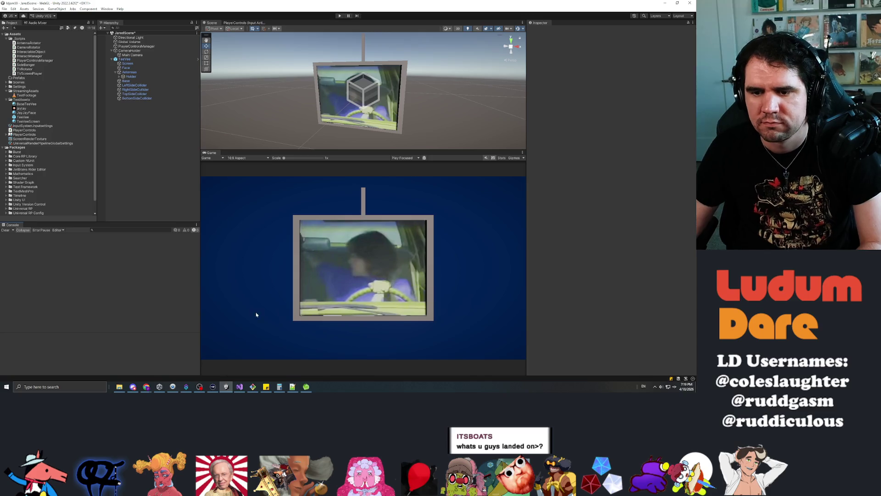
left_click(240, 386)
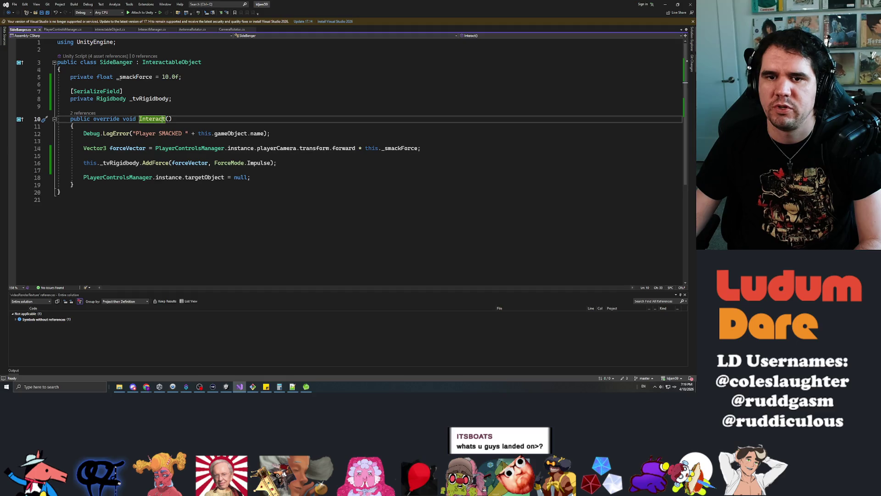
Step: Delete the _smackForce and _tvRigidbody fields from SideBanger
left_click(155, 118)
key("Up")
key("shift+Up")
key("shift+Up")
key("shift+Up")
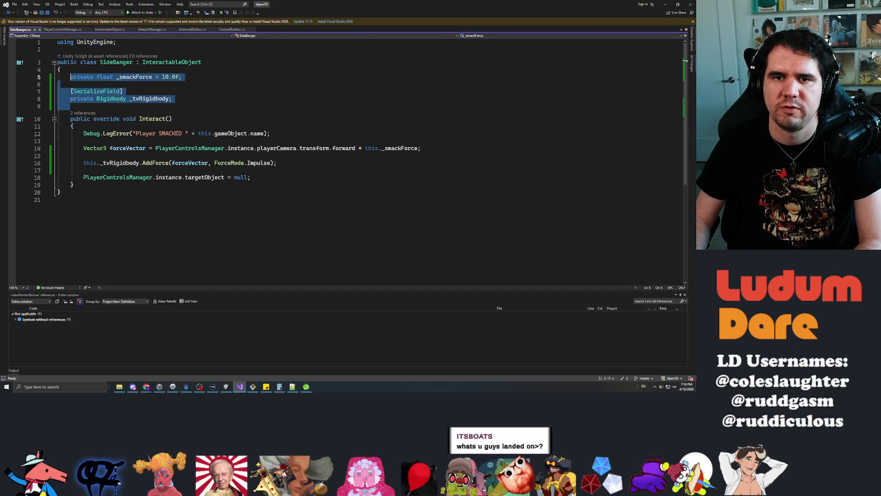
key("Delete")
key("Down")
key("Down")
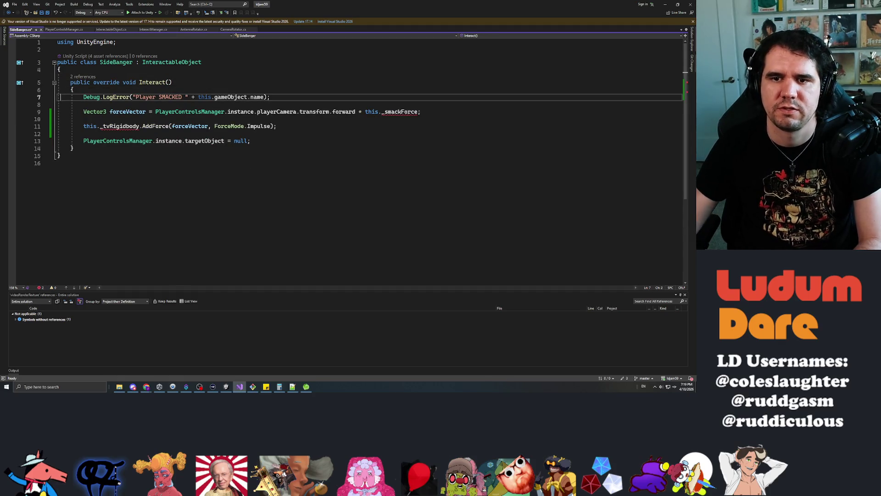
Step: Remove the AddForce and forceVector lines from Interact, keeping Debug.LogError, and save the script
triple_click(166, 126)
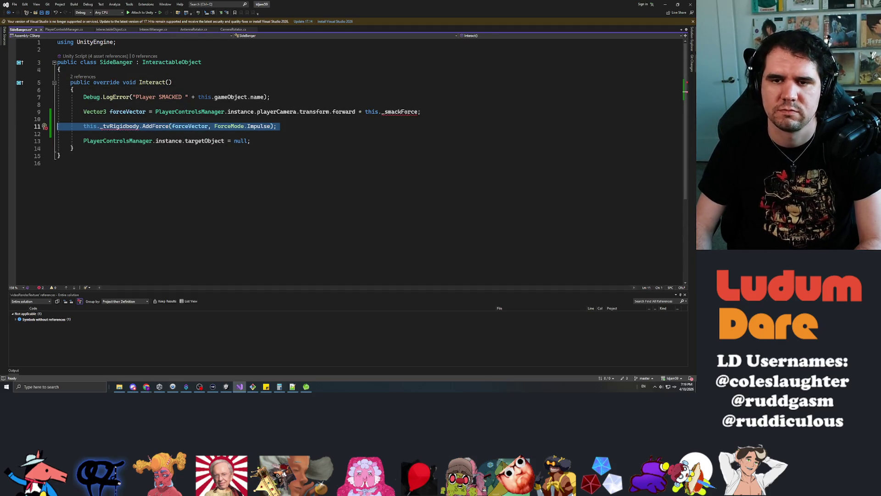
key("Delete")
key("BackSpace")
key("shift+Up")
key("shift+Up")
key("Delete")
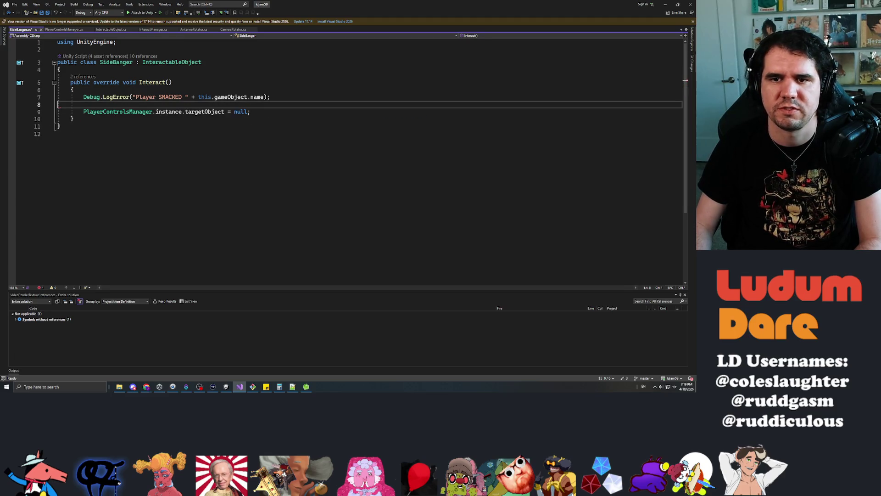
key("shift+Up")
key("Delete")
key("ctrl+z")
key("ctrl+s")
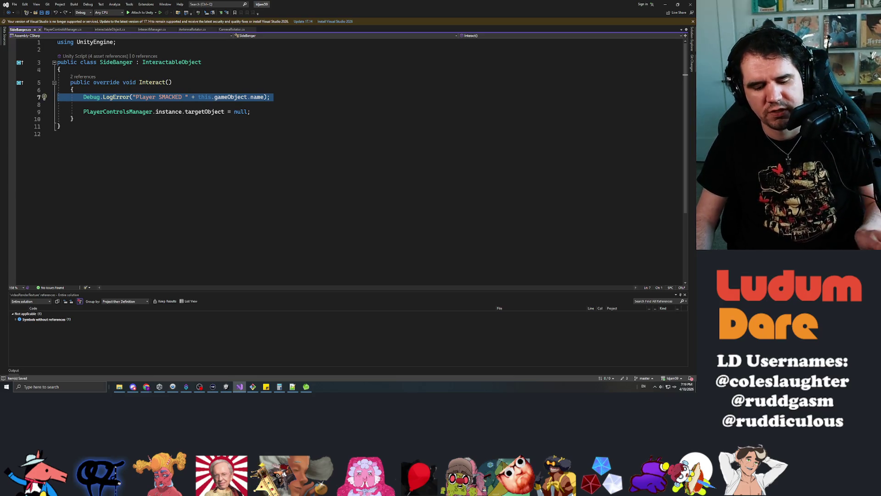
key("alt+Tab")
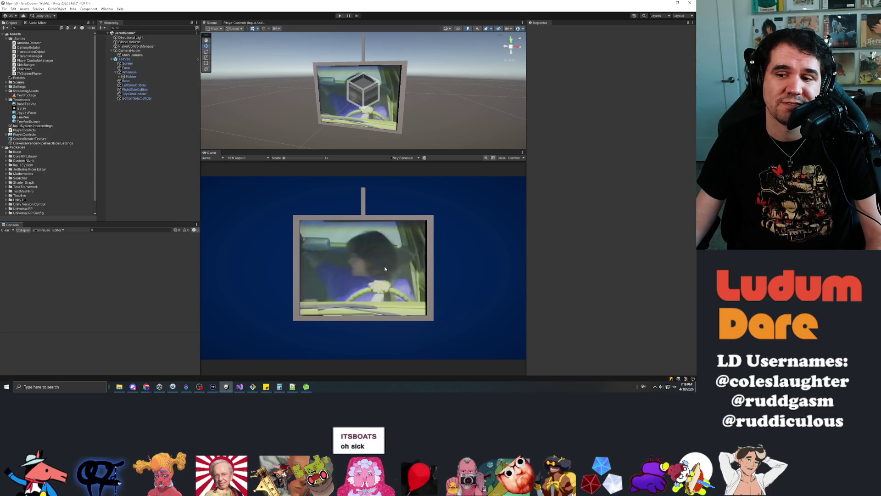
Step: Play the scene and smack the TV's right, top, left and bottom sides
left_click(485, 158)
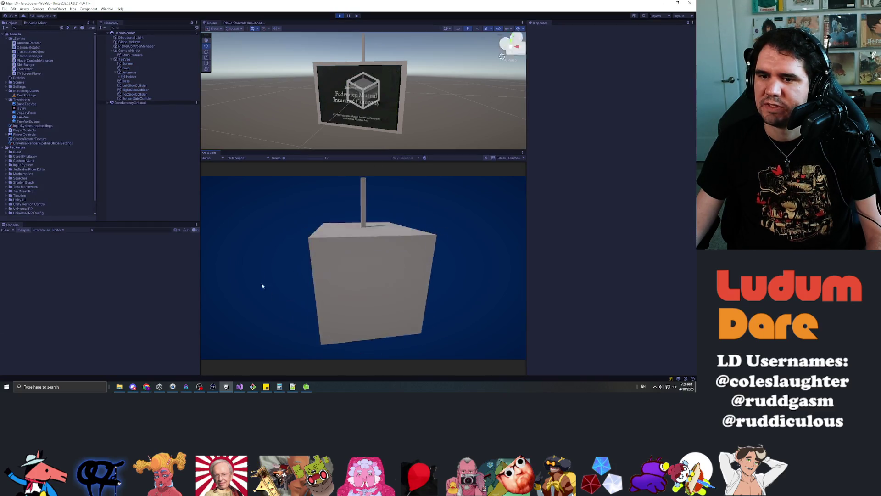
left_click_drag(370, 181, 266, 287)
left_click(374, 301)
left_click(337, 226)
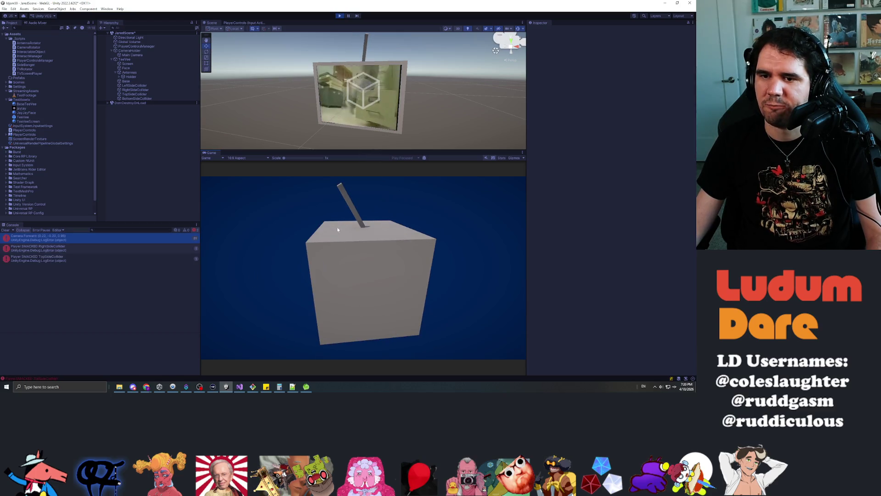
left_click(305, 276)
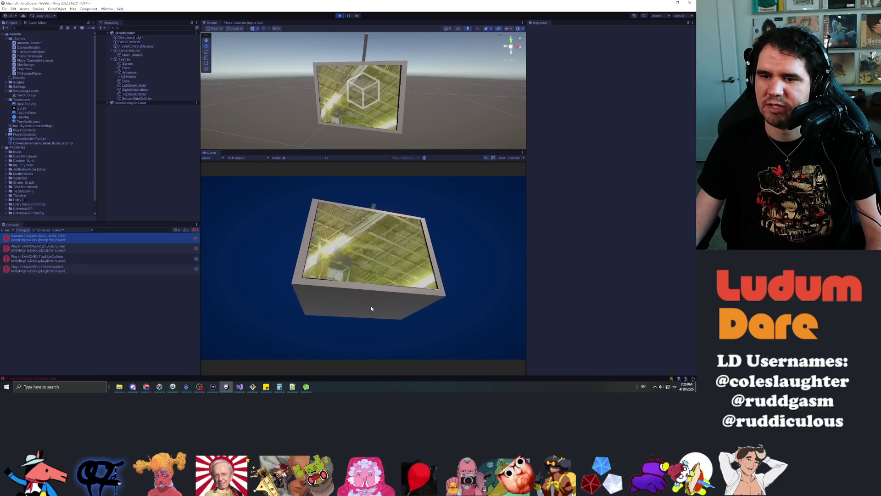
left_click(386, 267)
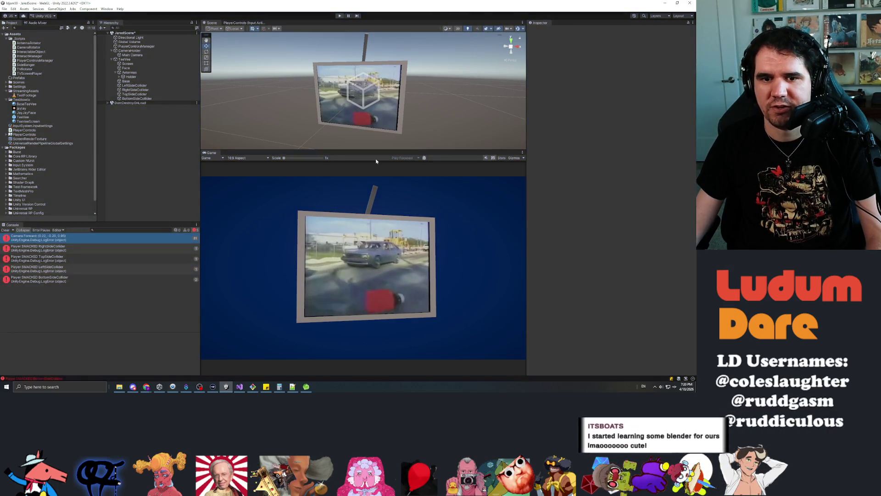
Step: Stop play mode and close Unity, saving the modified scene
key("ctrl+p")
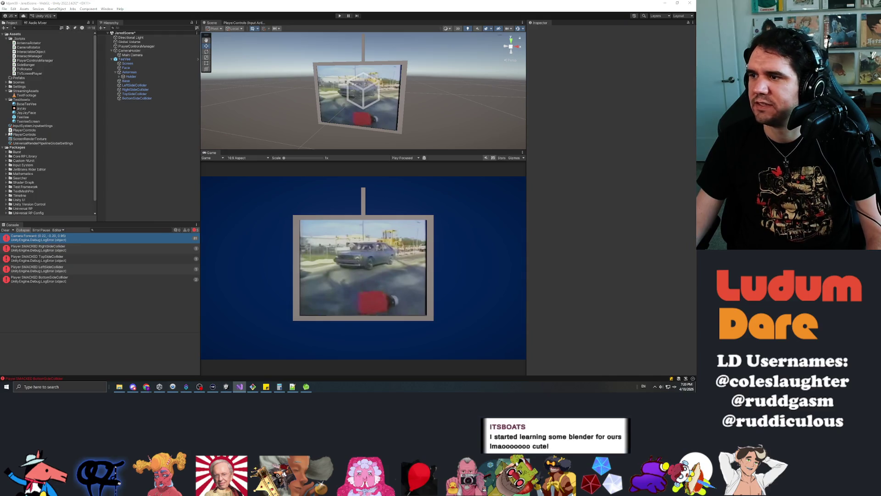
left_click(689, 3)
left_click(342, 204)
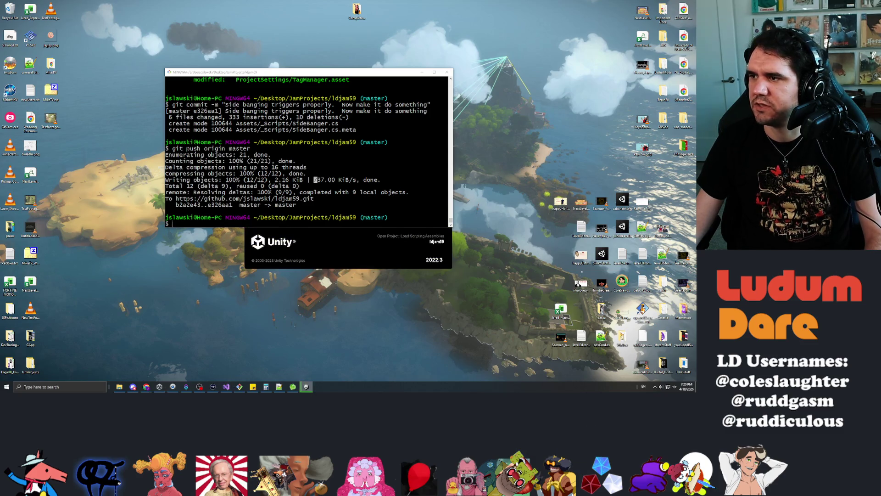
Step: Bring SideBanger.cs forward in Visual Studio with the cursor inside the class
key("alt+Tab")
left_click(74, 69)
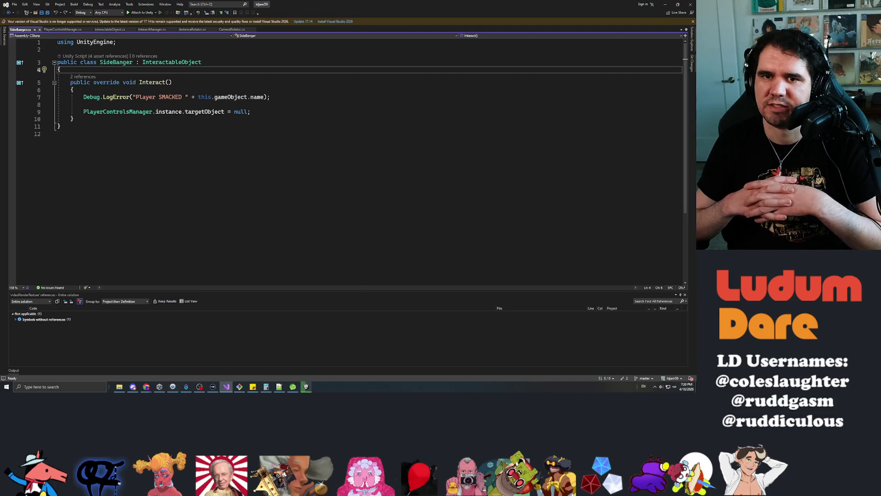
Step: Add an empty private JostleTV() method below Interact and save
key("Down")
key("Down")
key("Down")
key("Return")
key("Return")
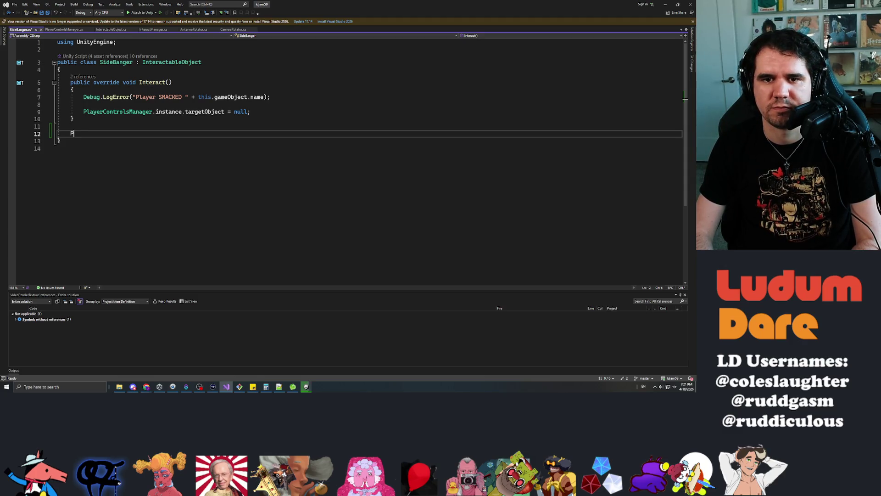
key("BackSpace")
type("priva")
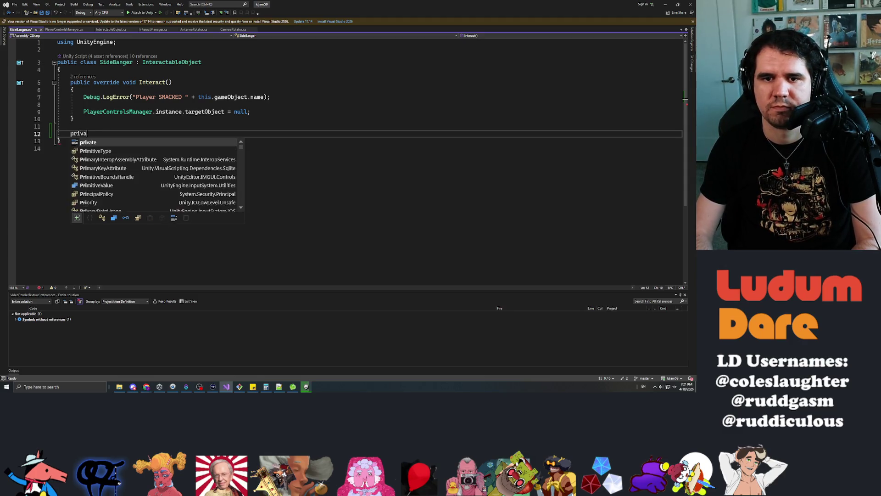
type("te void Shake")
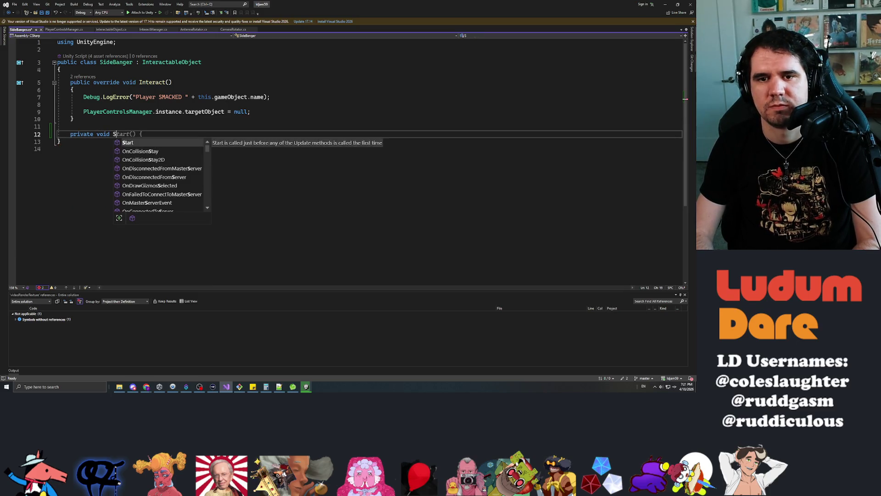
key("BackSpace")
key("BackSpace")
key("BackSpace")
type("Jostle")
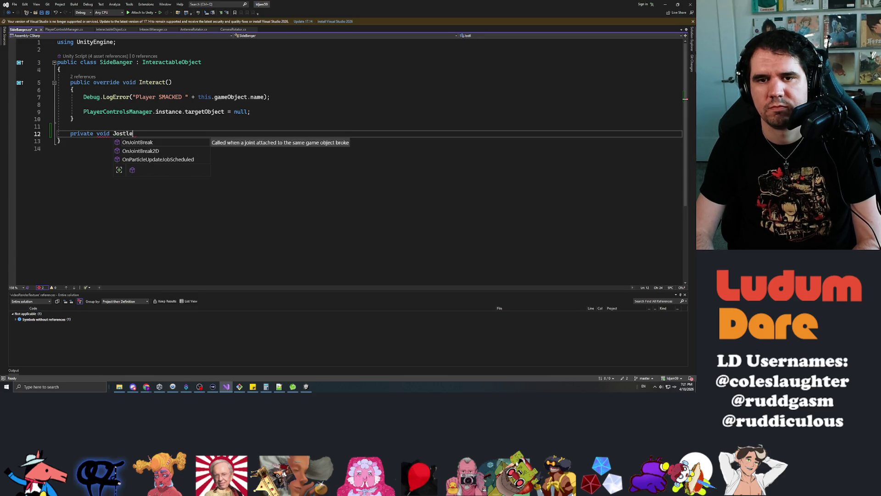
type("TV()")
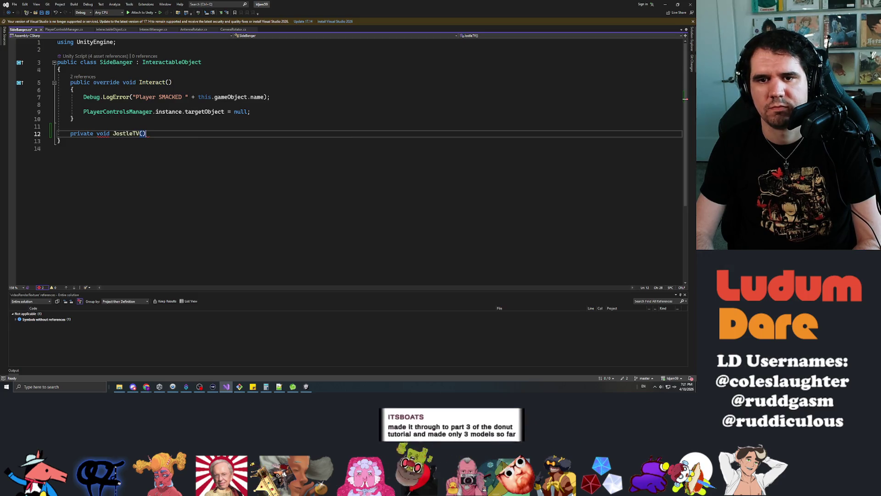
key("Return")
type("{")
key("Return")
key("Return")
key("ctrl+s")
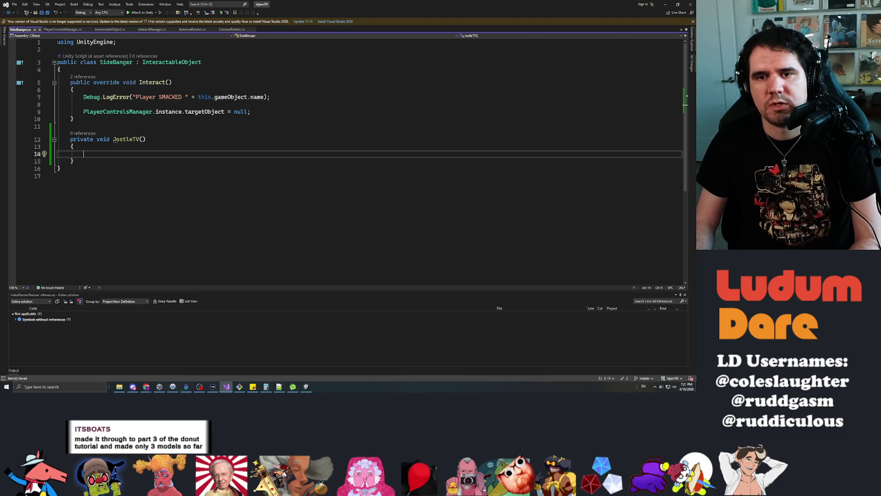
key("Down")
key("End")
key("Return")
key("Return")
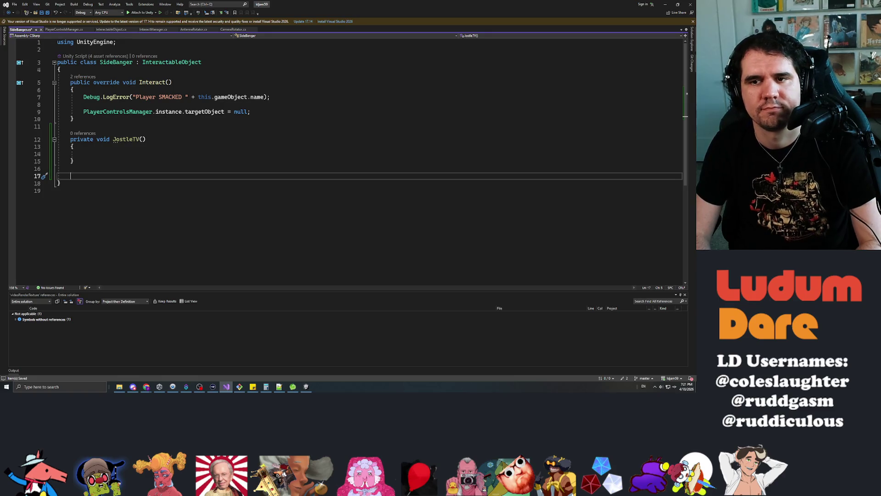
Step: Add empty private ShakeTV() and PushTV() method stubs
type("private ")
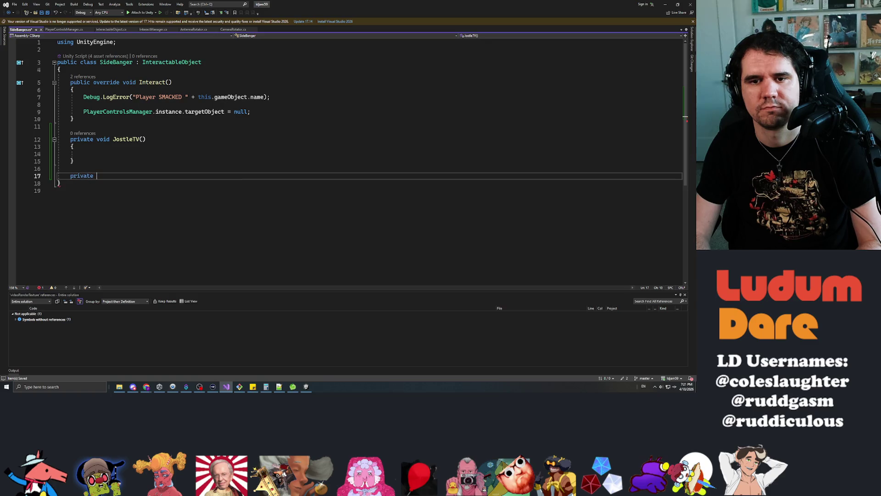
type("void Shake")
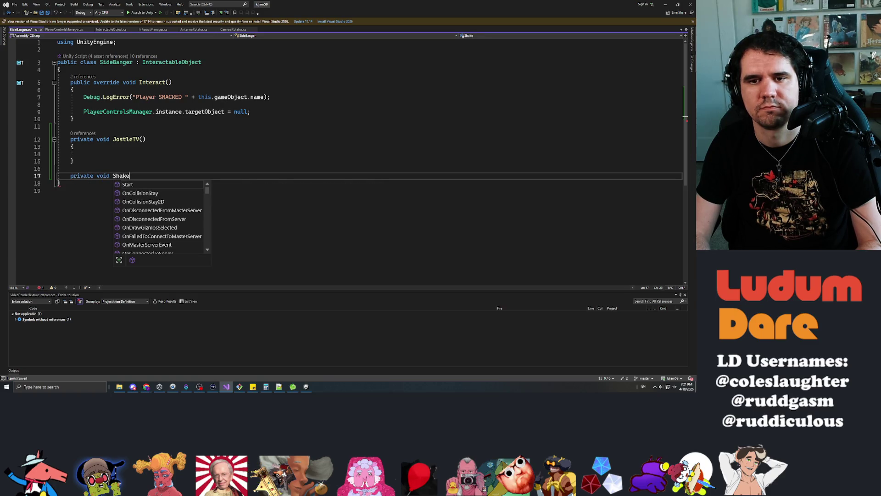
type("TV()")
key("Return")
type("{")
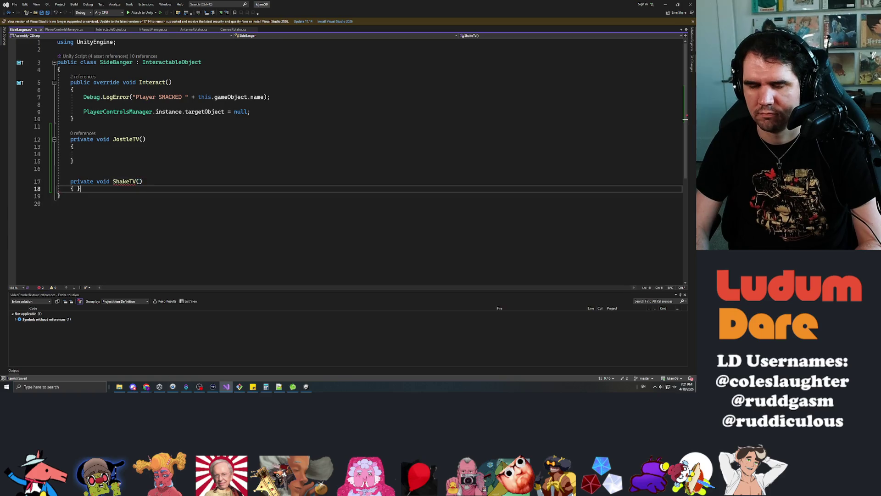
key("Return")
key("Return")
type("}")
key("Return")
key("Return")
type("private void P")
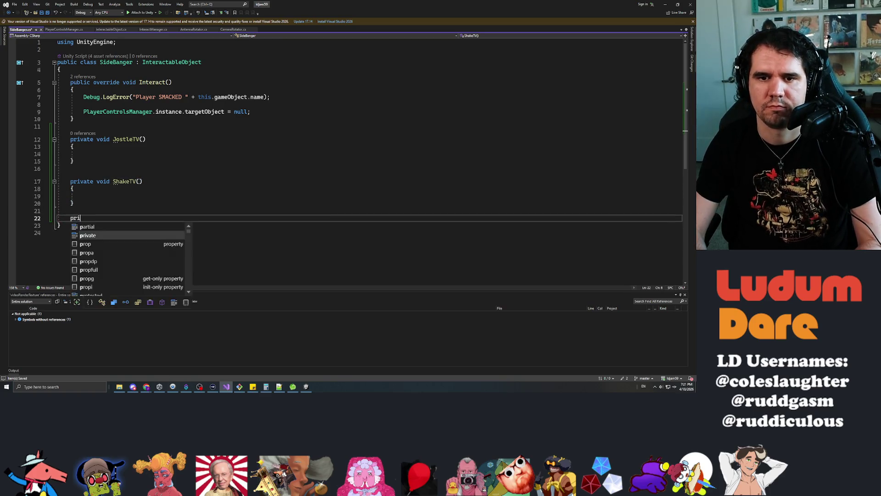
type("TV()")
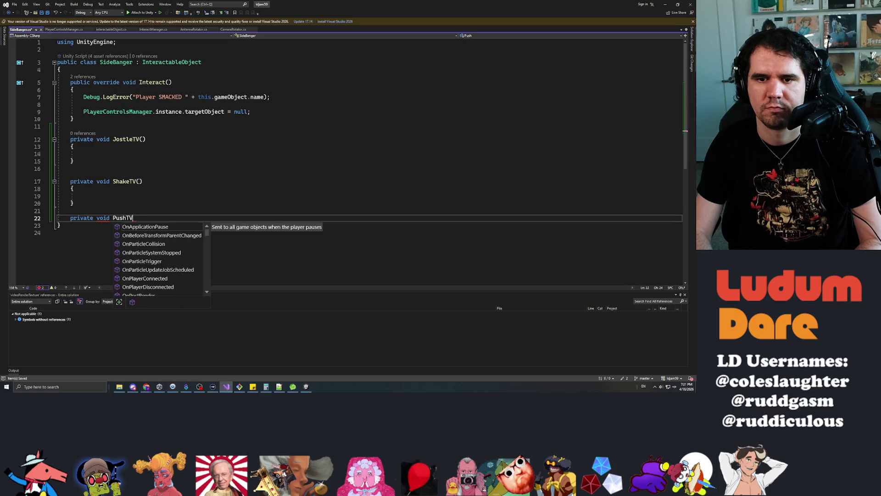
key("Return")
type("{")
key("Return")
key("Return")
key("Up")
key("Up")
key("Up")
Step: Delete JostleTV and rename ShakeTV and PushTV to Shake and Push
key("shift+Up")
key("shift+Up")
key("shift+Up")
key("shift+Up")
key("shift+Up")
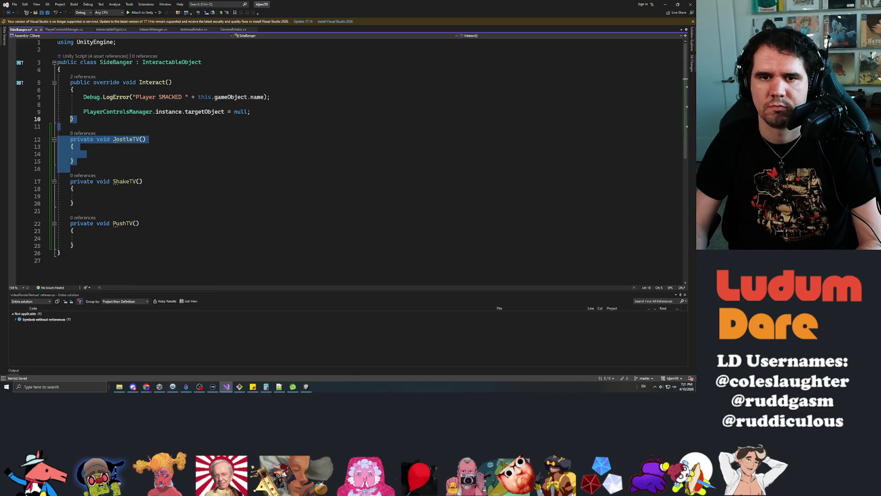
key("Delete")
key("Down")
key("ctrl+Right")
key("ctrl+Right")
key("ctrl+Right")
key("ctrl+Right")
key("BackSpace")
key("BackSpace")
key("BackSpace")
type("e")
key("Return")
key("Down")
key("Down")
key("Down")
key("Down")
key("ctrl+Right")
key("ctrl+Right")
key("ctrl+Right")
key("BackSpace")
key("BackSpace")
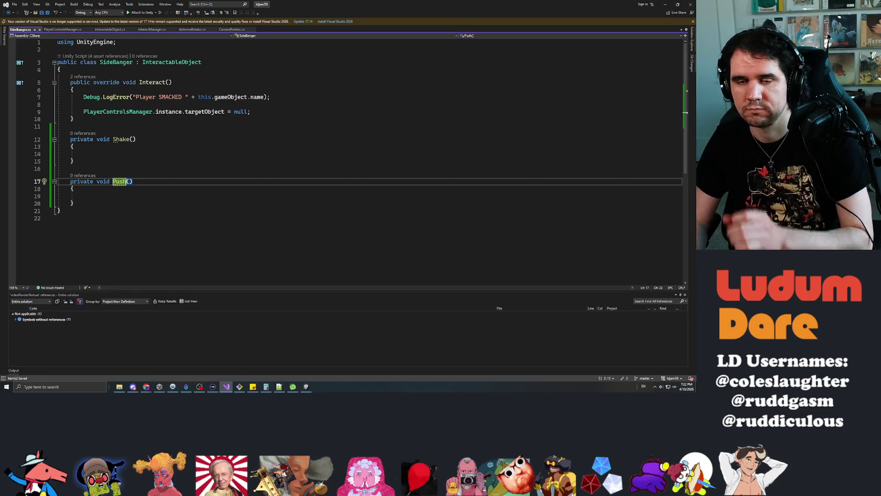
key("Return")
key("Up")
key("Up")
key("Up")
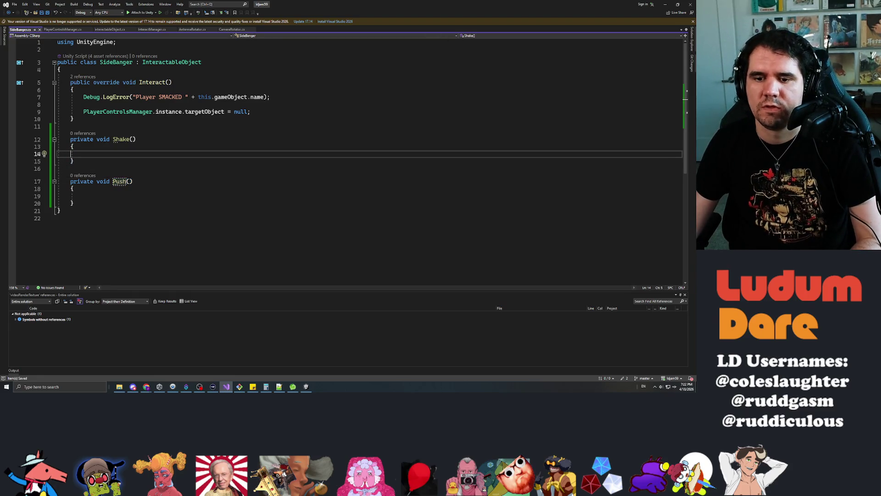
Step: Browse to JamProjects > d2jam3 > Assets and copy the DOTween folder
left_click(121, 387)
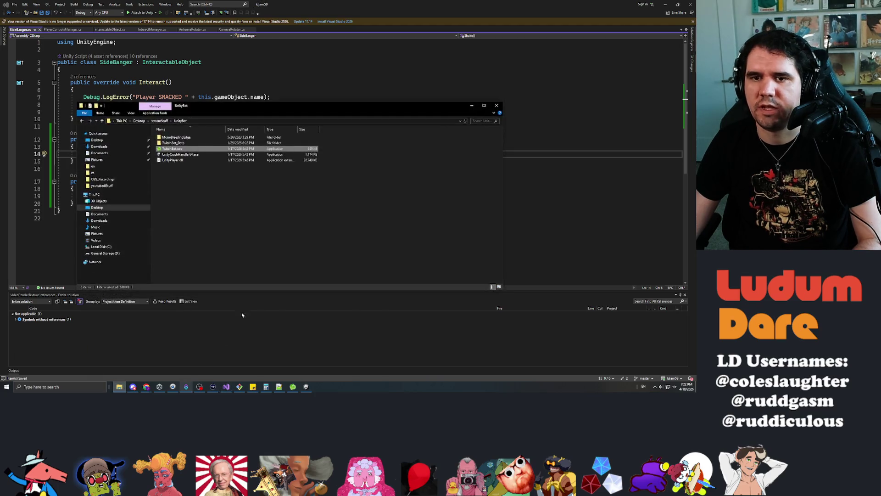
left_click(159, 120)
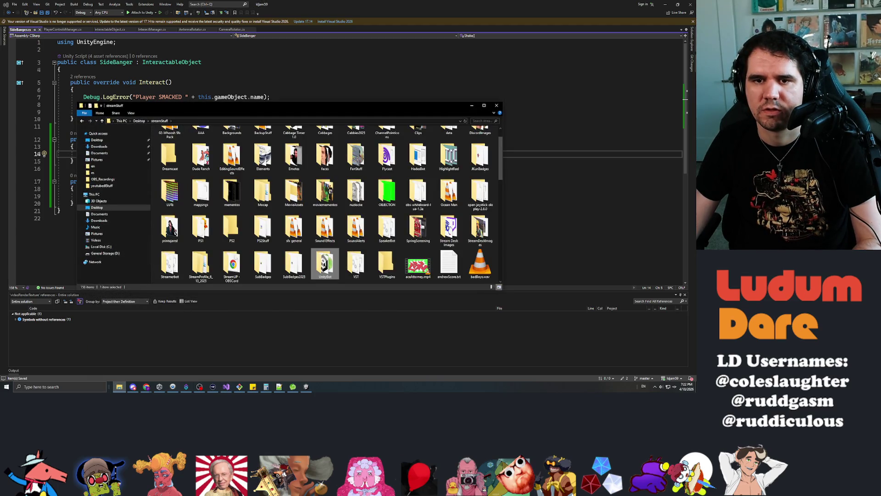
left_click(139, 120)
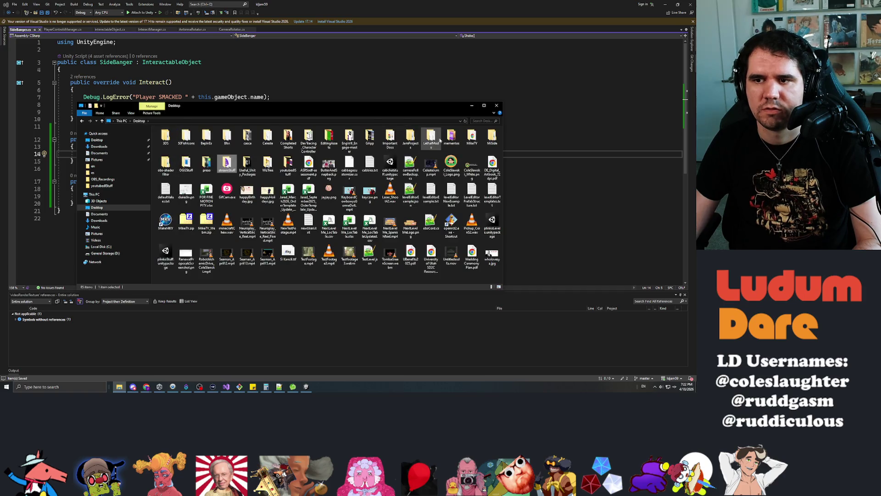
double_click(406, 139)
left_click(174, 149)
double_click(174, 150)
double_click(176, 154)
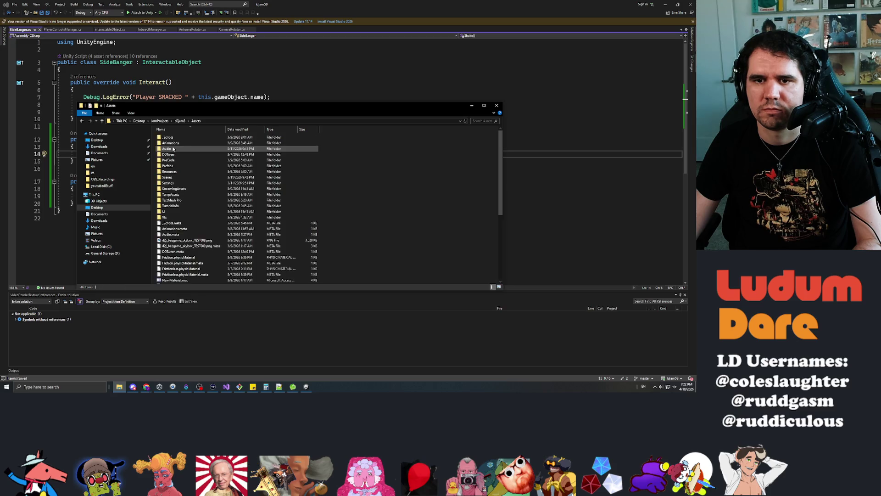
left_click(176, 156)
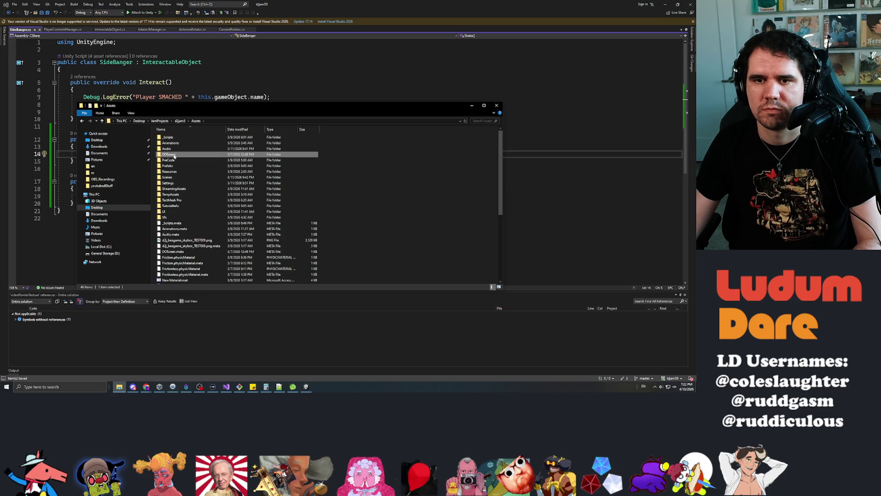
Step: Paste DOTween into ldjam59's Assets folder, then minimise Explorer and Visual Studio
left_click(177, 120)
left_click(160, 120)
double_click(167, 185)
double_click(169, 149)
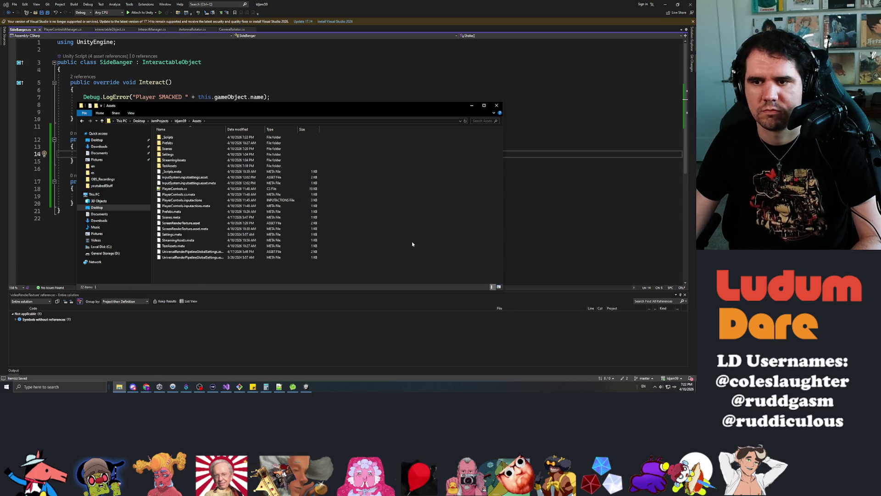
key("ctrl+v")
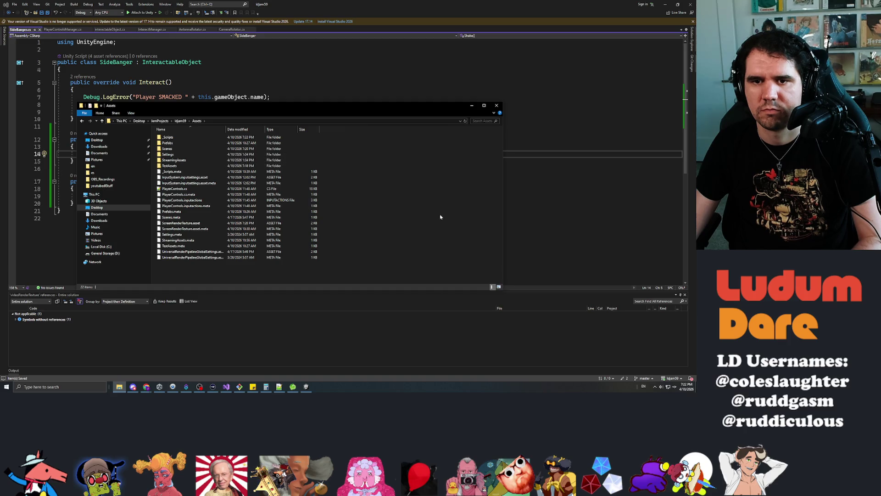
left_click(373, 171)
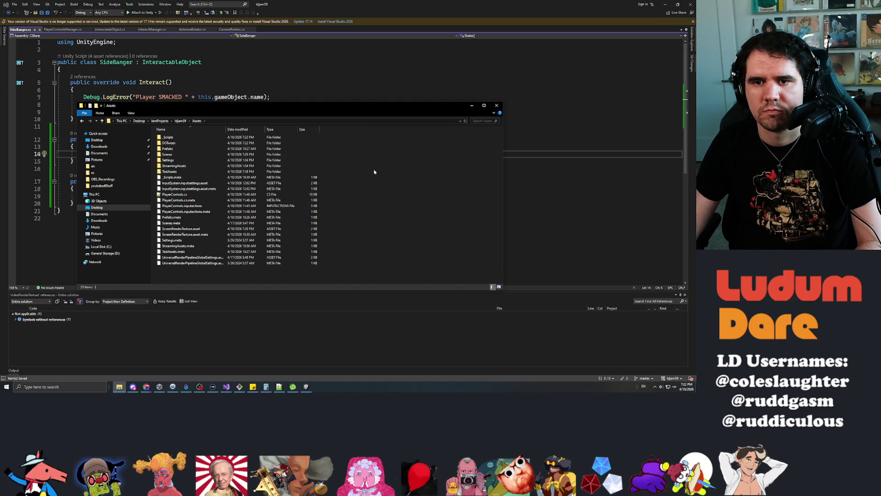
left_click(471, 105)
left_click(665, 4)
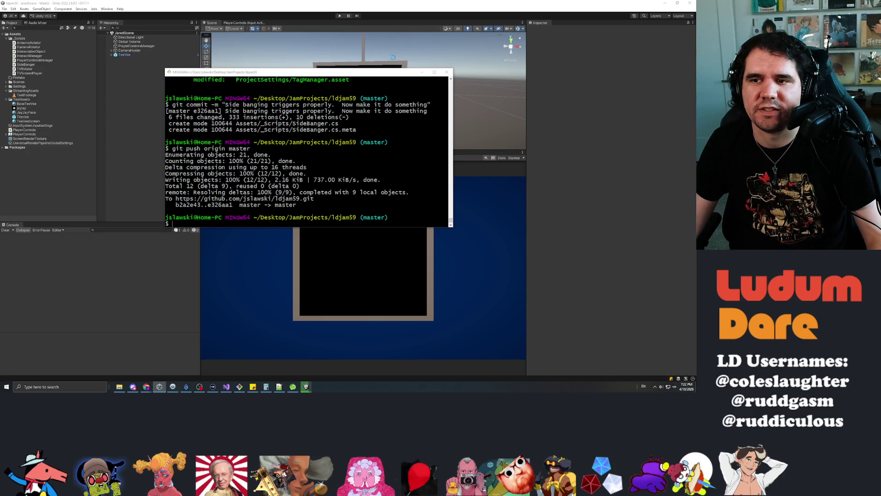
Step: Return to Unity so it imports DOTween and recompiles the project scripts
key("alt+Tab")
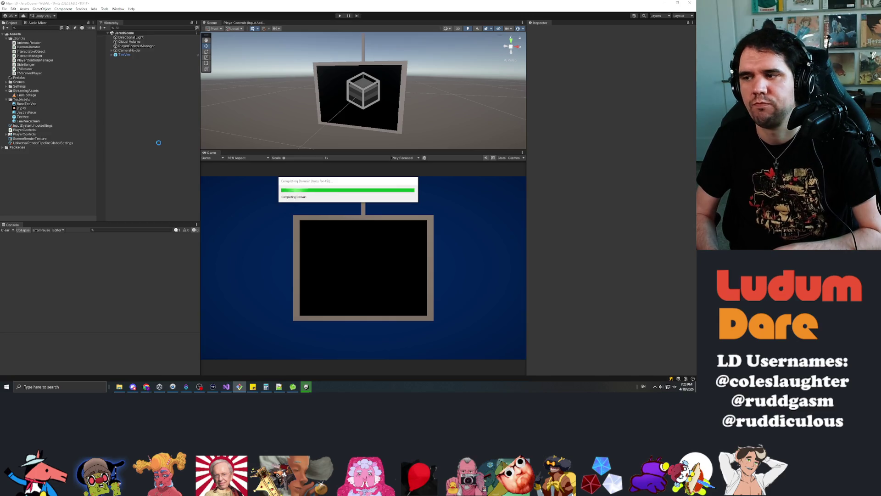
key("alt+Tab")
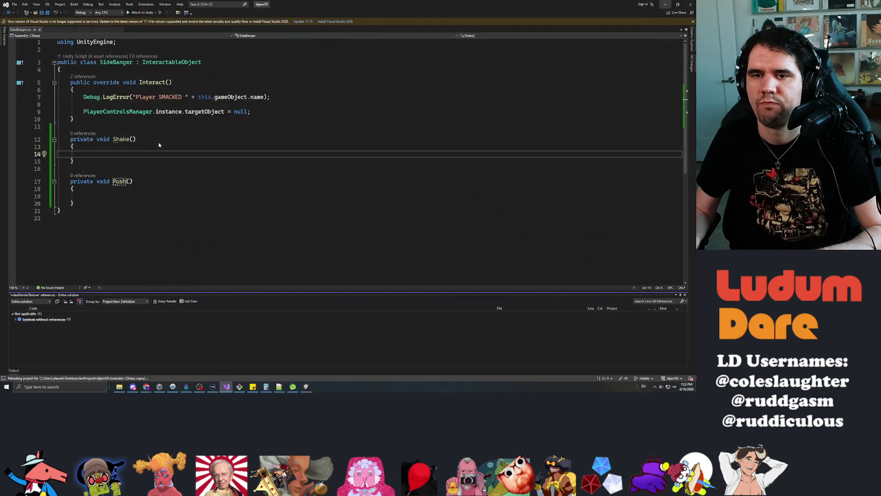
key("alt+Tab")
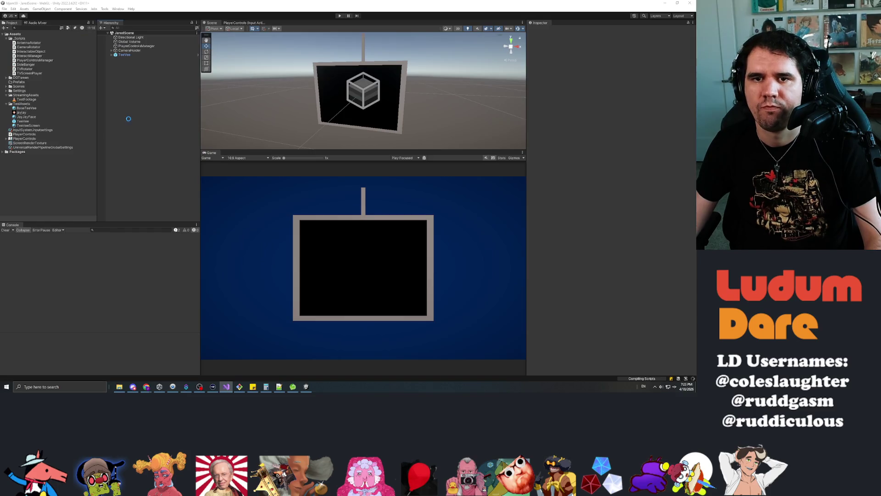
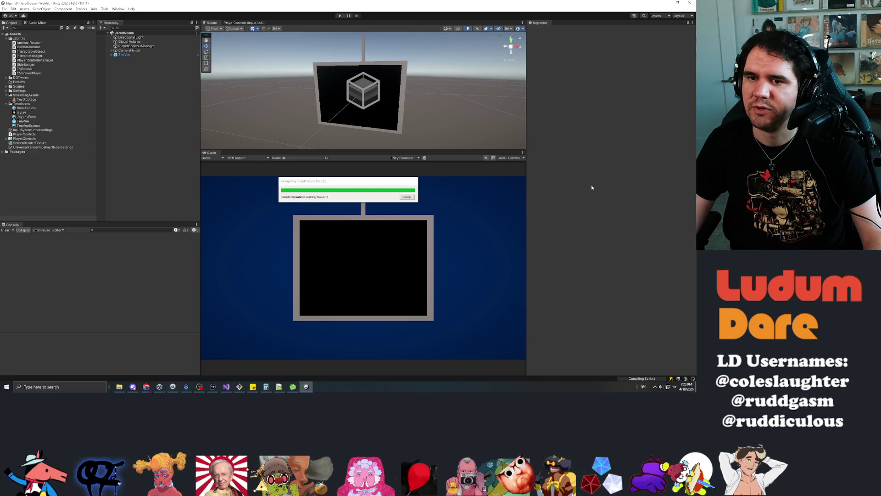
Step: Select the DOTween folder in the Project assets and expand it
left_click(33, 131)
left_click(20, 78)
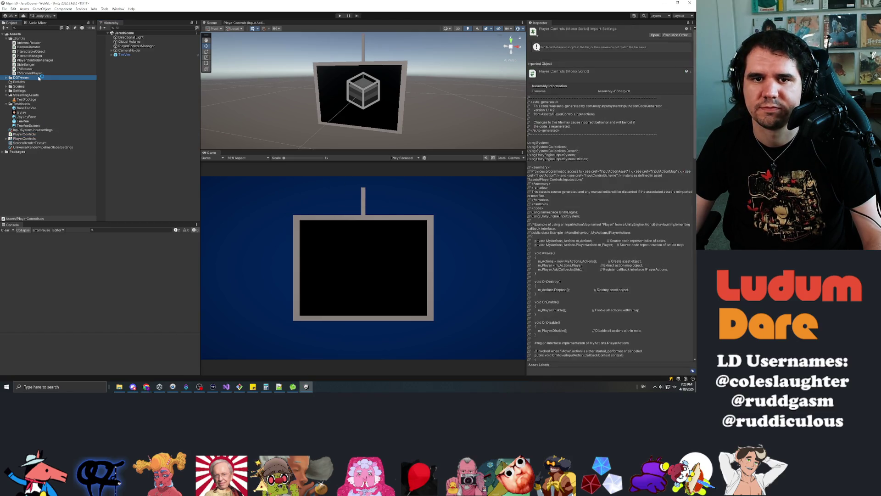
left_click(6, 78)
Step: Run Setup DOTween from the DOTween Utility Panel and apply the modules
left_click(112, 9)
mouse_move(125, 17)
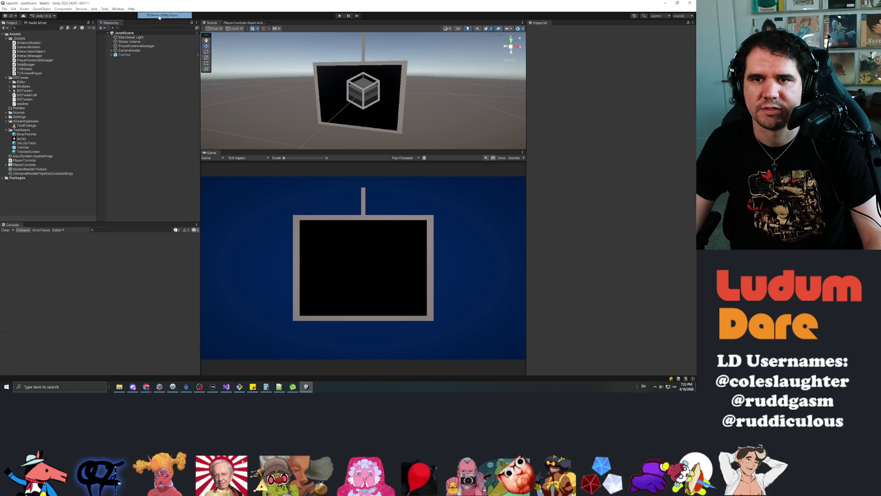
left_click(159, 16)
left_click(645, 100)
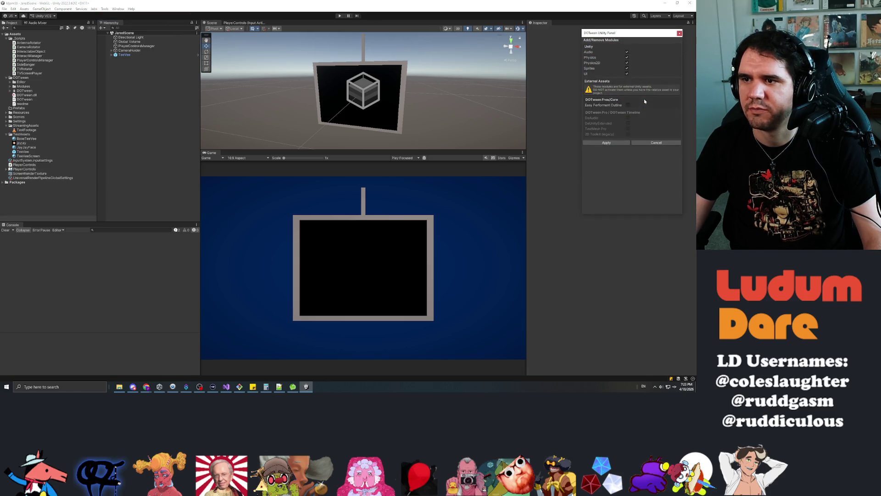
left_click(605, 143)
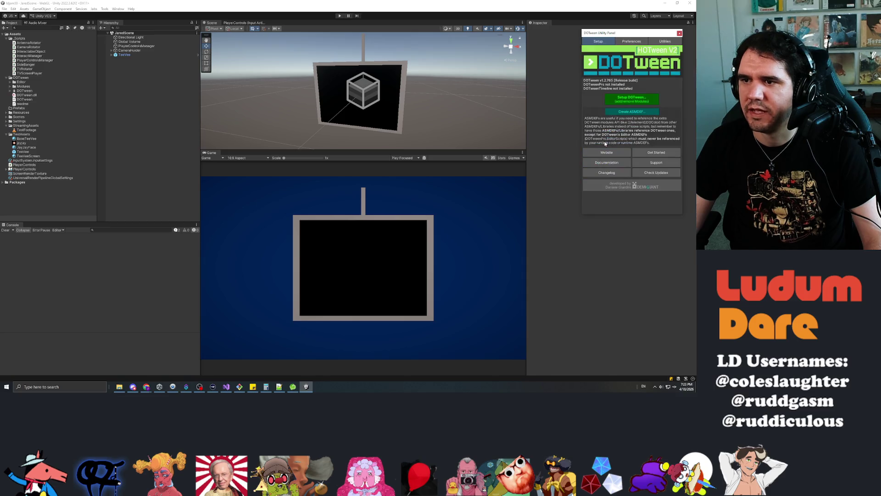
left_click(643, 98)
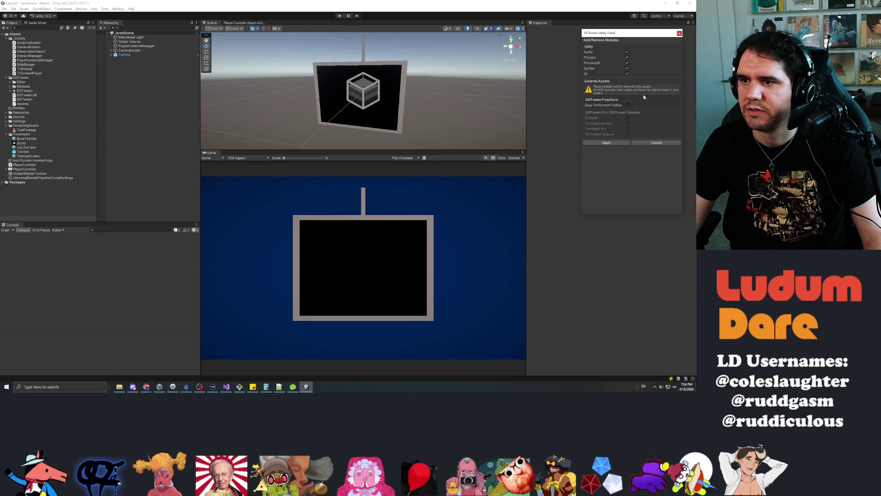
left_click(608, 143)
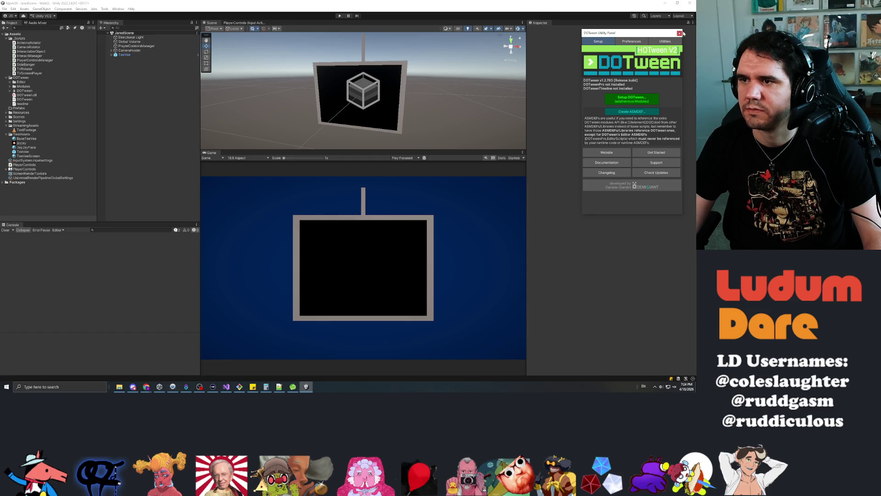
left_click(679, 33)
key("alt+Tab")
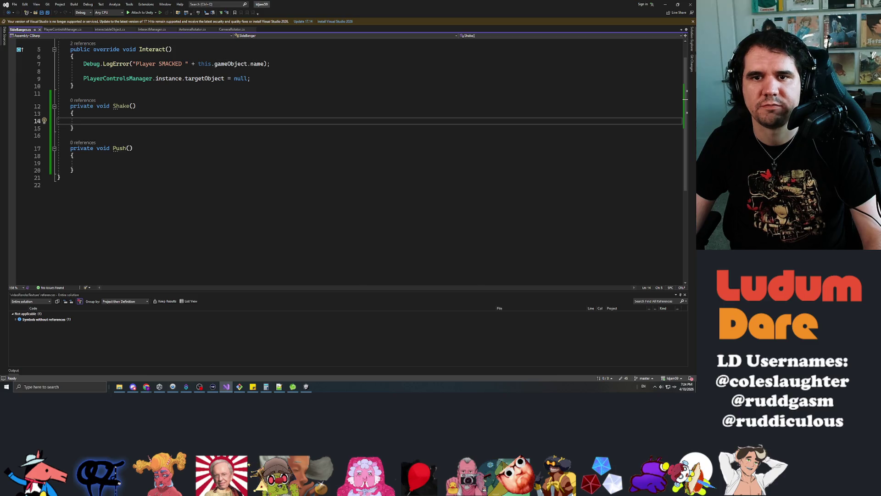
Step: Add 'using DG.Tweening;' at the top of SideBanger.cs and save
scroll(352, 127, "up", 2)
left_click(57, 49)
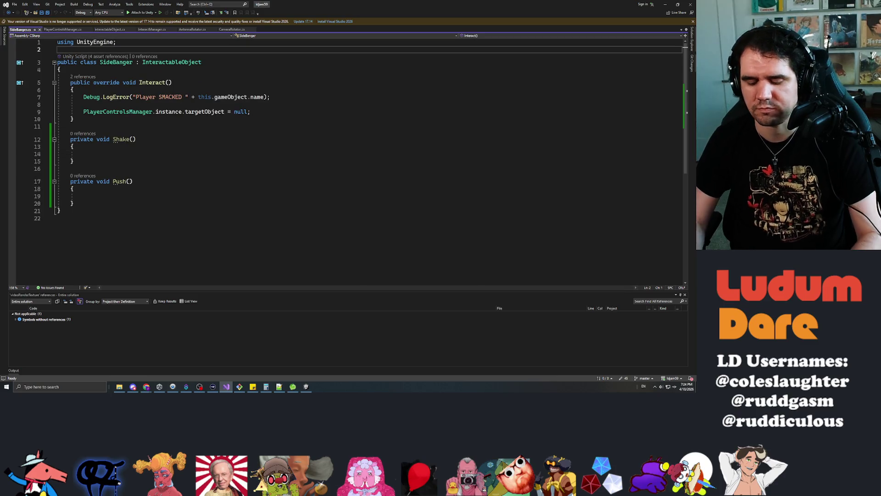
key("Return")
key("Up")
type("using.")
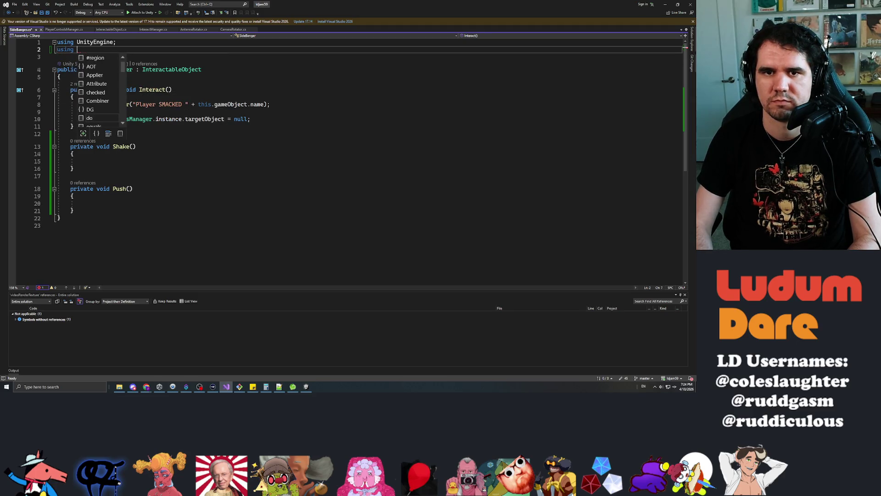
type(" DG.")
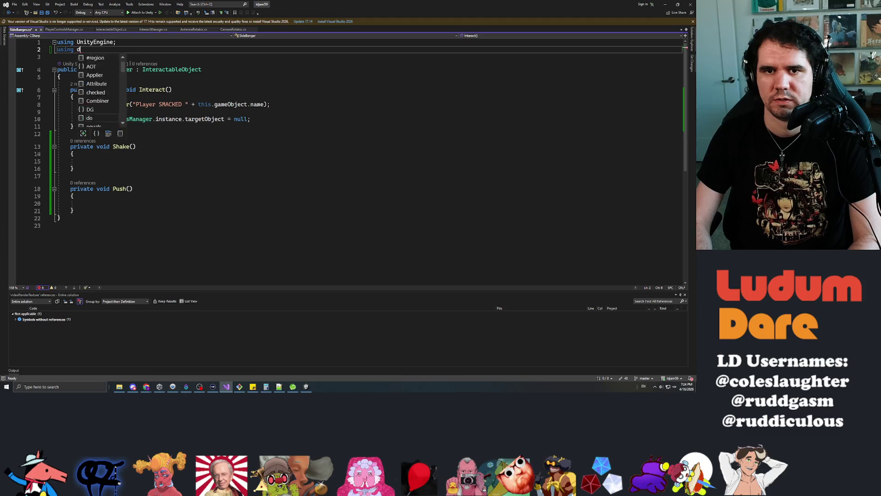
type("Tweening;")
key("ctrl+s")
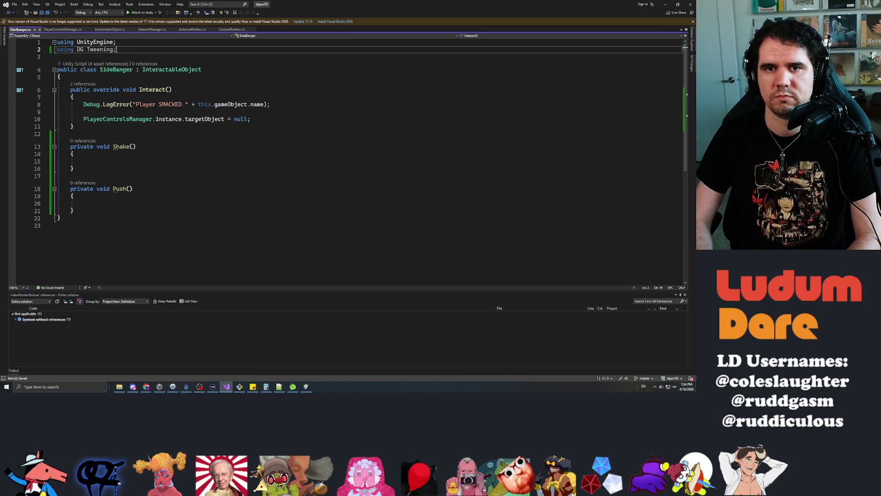
key("Down")
key("Down")
key("Down")
key("Up")
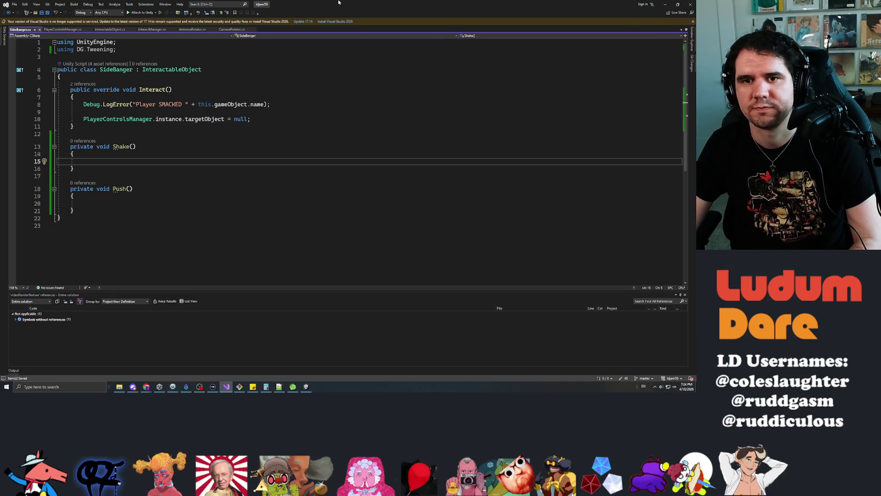
Step: Declare a private Vector3 bangDirection field above Interact()
left_click(70, 89)
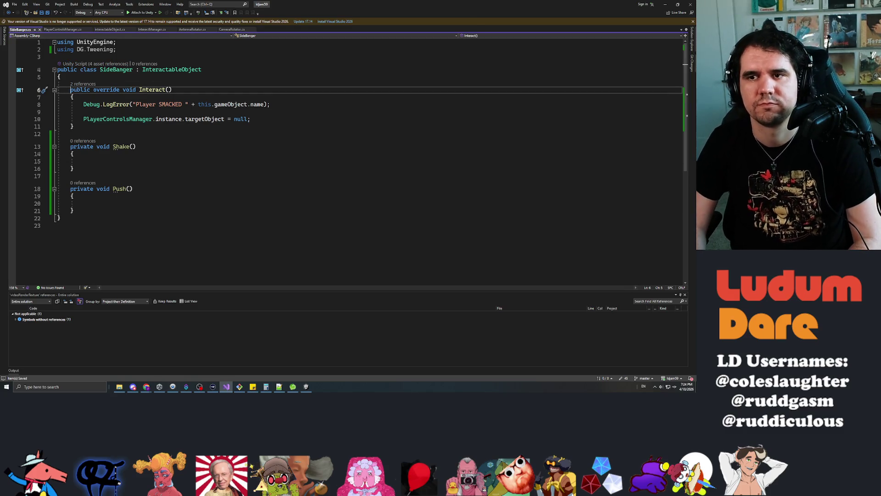
key("Return")
key("Up")
key("Return")
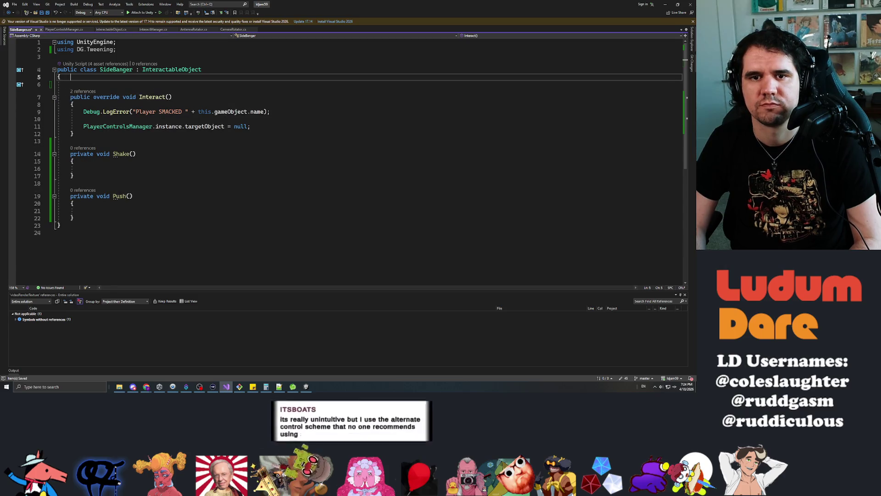
key("Return")
key("Up")
key("Up")
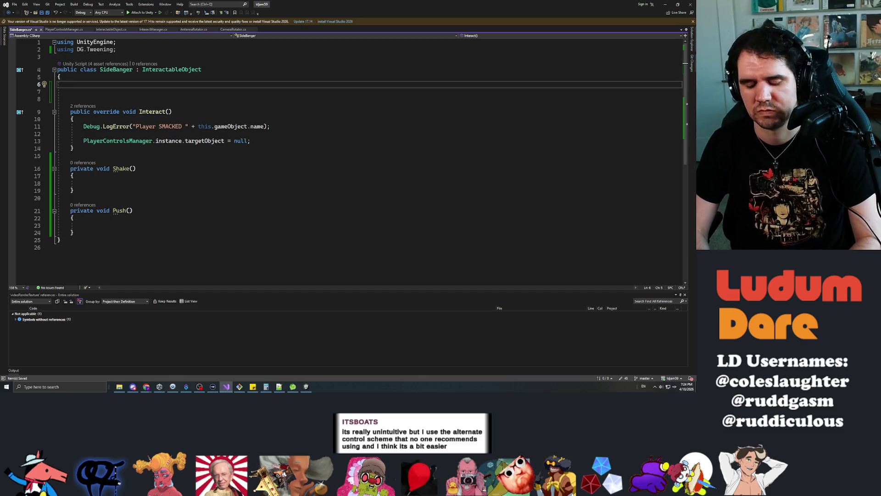
type("privat")
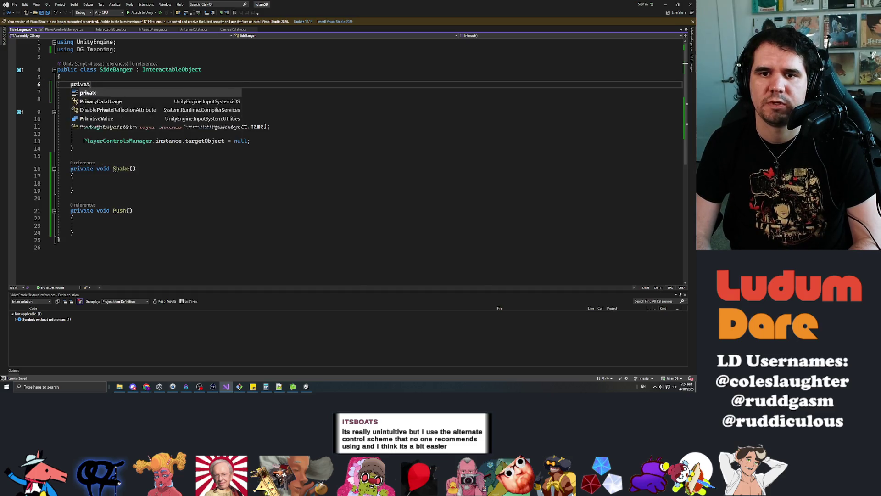
type("e Vector3 ")
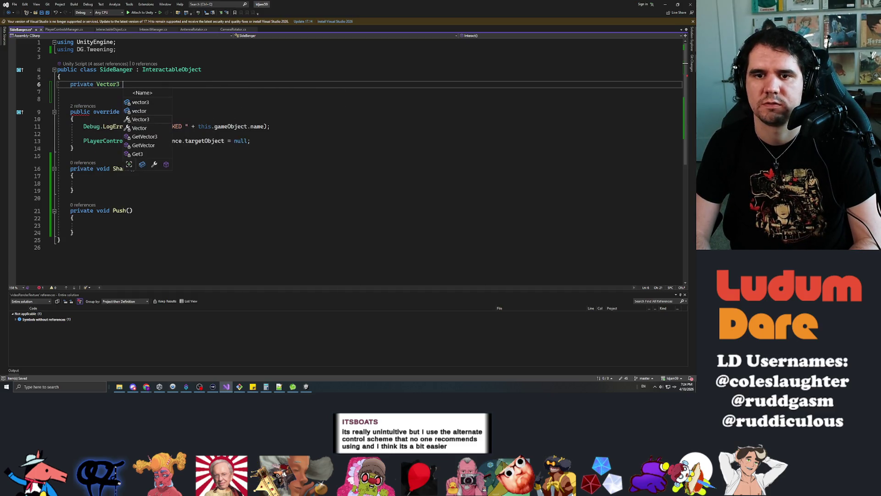
type("bangDirection")
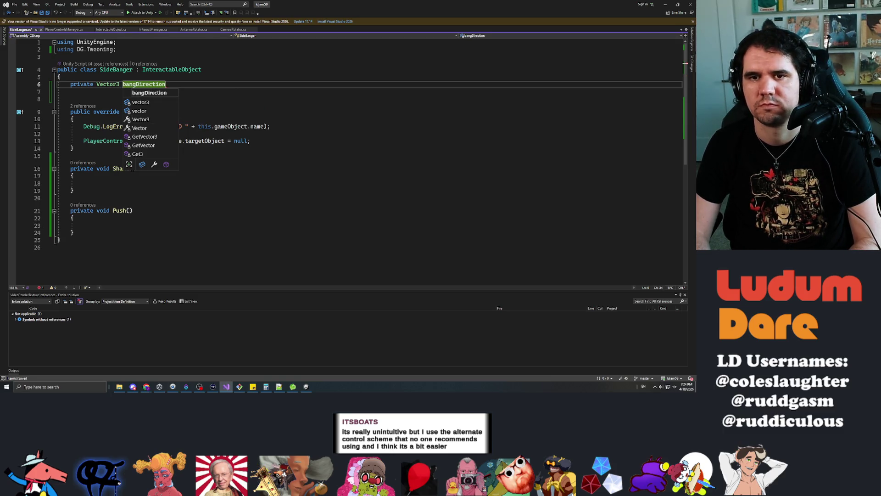
type(";")
key("Home")
key("Return")
key("Up")
Step: Mark the bangDirection field with the [SerializeField] attribute
type("[seri")
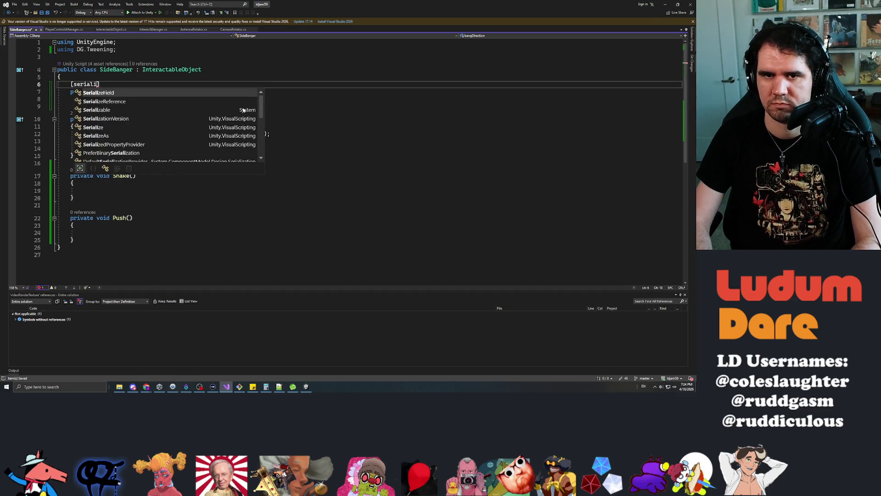
key("Tab")
key("Down")
key("Down")
key("Delete")
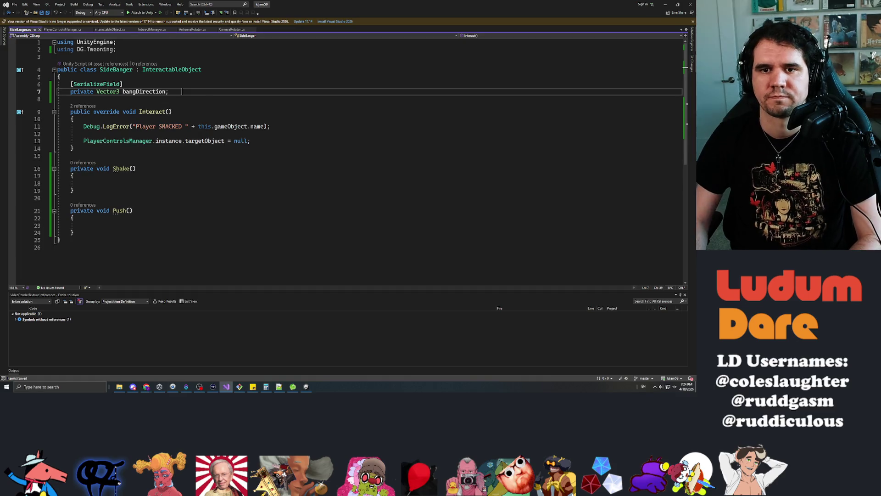
key("Down")
key("Down")
key("Down")
key("Up")
key("Tab")
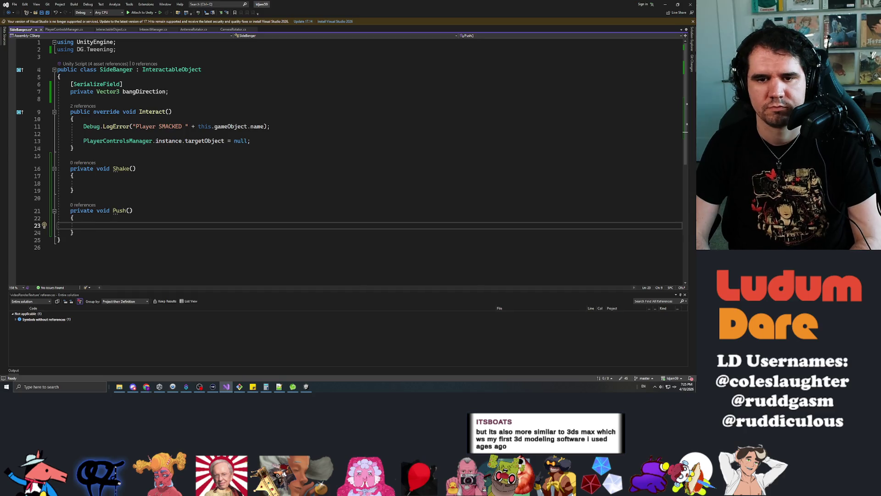
Step: In Push(), declare Sequence pushSequence initialised with DG.Tweening.Sequence() and save
type("Sequence pushSequence =")
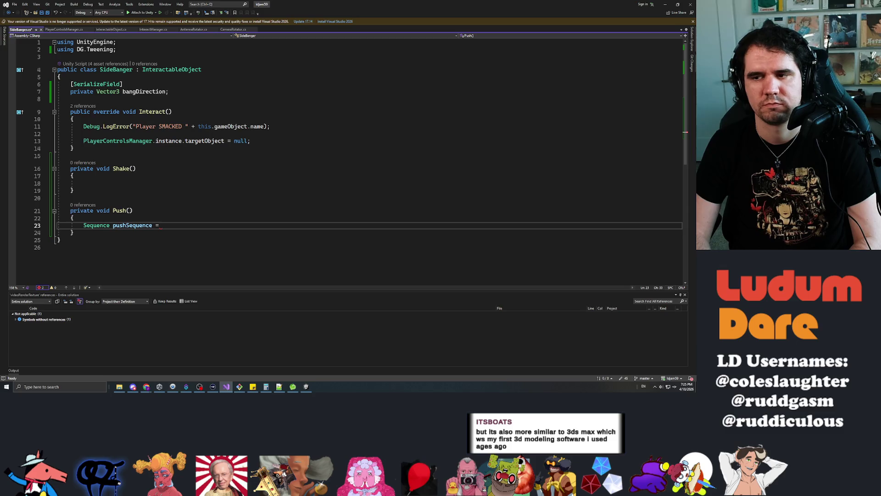
type("t")
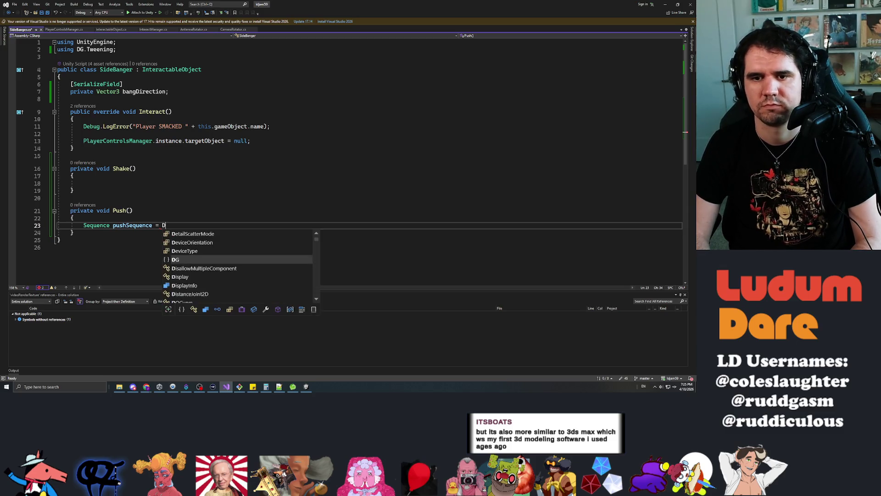
type("weening.s")
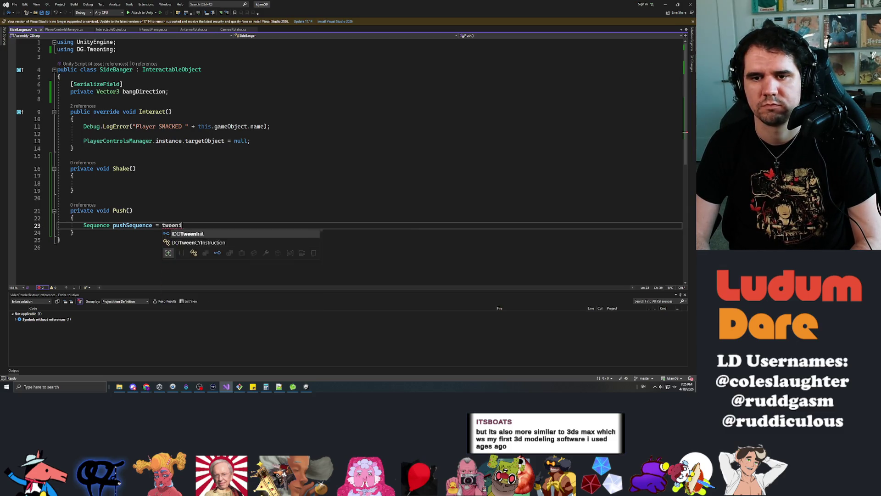
key("BackSpace")
key("BackSpace")
key("BackSpace")
type("D")
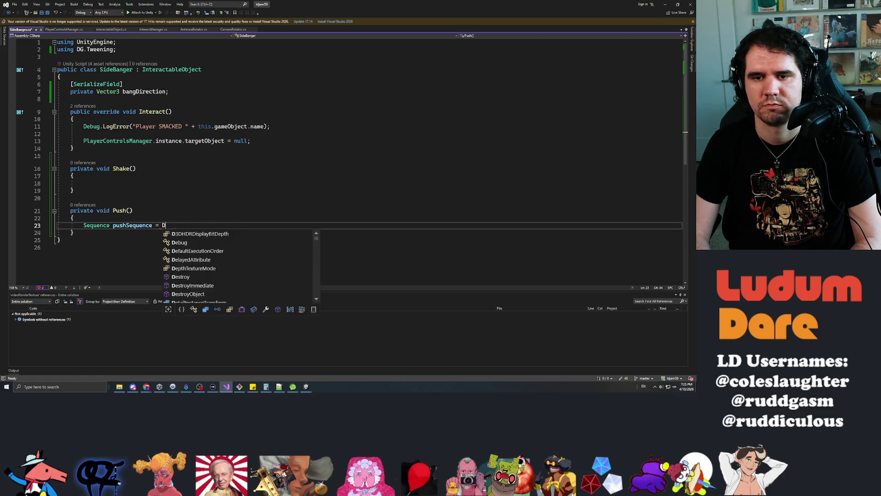
type("G.s")
key("BackSpace")
key("BackSpace")
key("BackSpace")
type("DG")
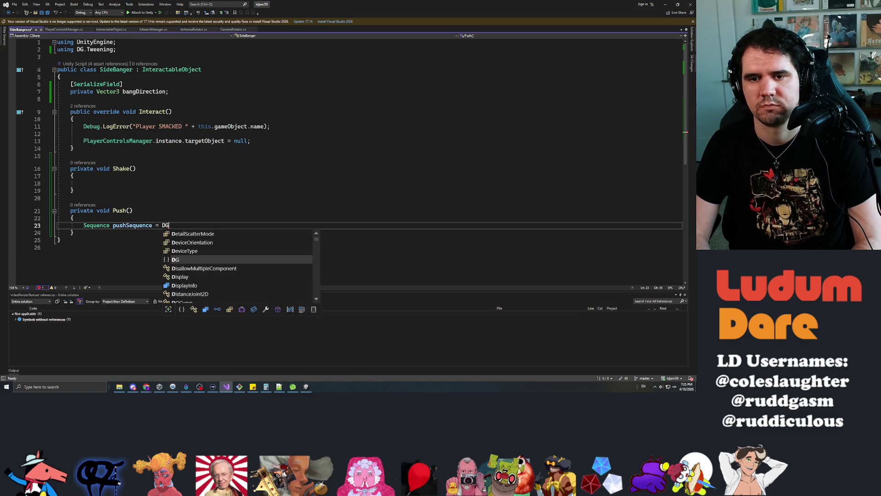
type(".tw.sequ")
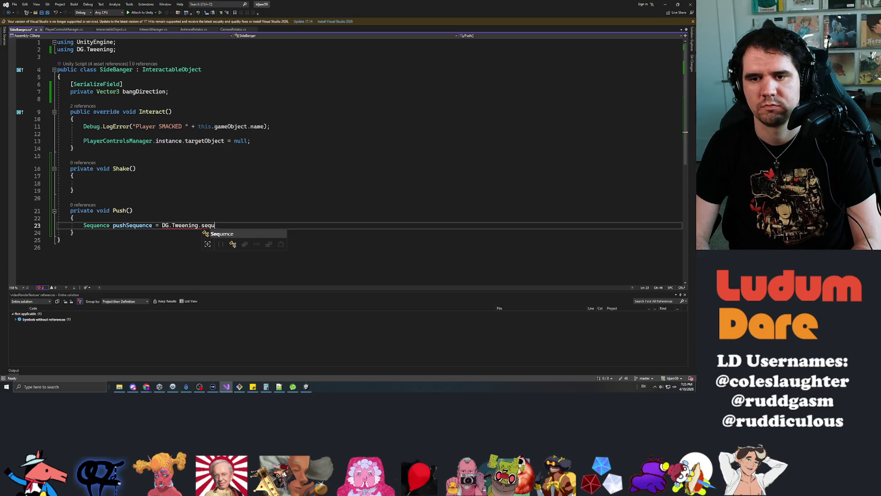
key("Tab")
type("();")
key("ctrl+s")
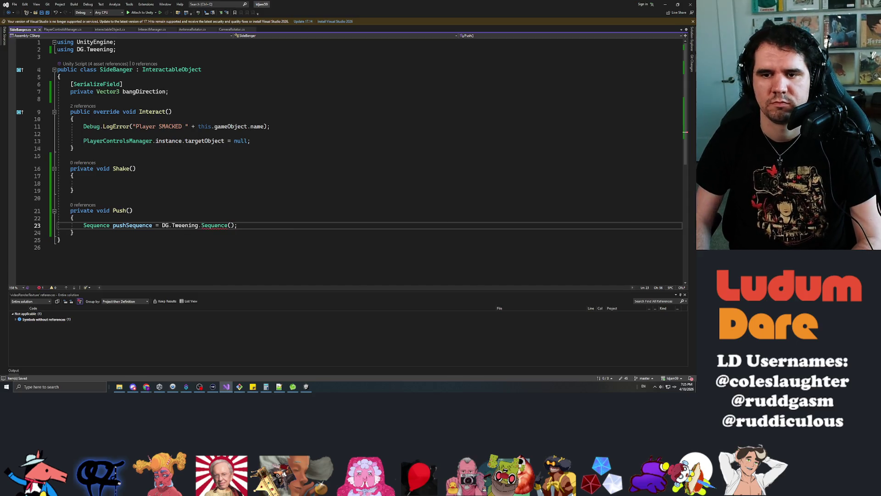
key("alt+Tab")
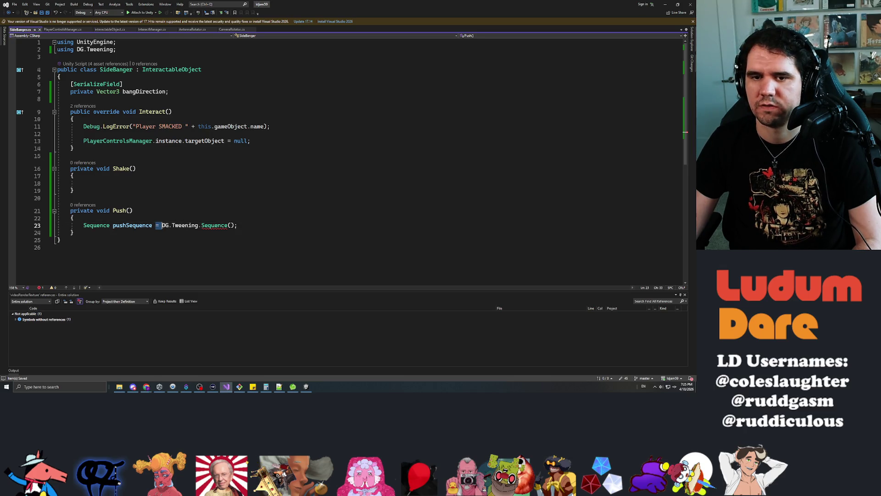
Step: Change the pushSequence initializer to DOTween.Sequence()
key("BackSpace")
key("BackSpace")
key("BackSpace")
type("DOTween.seque")
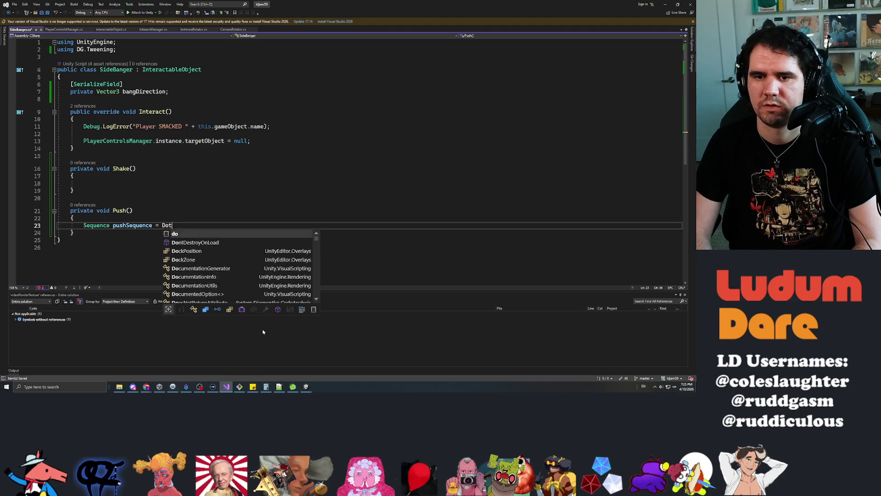
key("Tab")
type("();")
Step: Declare Tweener pushAwayTween and Tweener returnToPositionTween below the sequence line
key("Return")
key("Return")
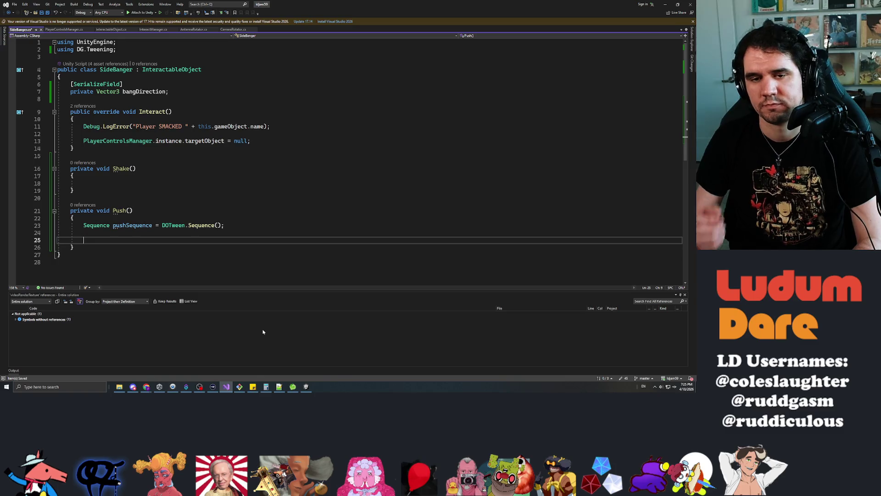
type("Tweener ")
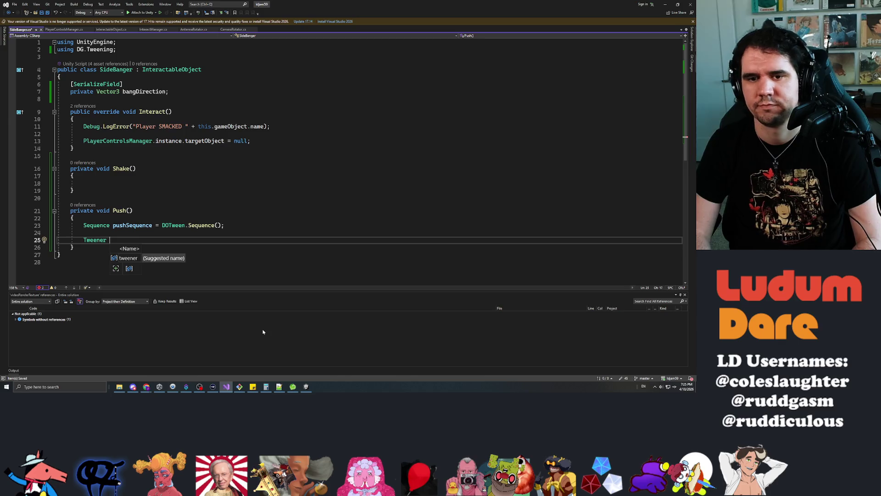
type("pushAwayTween;")
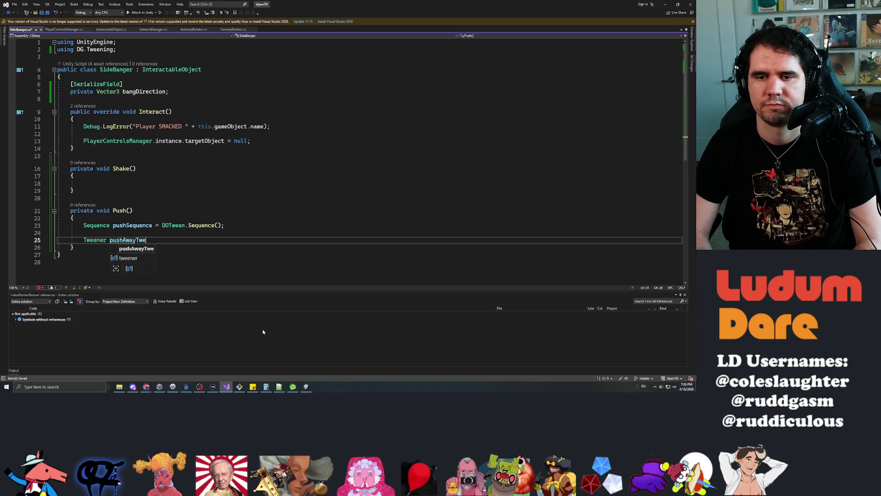
key("Return")
type("Tweene")
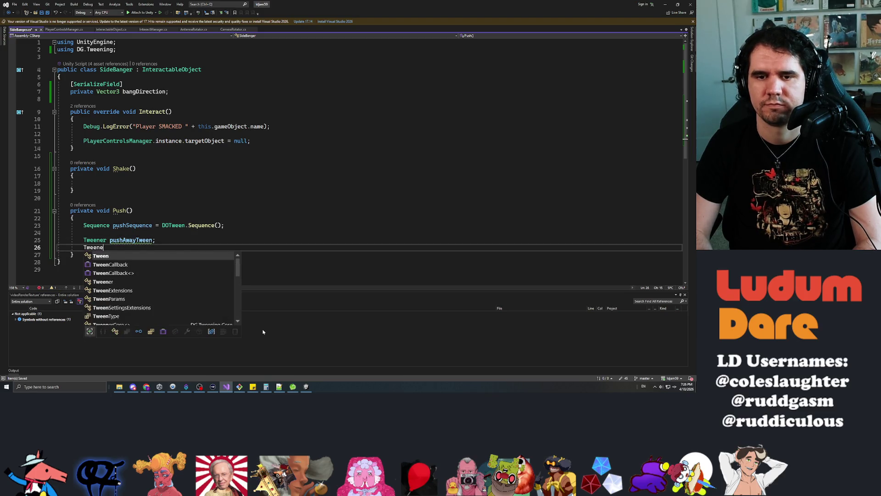
type("r returnT")
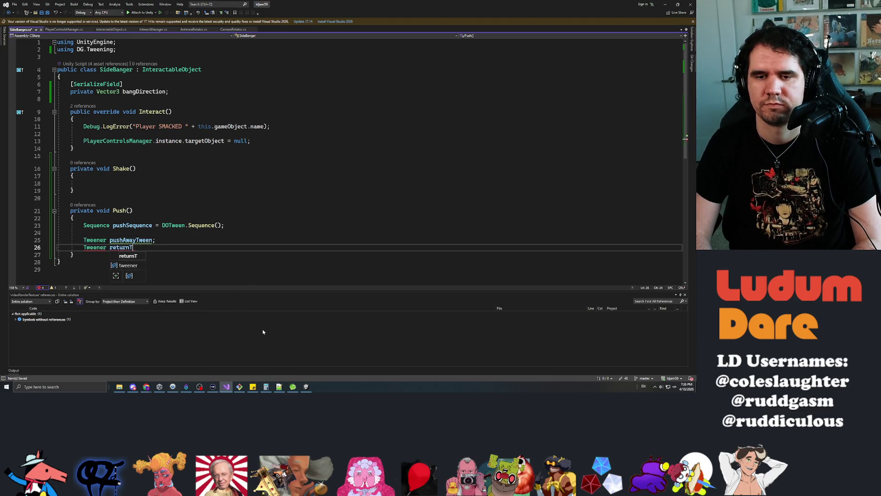
type("oP")
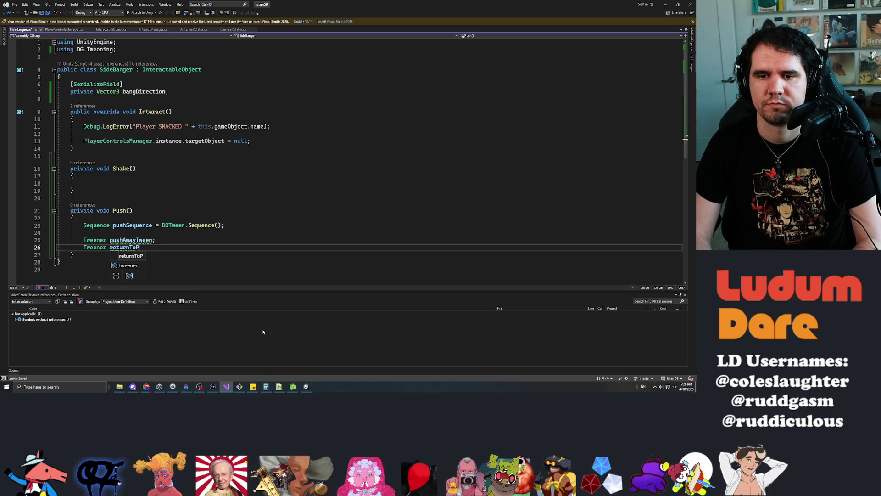
type("ositionTween;")
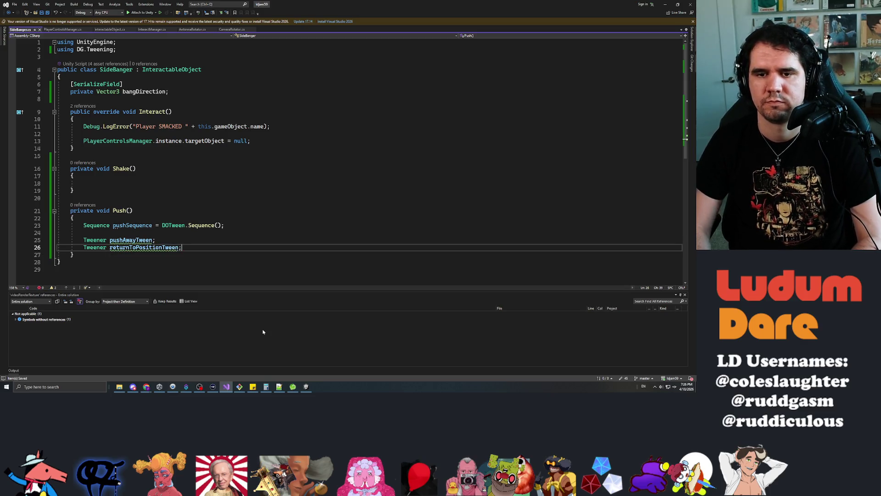
key("Up")
key("Up")
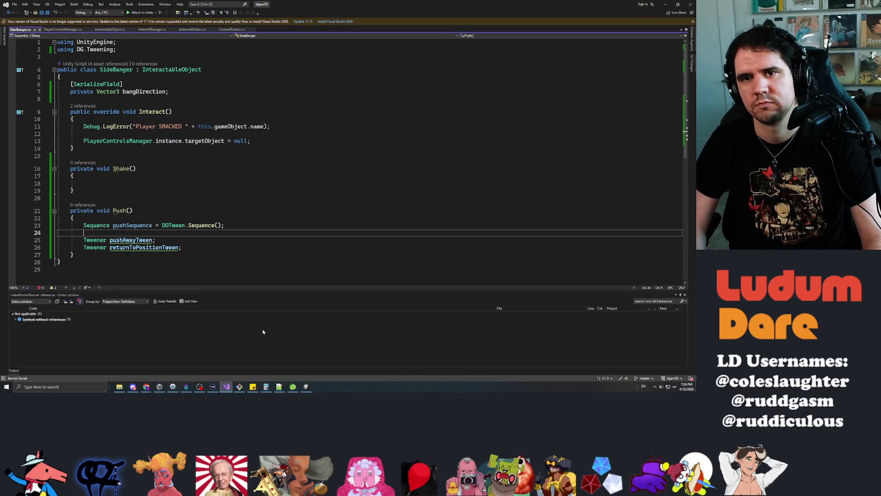
key("Up")
key("Up")
key("Up")
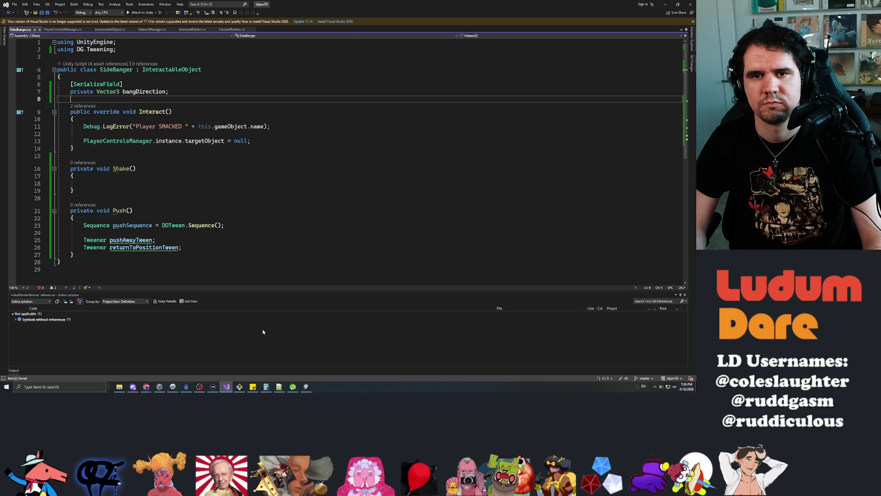
Step: Add a private Vector3 _initialPosition field and rename bangDirection to _bangDirection
key("Return")
type("private")
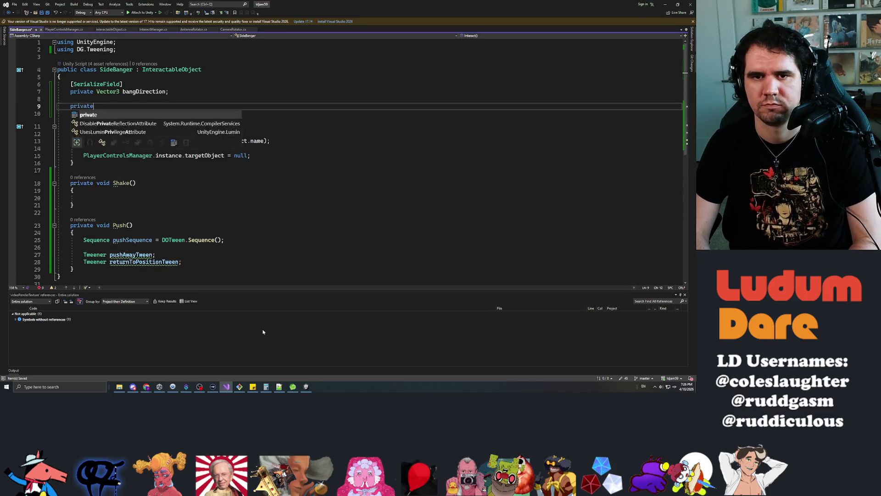
type(" Vector3 _initialPosition;")
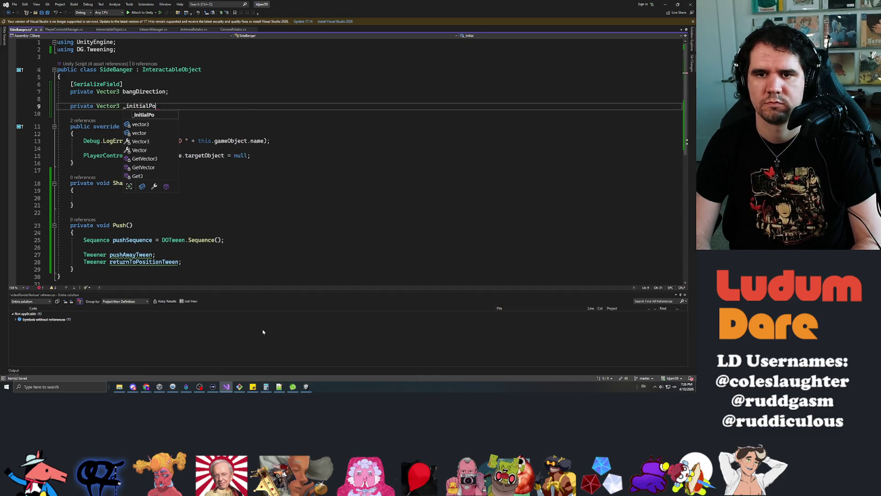
key("Up")
key("Up")
key("Left")
key("Left")
key("Left")
key("Left")
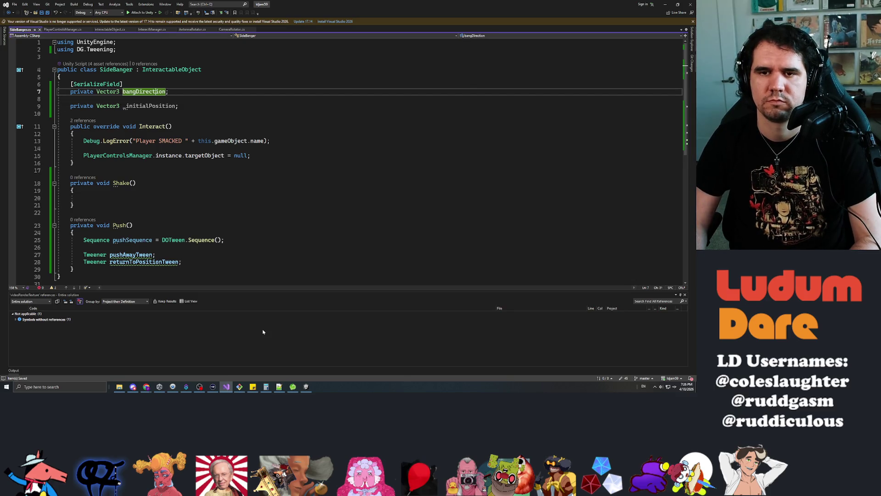
type("_")
key("Down")
key("Down")
key("Down")
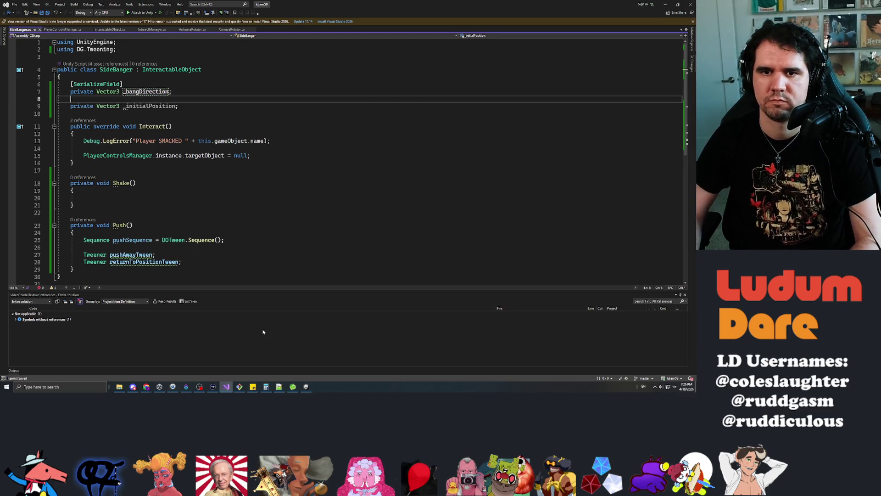
Step: Create an Awake() method that starts assigning this._initialPosition
key("Return")
key("Return")
key("Up")
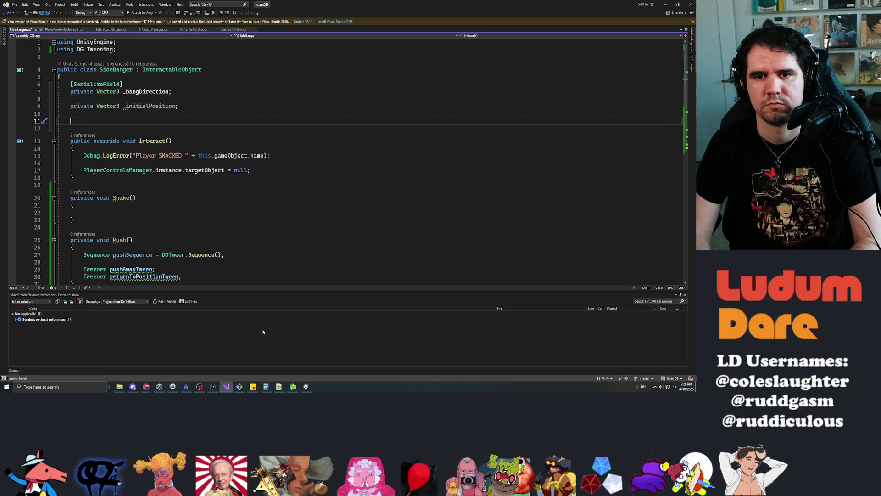
type("private ")
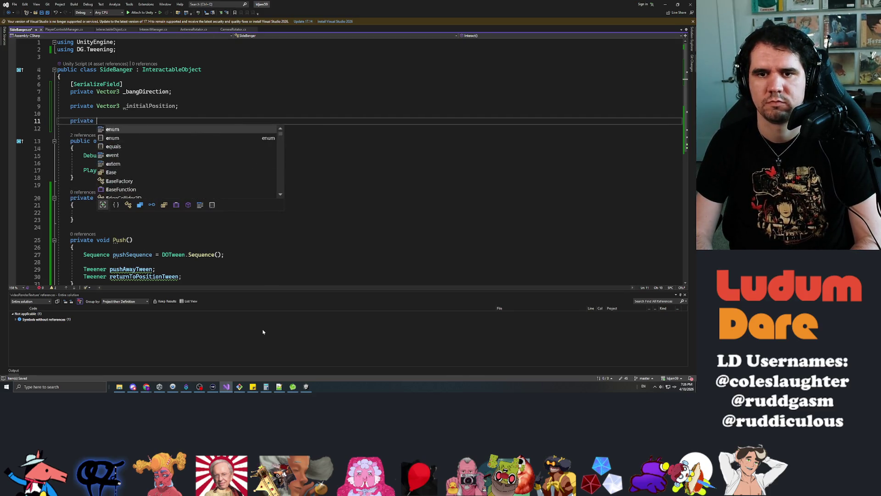
type("void Awake")
key("Tab")
type("this._i")
key("Tab")
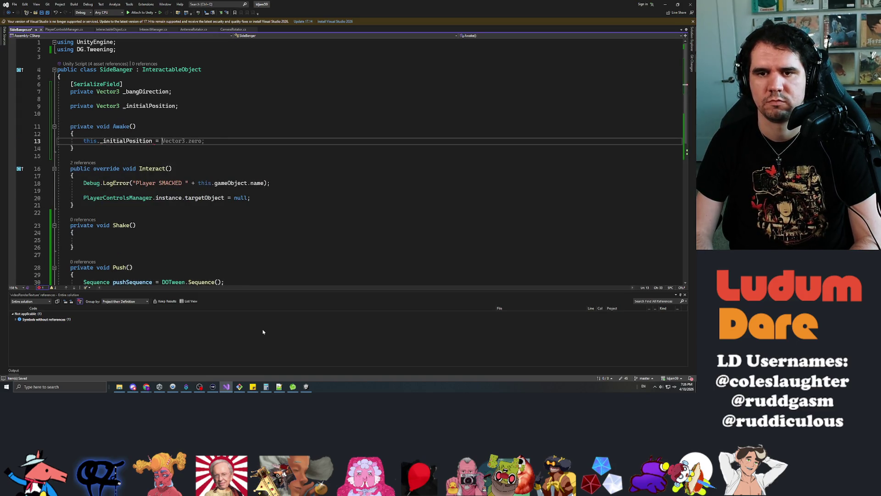
type("this.trans")
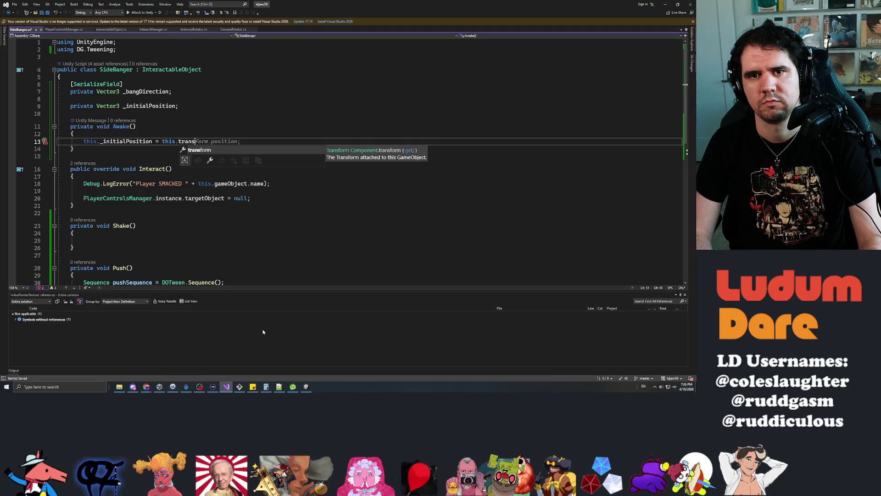
key("Escape")
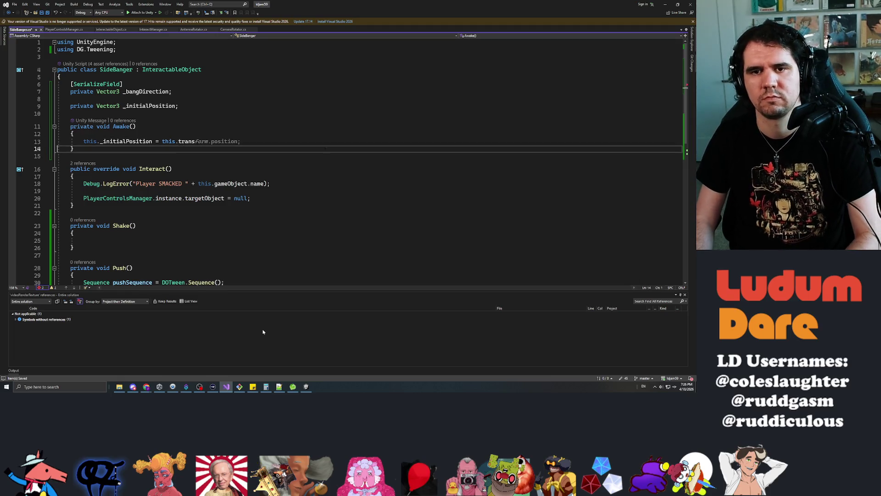
Step: Add a [SerializeField] private Transform _tvTransform field at the top of the class
key("Up")
key("Up")
key("Up")
key("Return")
key("Return")
key("Up")
key("Up")
key("Up")
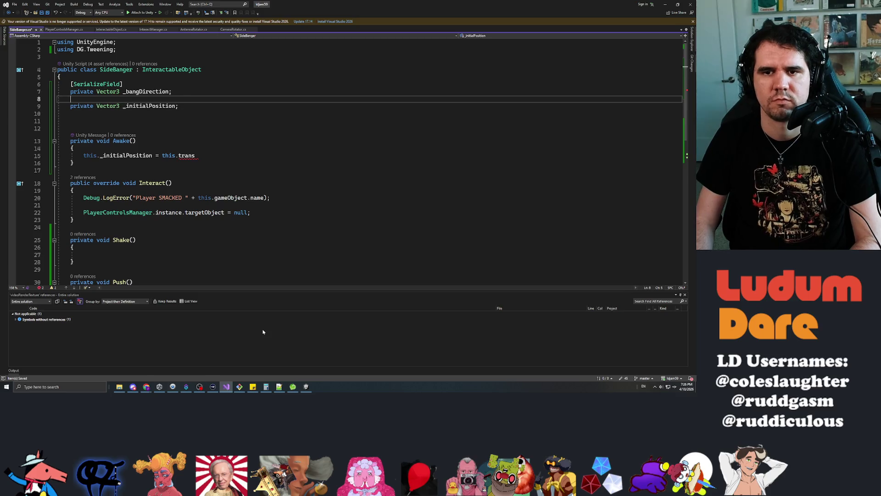
key("Return")
key("Up")
key("Return")
key("Up")
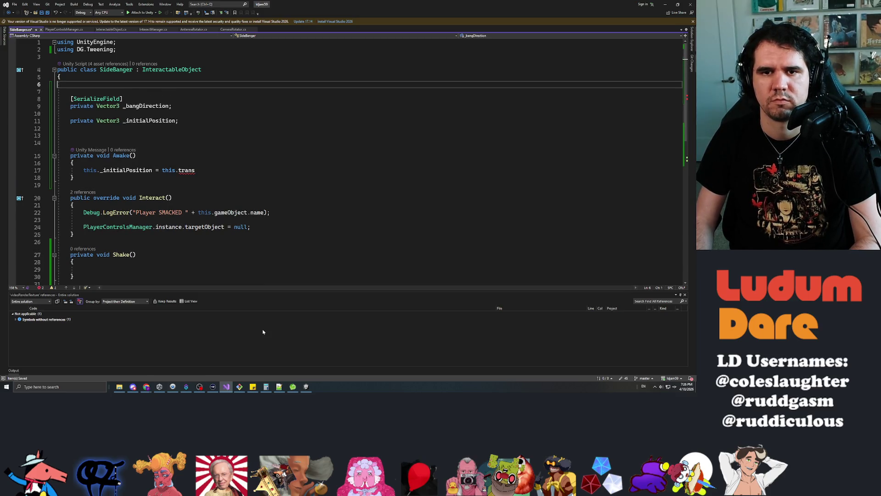
type("Ser")
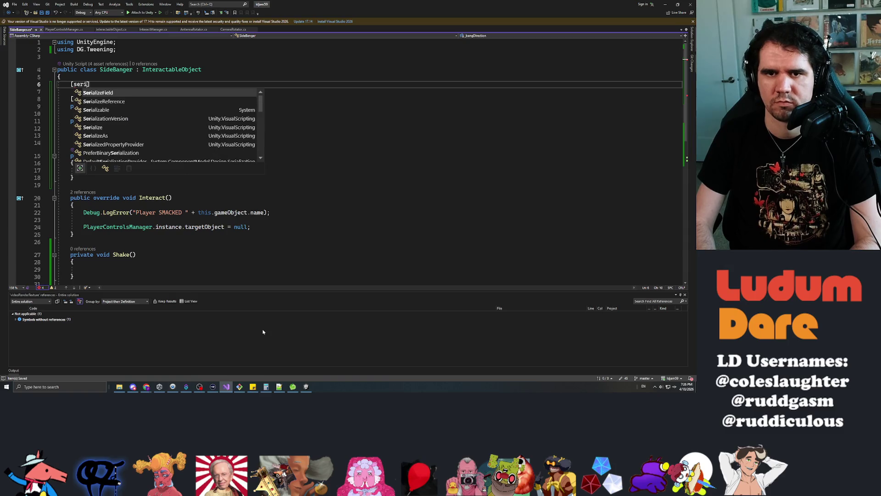
key("Tab")
key("End")
key("Return")
type("rivate Transform")
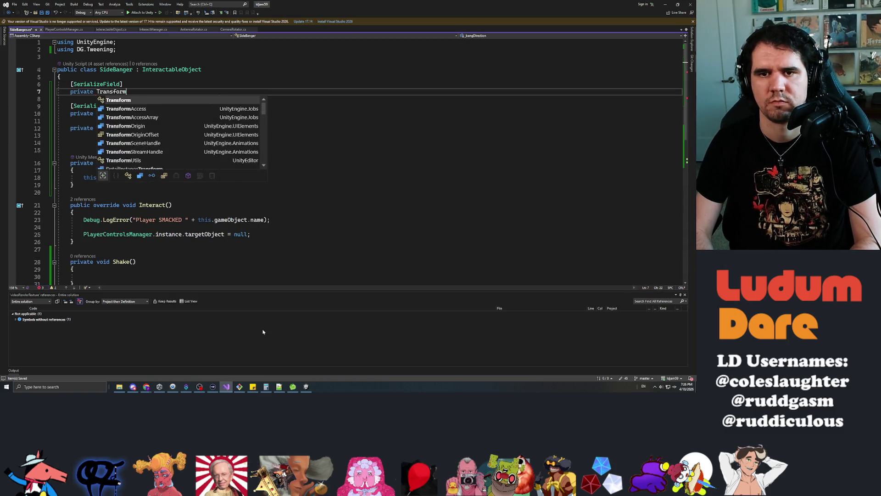
type(" _tvTransform;")
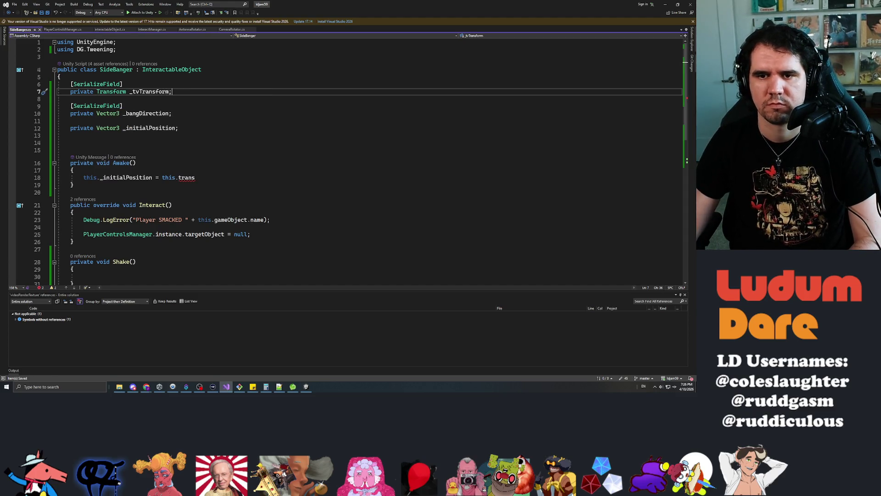
Step: Finish Awake with _initialPosition = _tvTransform.position
left_click(197, 177)
key("BackSpace")
key("BackSpace")
key("BackSpace")
type("_t")
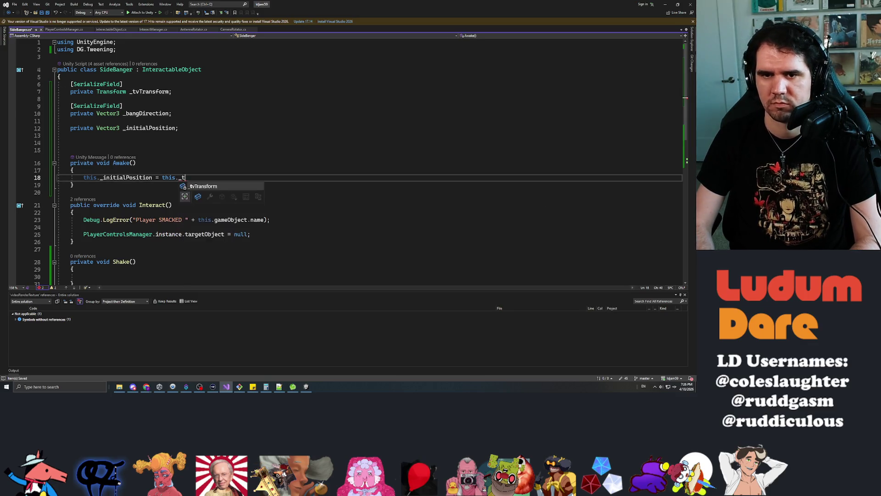
type("vTransform.position;")
key("Down")
key("Down")
key("Down")
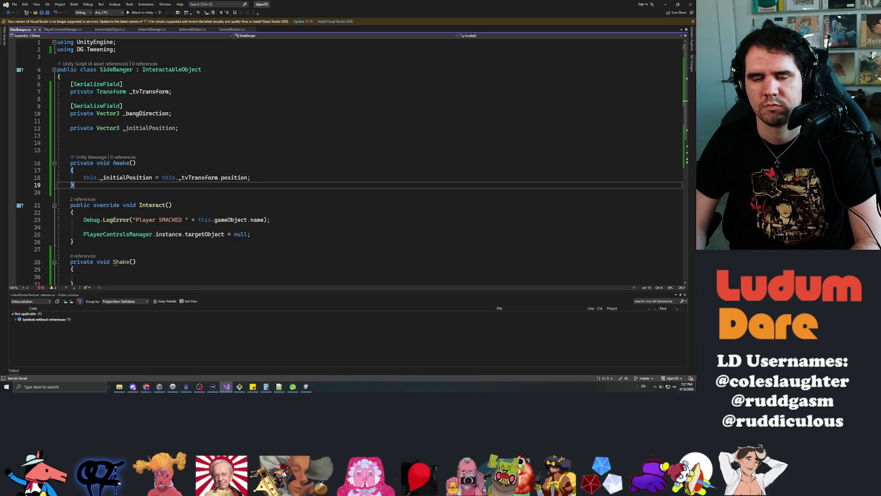
key("End")
key("Return")
key("Return")
type("private void Push()")
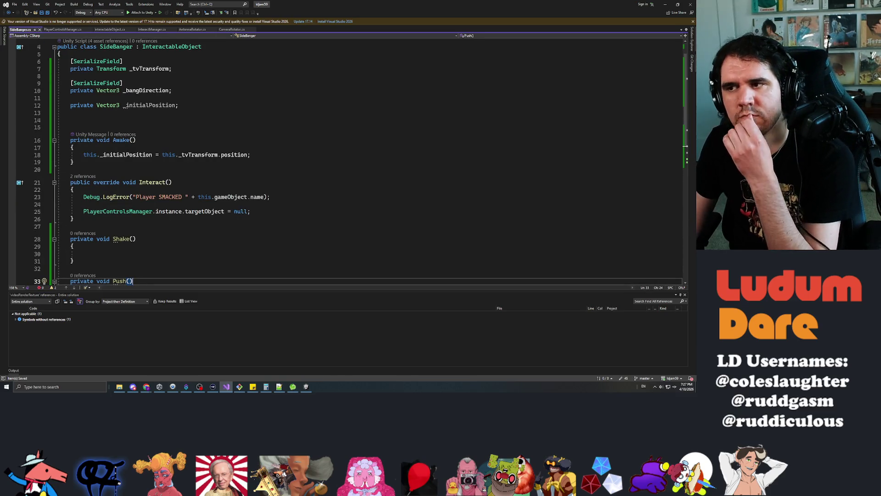
Step: Below the tween declarations, write pushSequence.Append(pushAwayTween).Append(returnToPositionTween);
scroll(349, 160, "down", 3)
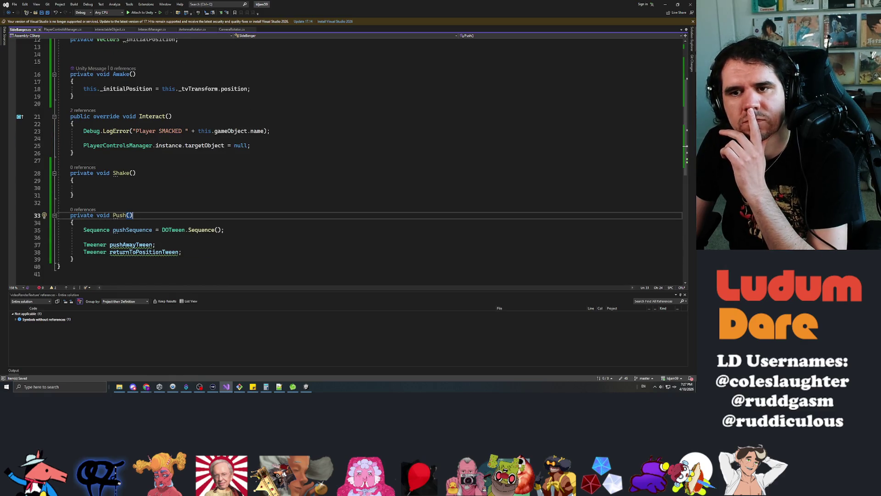
left_click(81, 229)
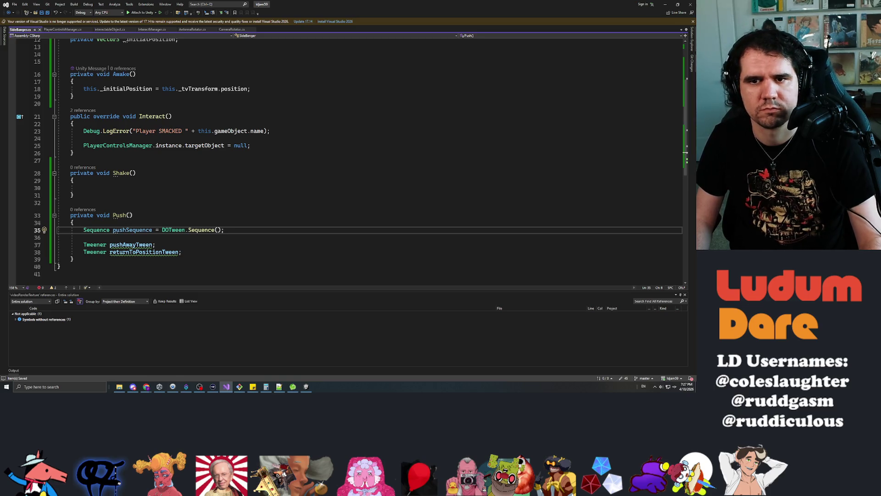
key("Down")
key("Down")
key("Down")
key("Down")
key("Up")
key("Return")
key("Return")
type("pushSeque")
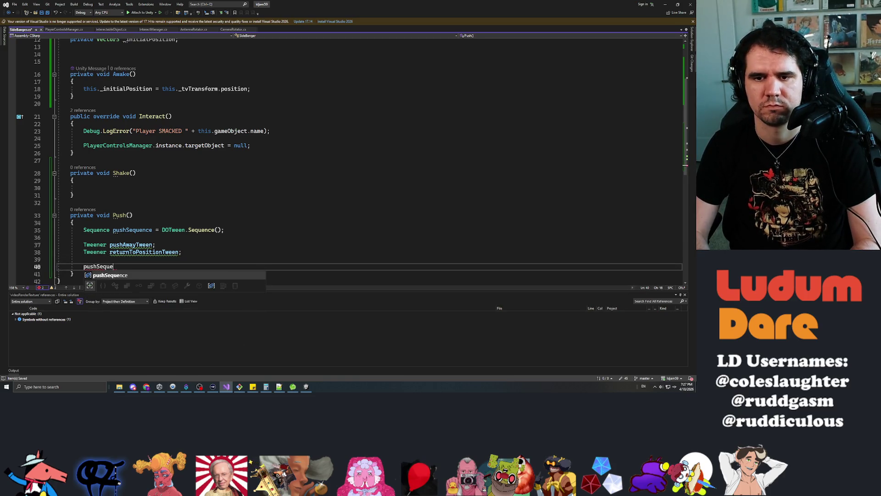
key("Tab")
type(".append")
key("Tab")
type("(")
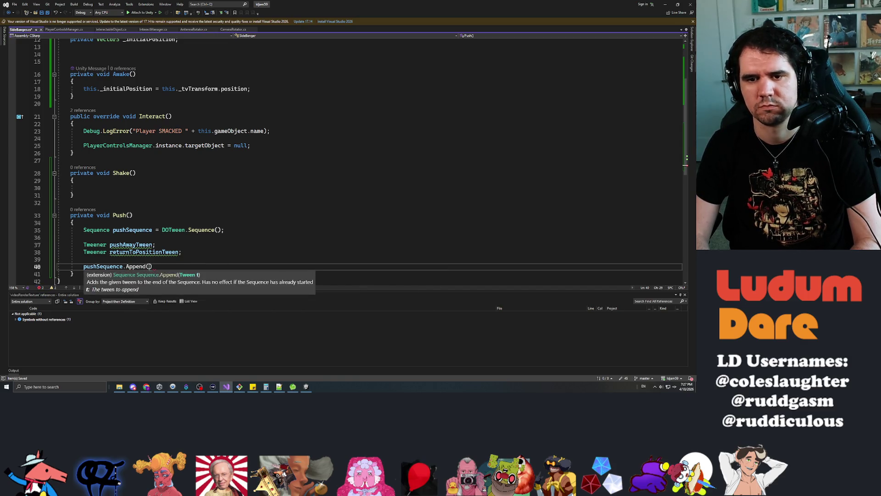
type("pushAway")
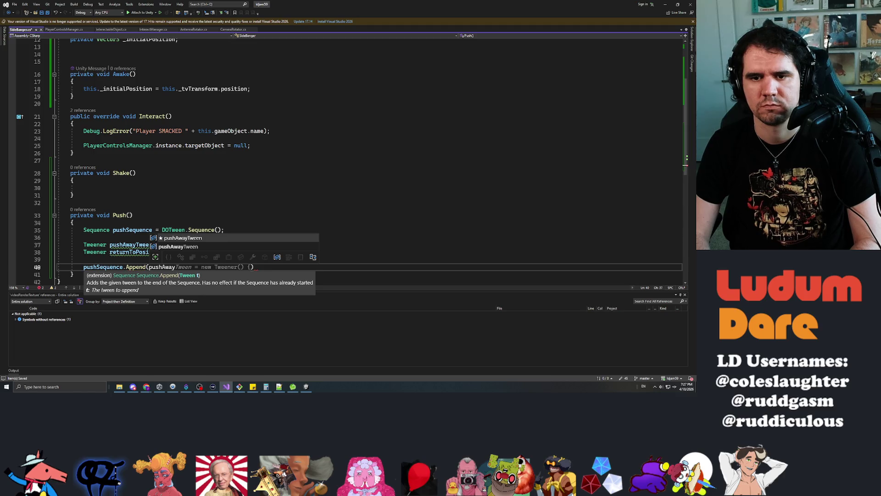
key("Tab")
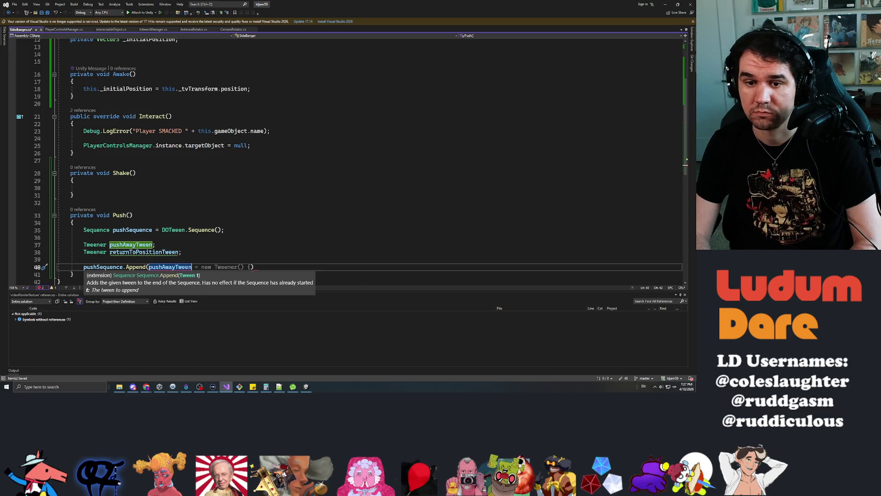
type(").Append(")
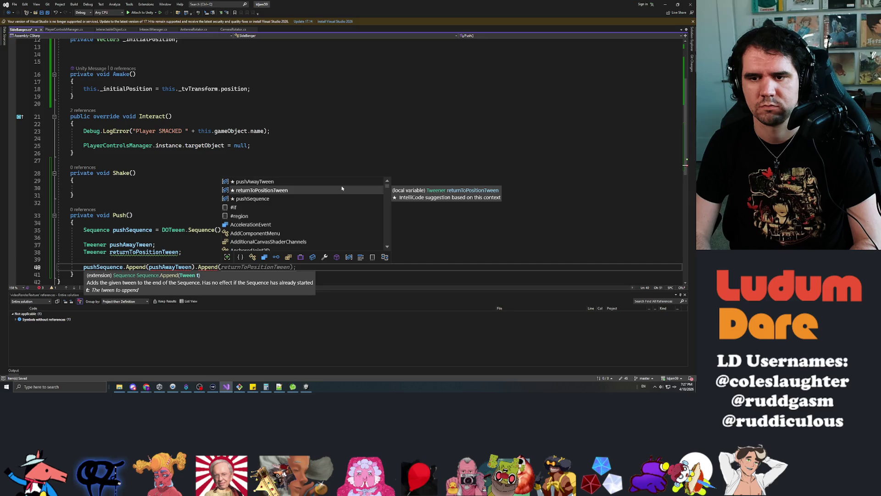
type("retu")
key("Tab")
type(");")
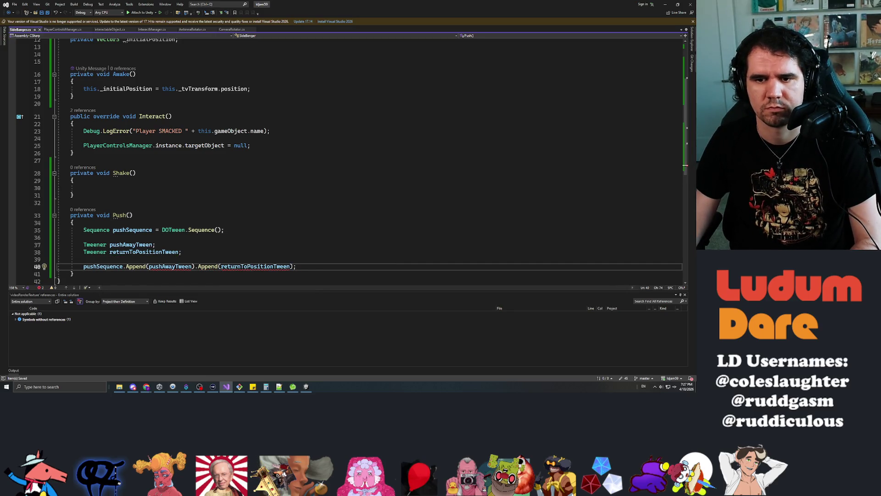
Step: Try retyping both tween variables as Tween, then revert them to Tweener
double_click(94, 245)
type("Tweenm")
key("BackSpace")
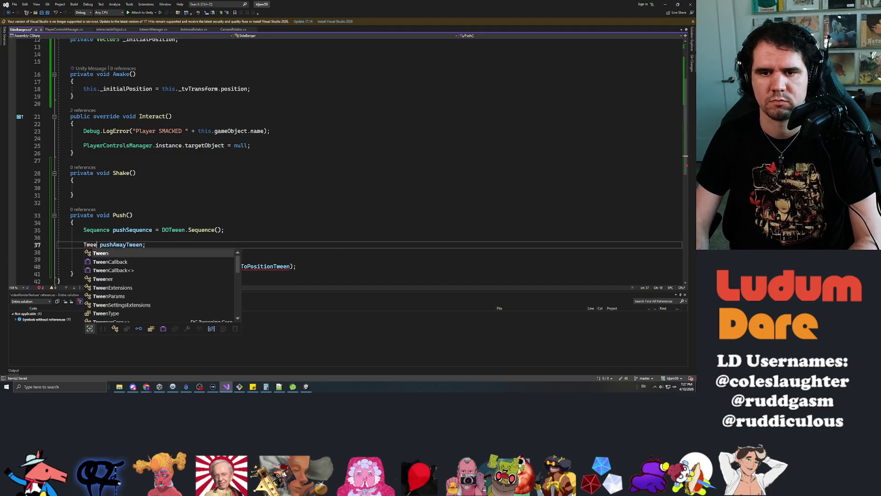
key("Escape")
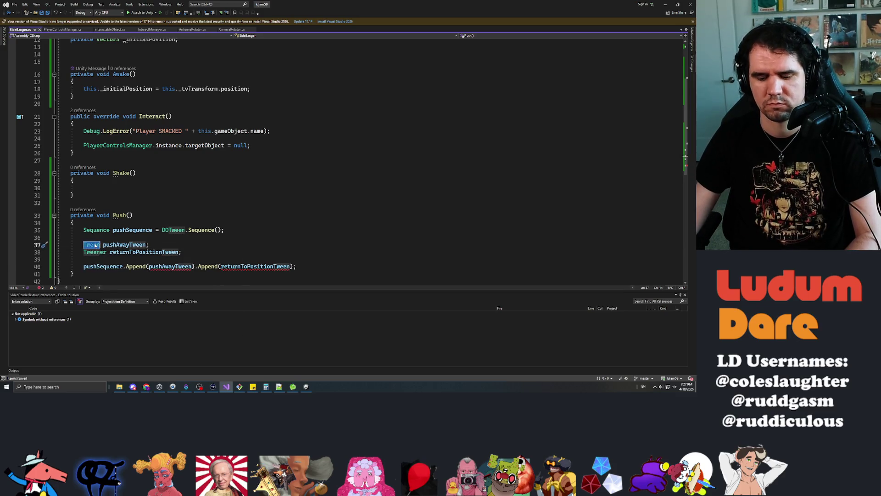
double_click(94, 253)
type("Tween")
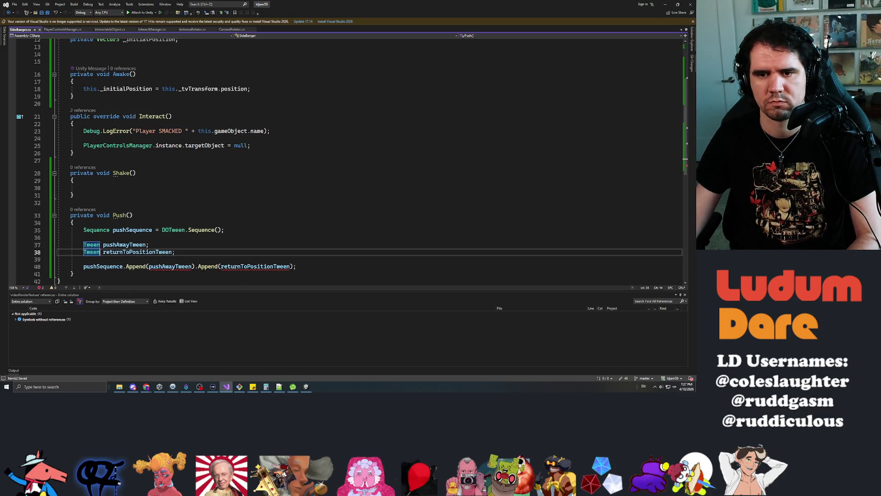
left_click(156, 244)
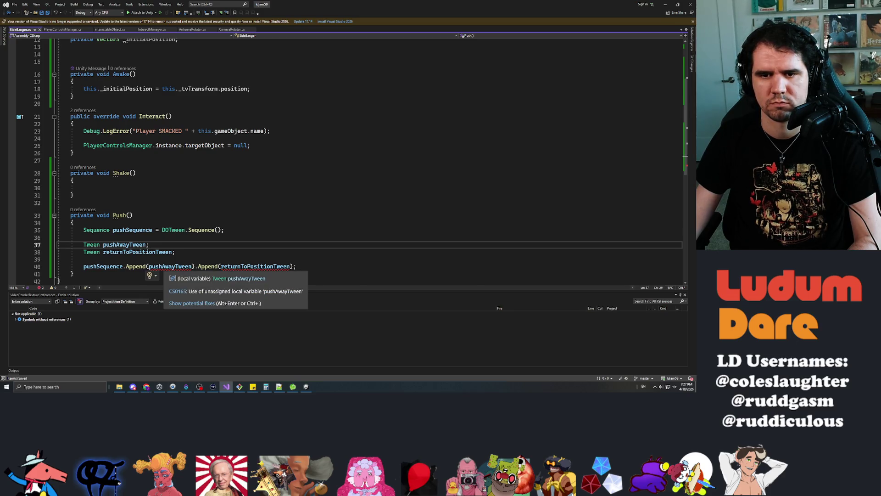
key("Left")
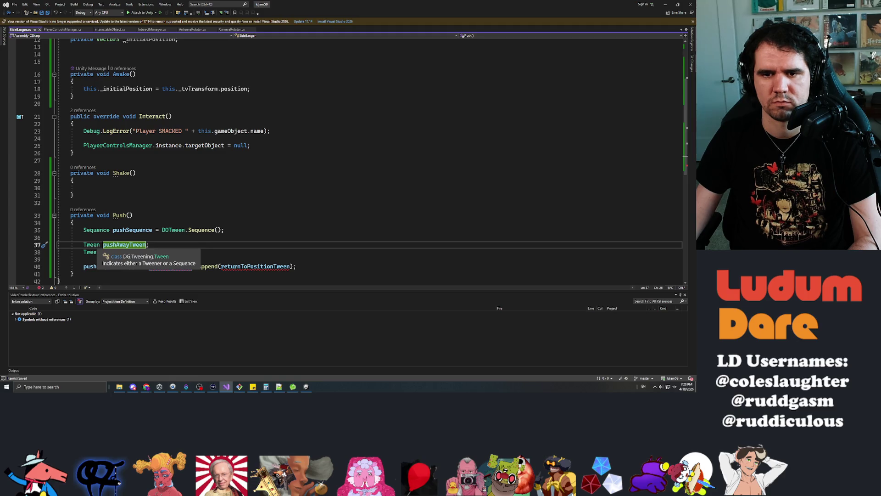
key("shift+alt+Down")
type("er")
Step: Start assigning pushAwayTween = this._tvTransform.DOMove() and view its parameter hints
left_click(153, 244)
type("= this._")
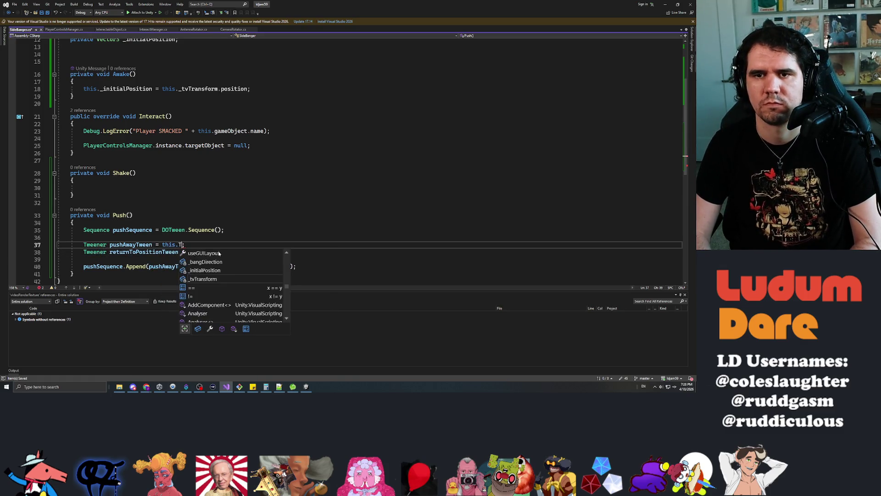
type("tvTransform")
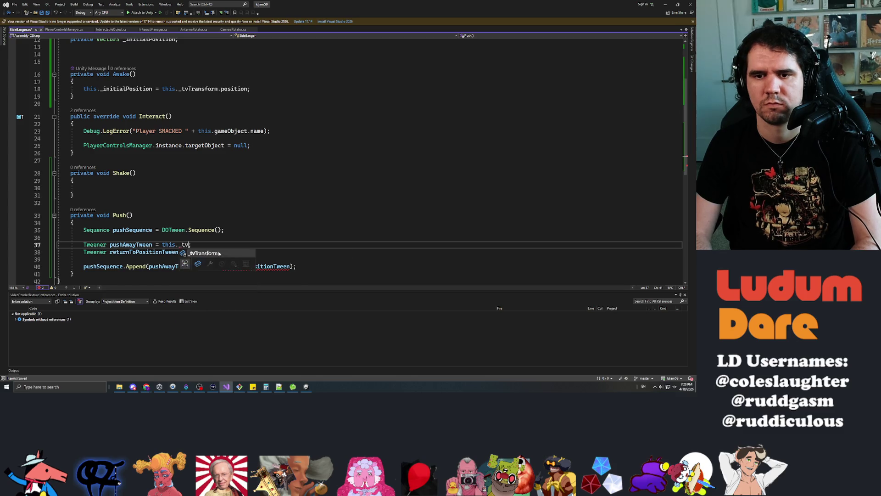
type(".do")
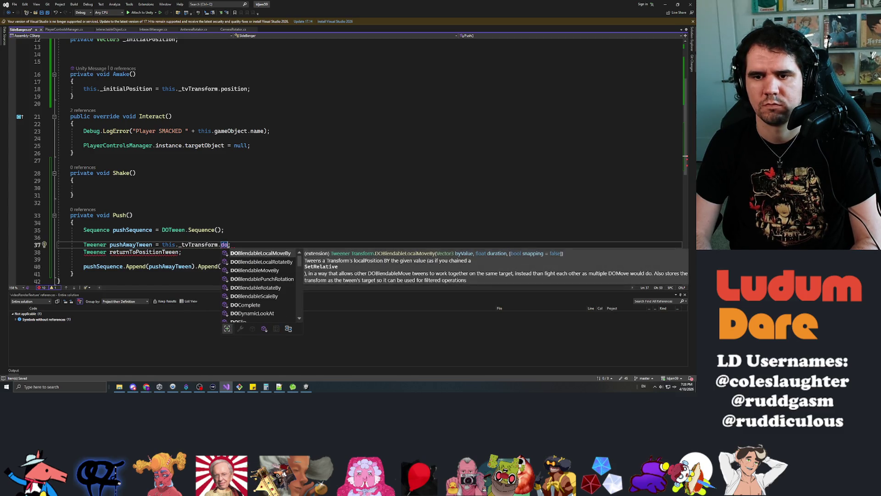
type("move")
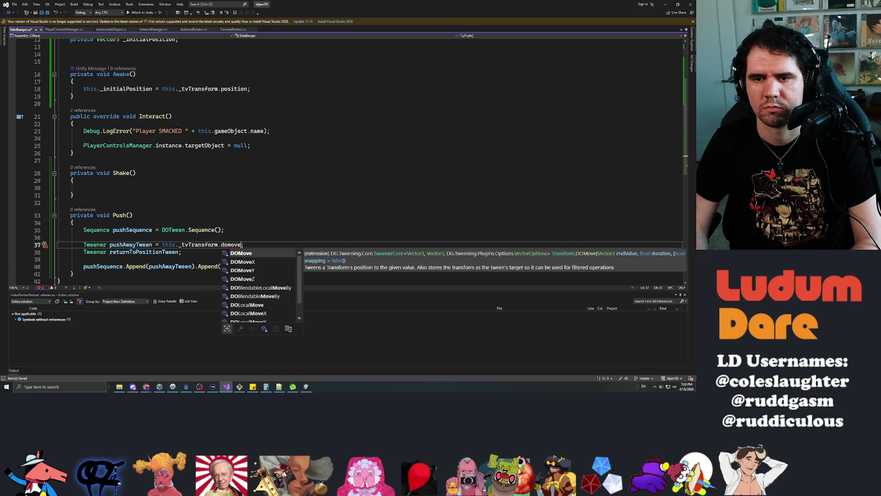
key("Tab")
type("()")
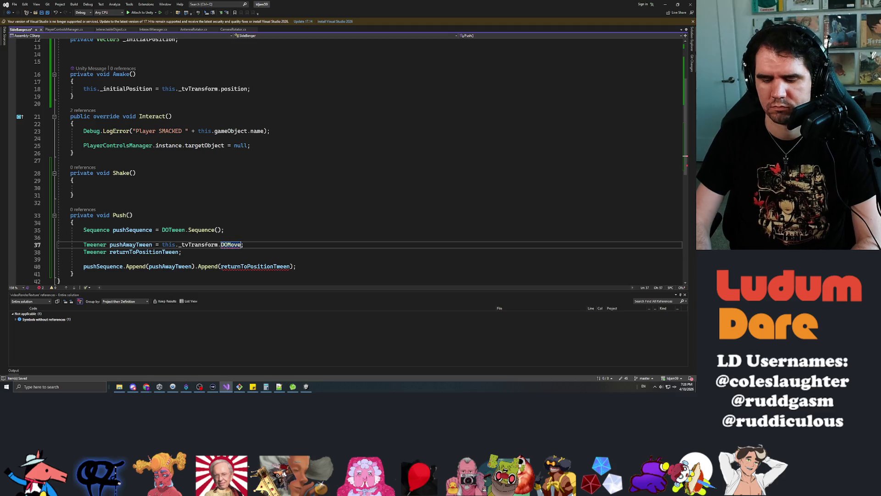
key("ctrl+space")
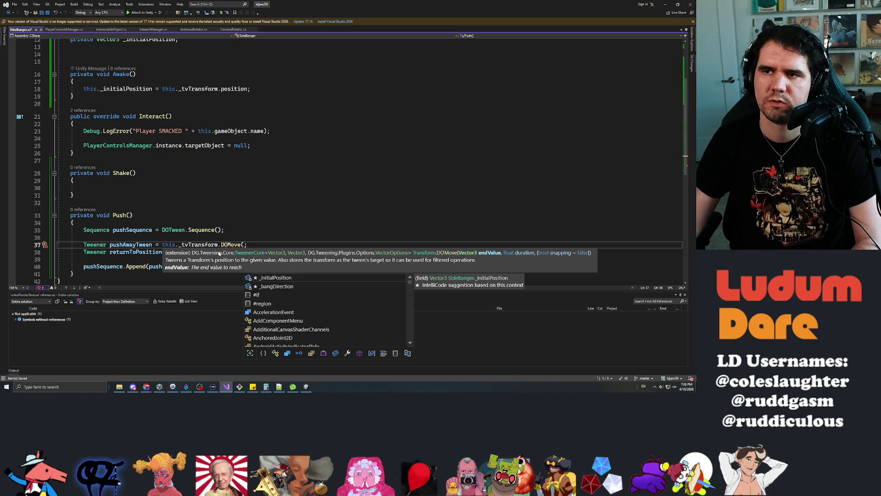
scroll(349, 161, "up", 4)
left_click(70, 141)
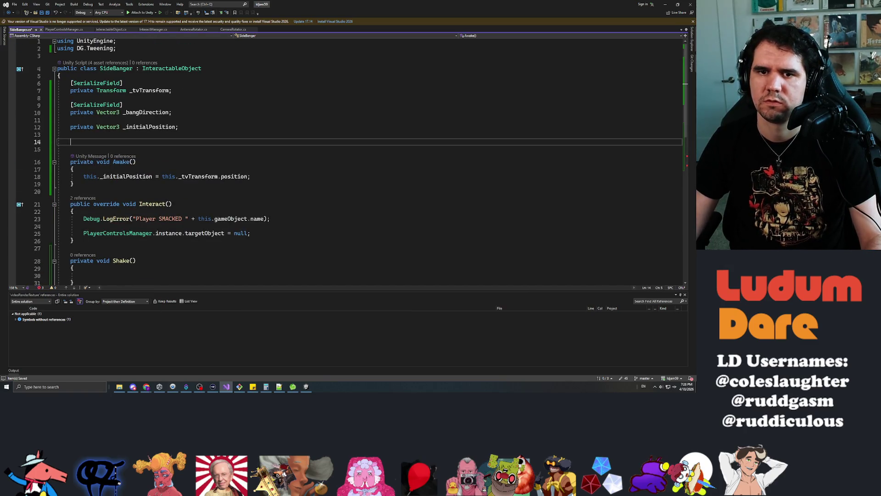
Step: Add a [SerializeField] private Vector3 _pushDistance field and move it above _initialPosition
type("private Vector3")
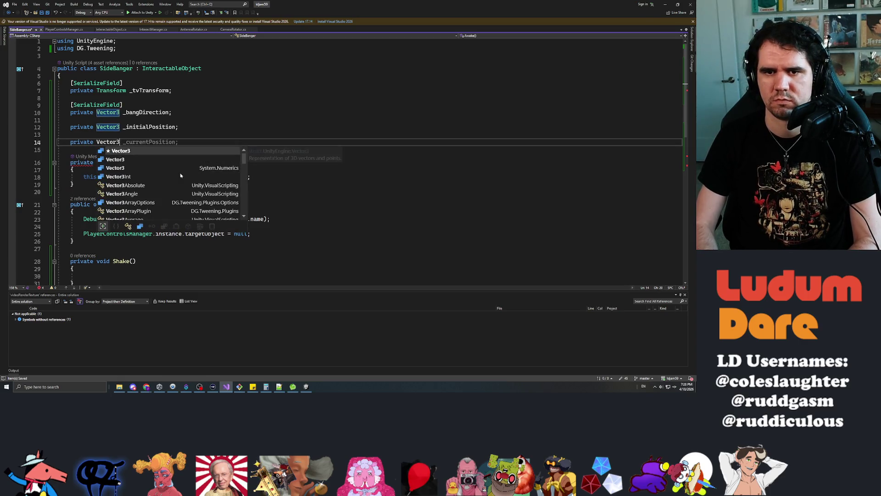
type(" _pushDistance;")
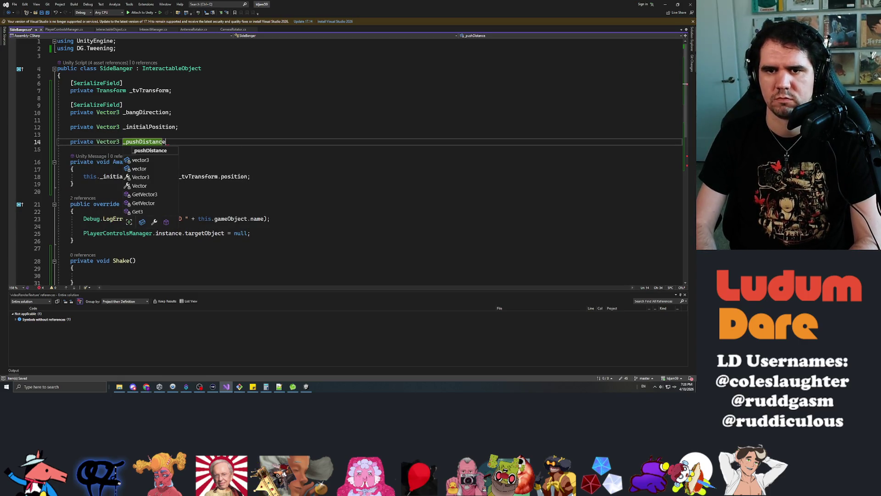
left_click(71, 134)
type("[]")
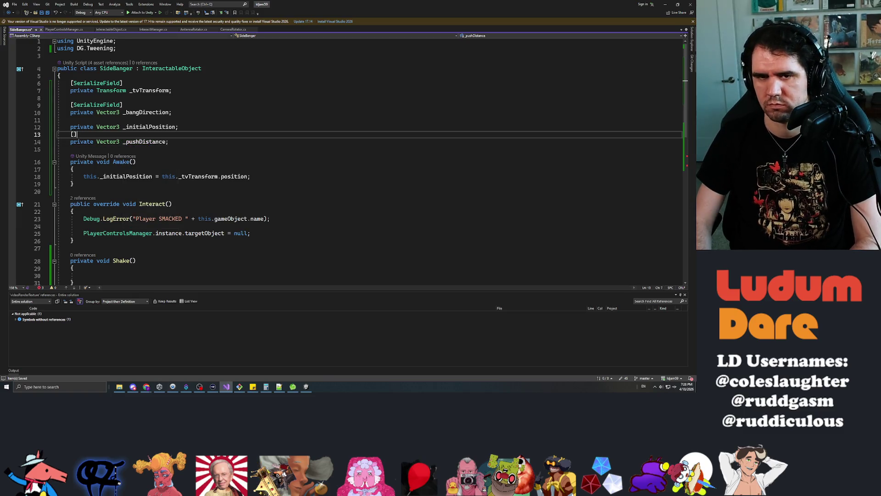
type("Ser")
key("Tab")
left_click(169, 142)
key("shift+Home")
key("shift+Up")
key("ctrl+c")
key("BackSpace")
key("Up")
key("Up")
key("ctrl+v")
key("Down")
key("Down")
key("Down")
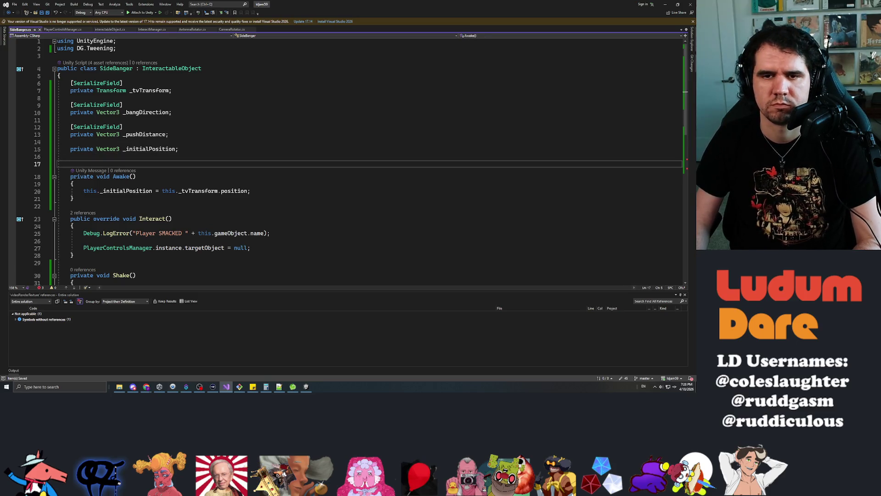
key("Up")
key("Up")
key("Up")
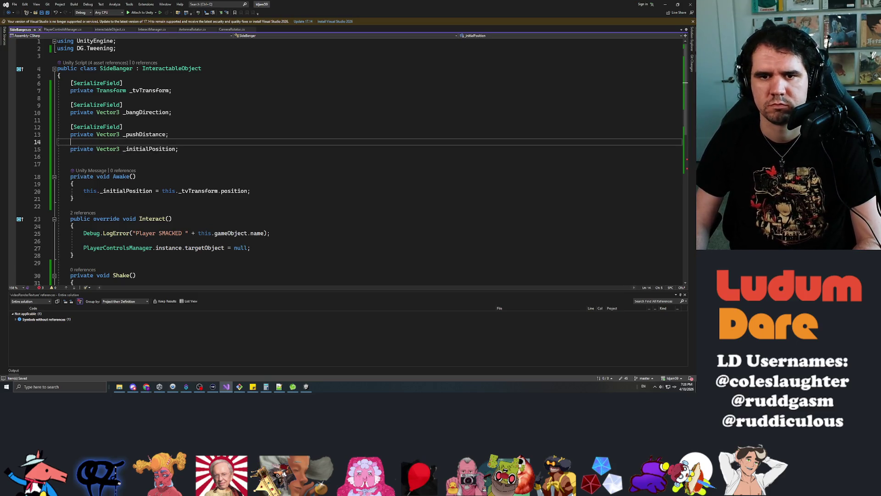
key("Return")
key("Return")
key("Up")
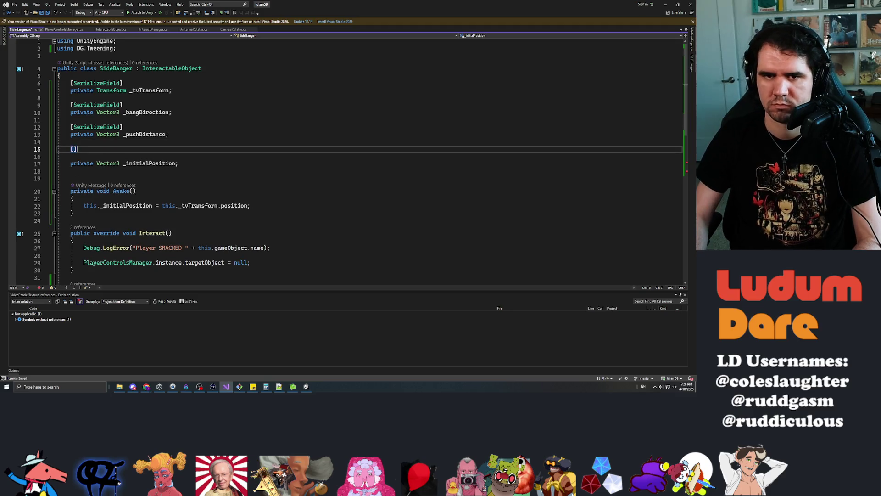
Step: Turn that field into float _pushMagnitude and add a serialized private float _shakeMagnitude below it
type("Serialize")
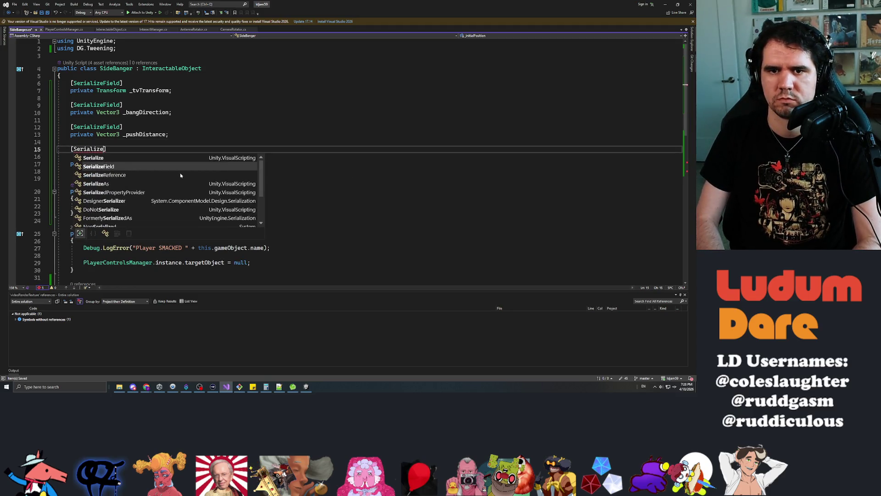
key("Tab")
key("Up")
key("Up")
key("BackSpace")
key("BackSpace")
key("BackSpace")
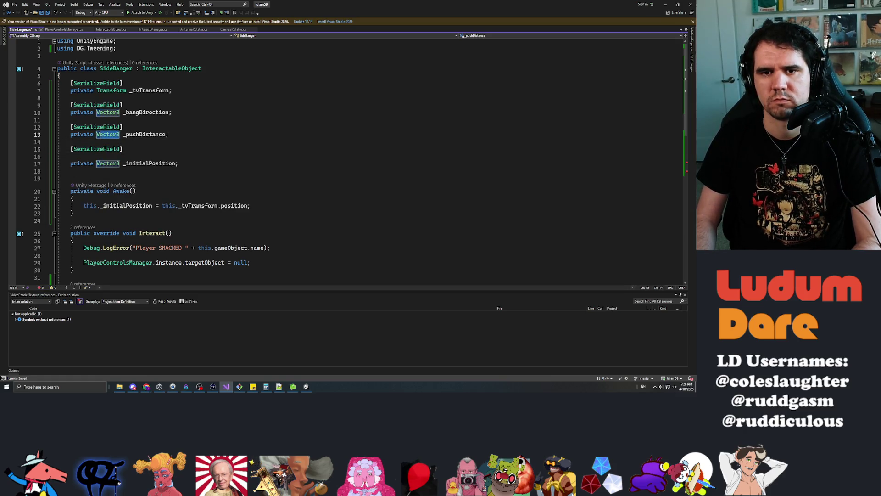
type("float")
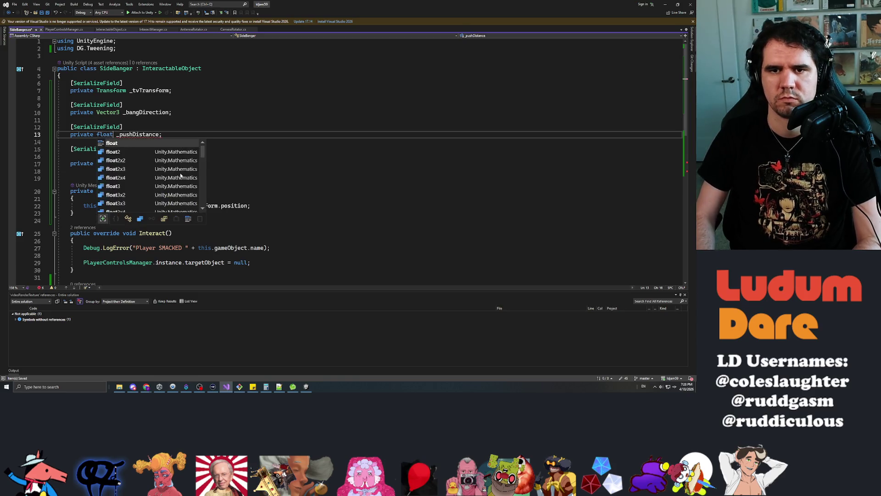
left_click(159, 134)
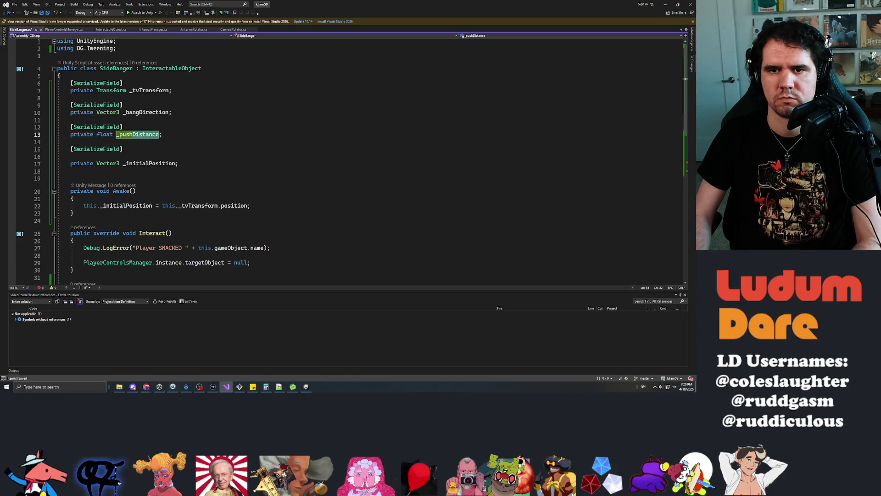
key("BackSpace")
key("BackSpace")
key("BackSpace")
type("Man")
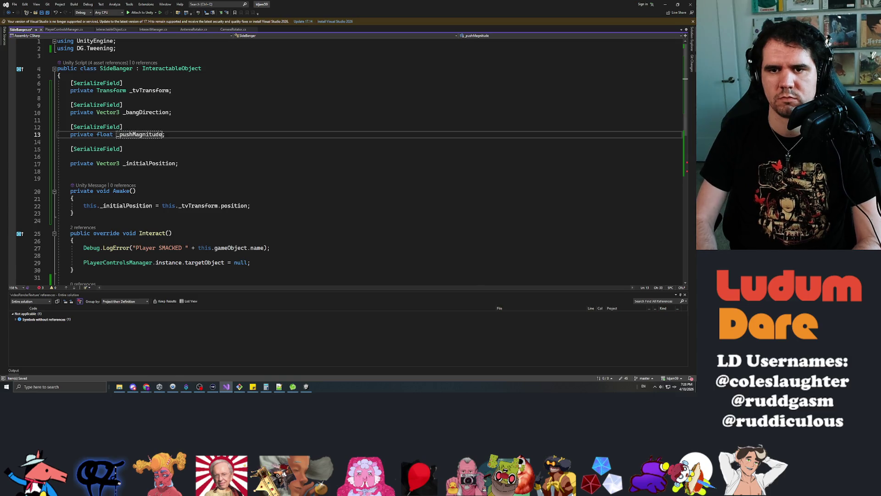
left_click(123, 149)
key("Return")
type("private float _shakeMagnitude")
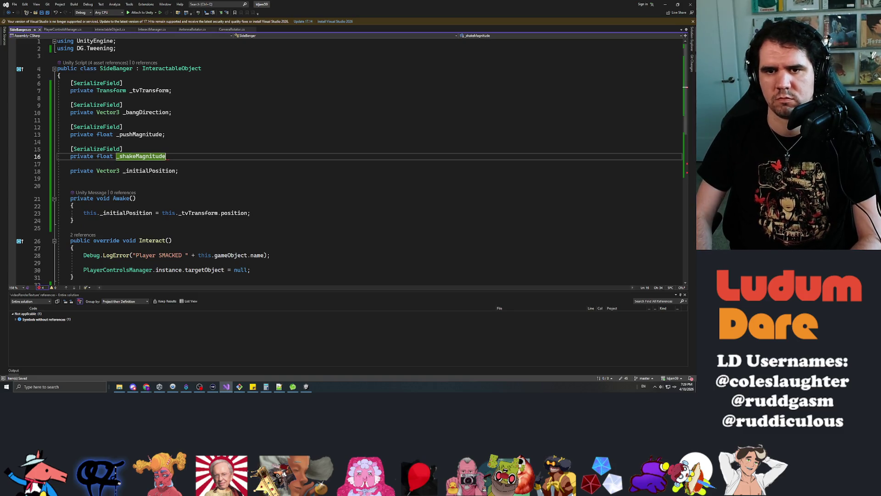
type(";")
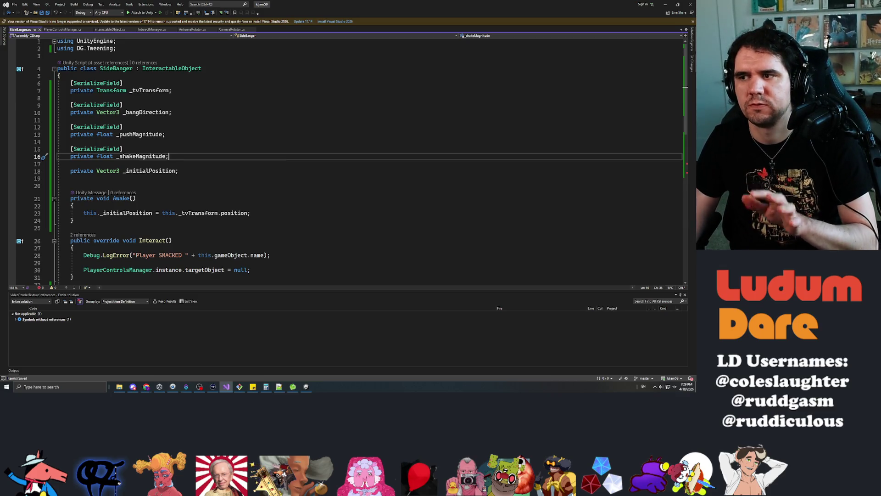
Step: Delete the _shakeMagnitude field and the empty Shake method
key("shift+Home")
key("shift+Up")
key("shift+Up")
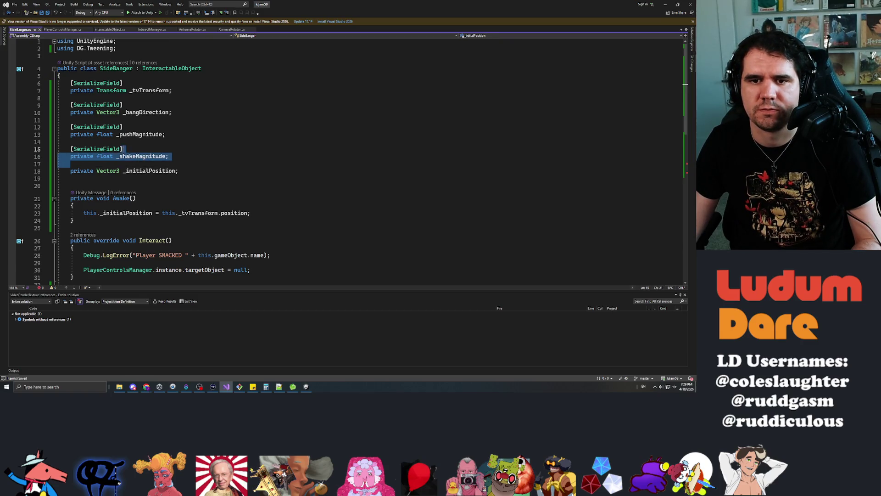
key("Delete")
scroll(367, 160, "down", 3)
left_click(74, 232)
key("shift+Up")
key("shift+Up")
key("shift+Up")
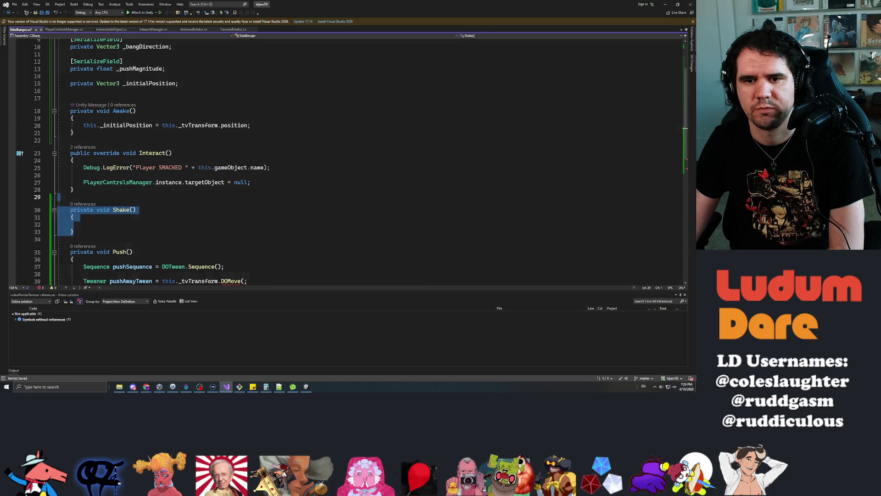
key("Delete")
Step: Open an indented blank line at the top of Push() and bring up IntelliSense suggestions
scroll(367, 160, "down", 4)
left_click(244, 158)
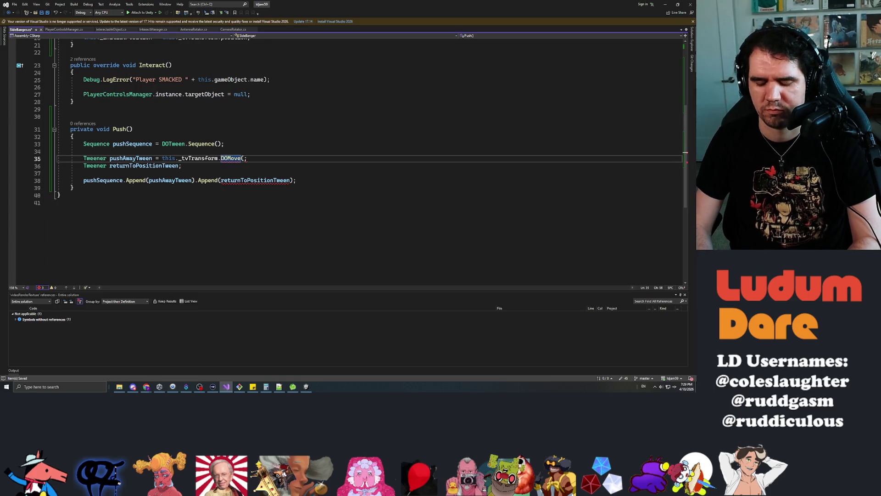
left_click(70, 143)
key("Return")
key("Return")
key("Down")
key("Home")
key("Tab")
key("Up")
key("Up")
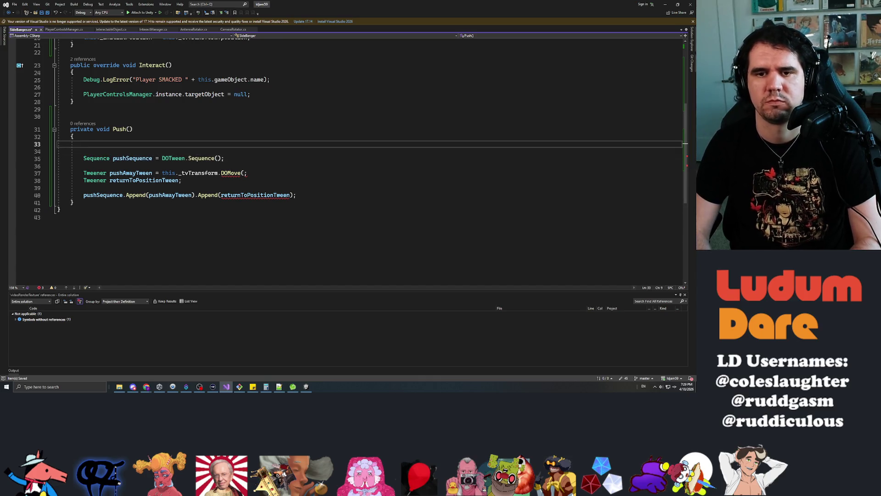
key("ctrl+space")
Step: Declare Vector3 finalPushPosition = this._initialPosition + (this._bangDirection * this._pushMagnitude) in Push and save
type("Vect")
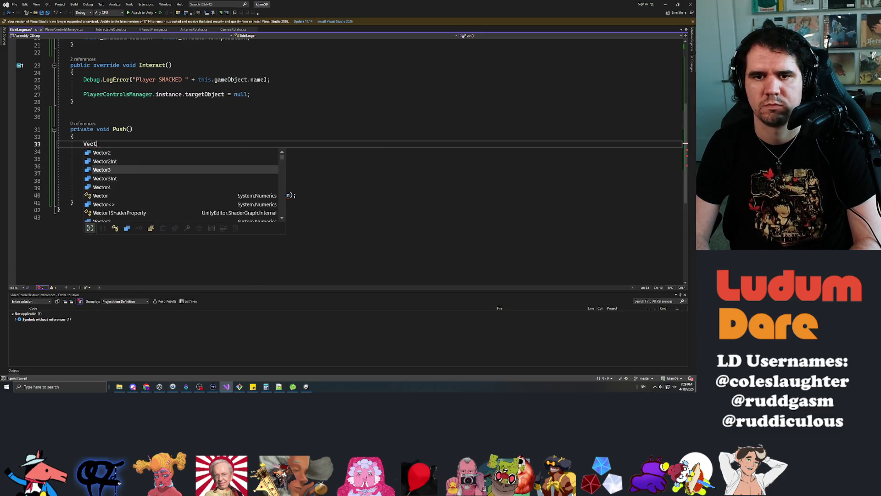
type("or3 finalPush")
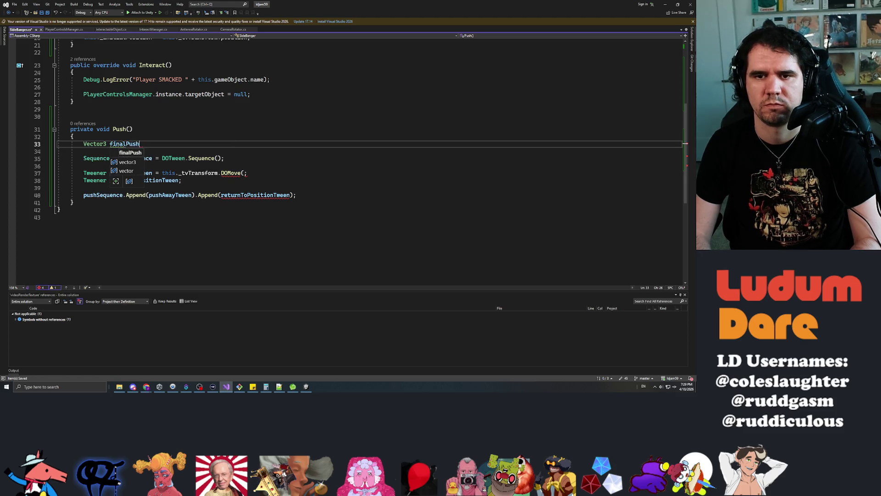
type("Position = ")
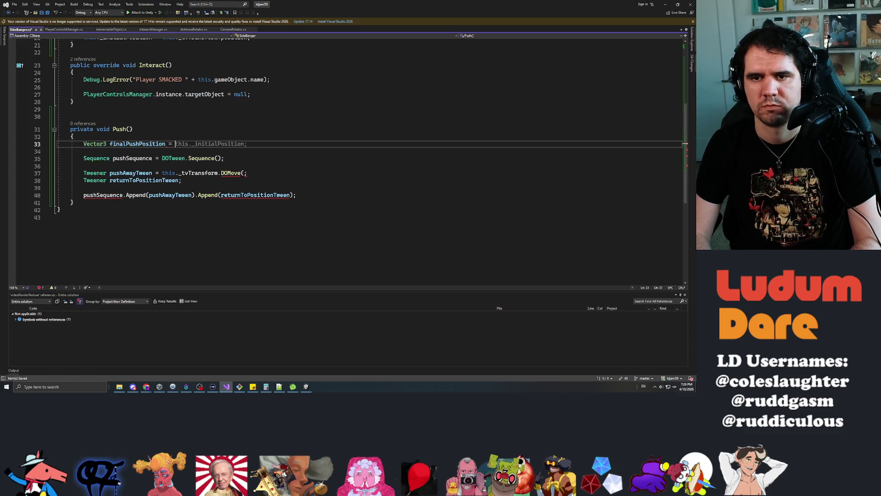
type("this._")
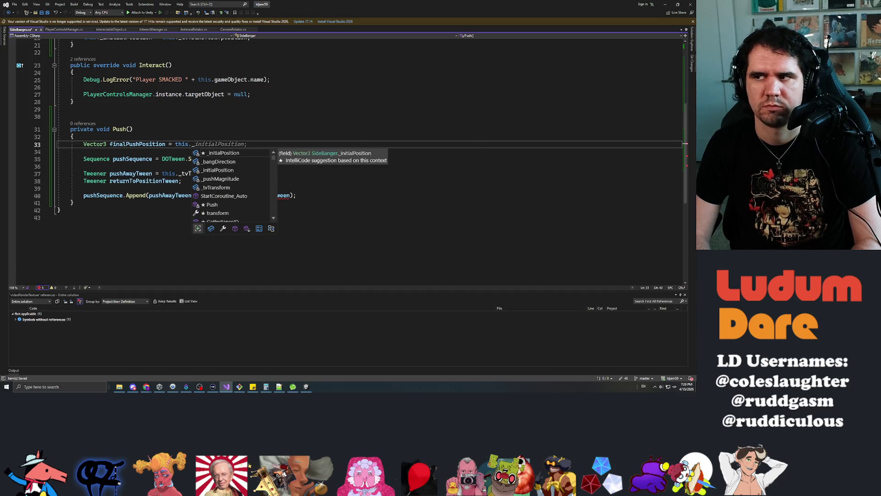
type("initi")
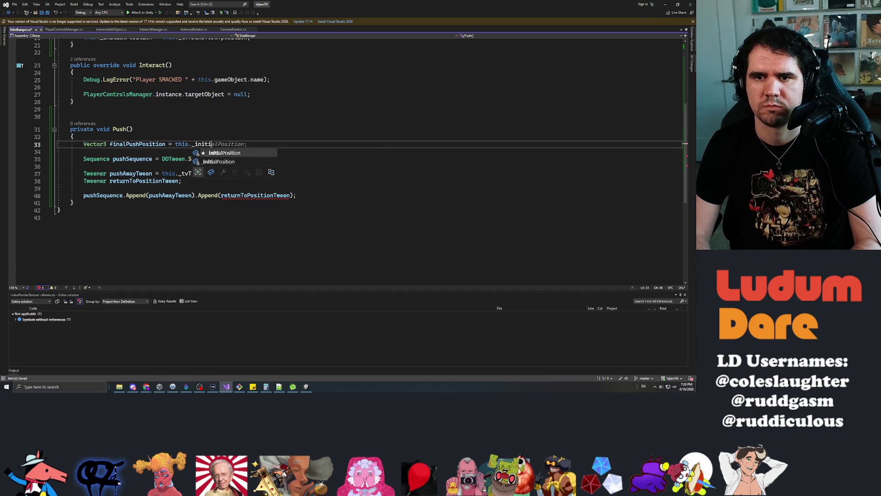
key("Tab")
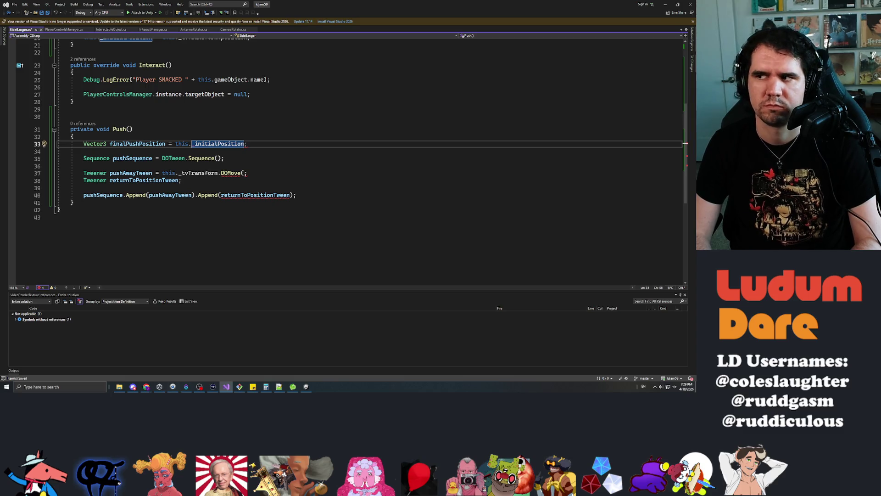
type("= this.")
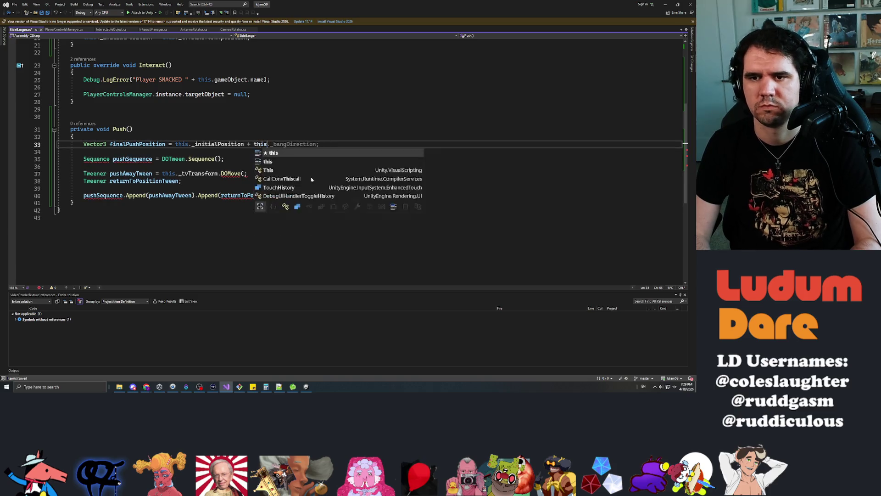
key("Tab")
type("* thi")
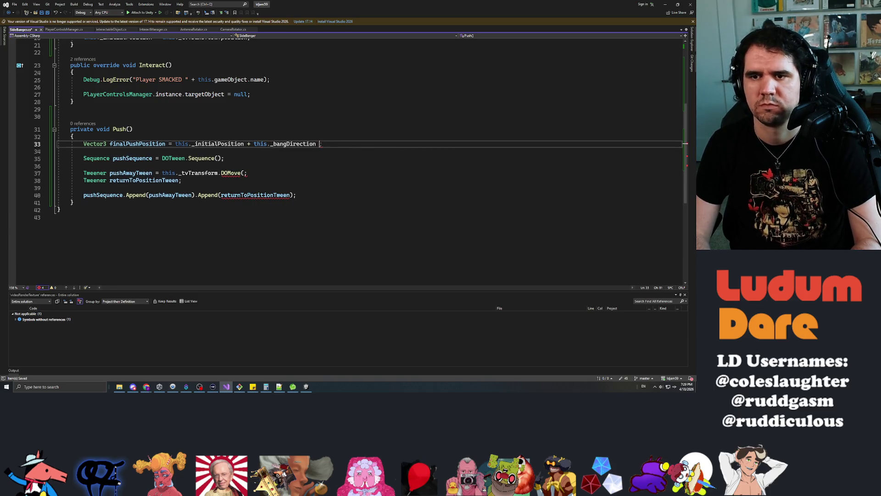
key("Tab")
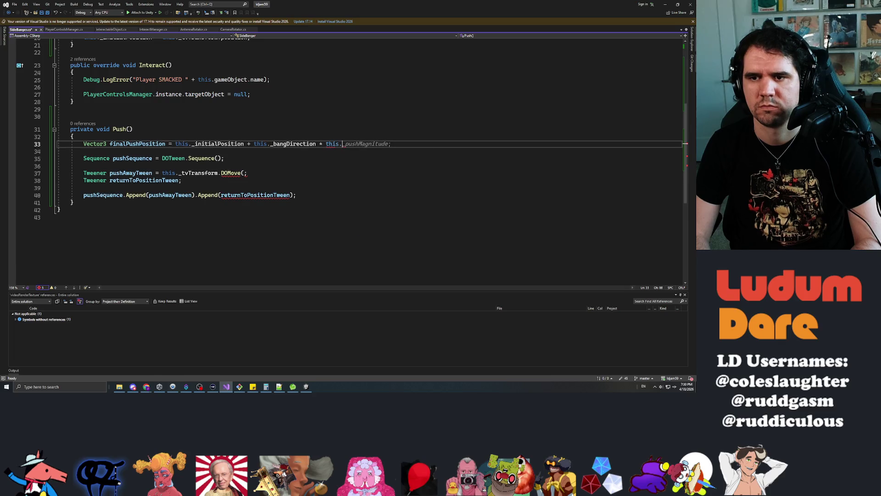
type(";")
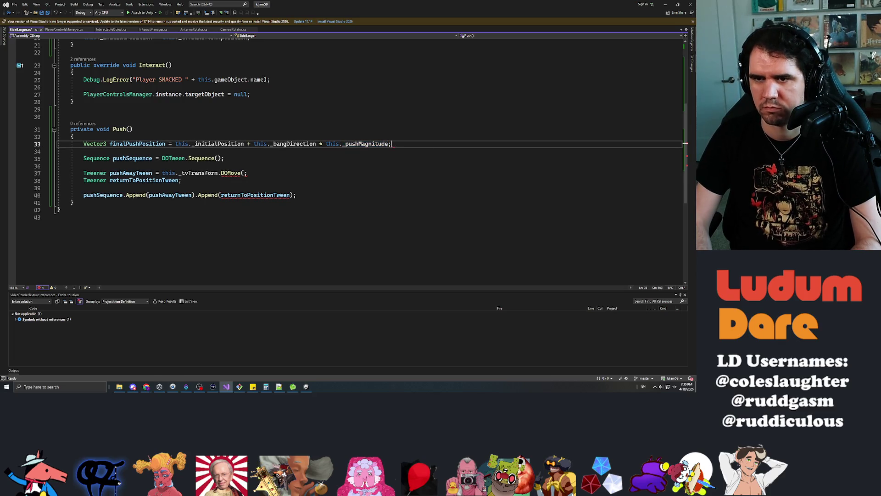
type(")")
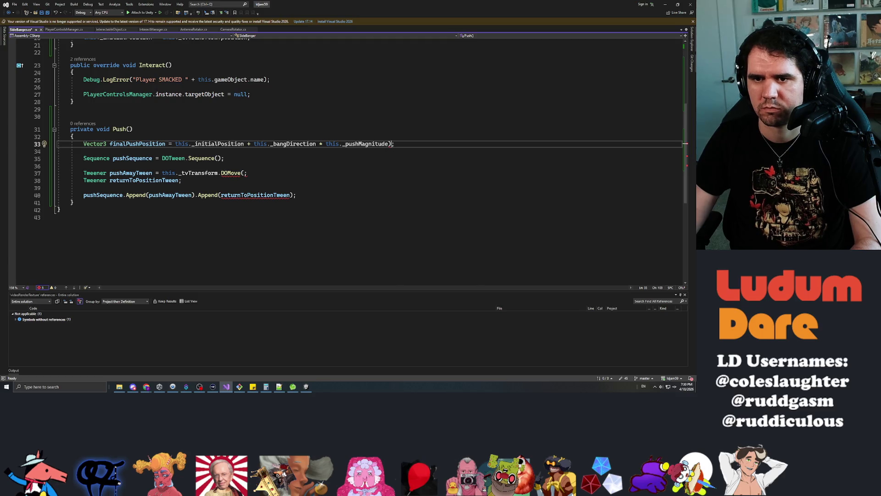
type("(")
key("ctrl+s")
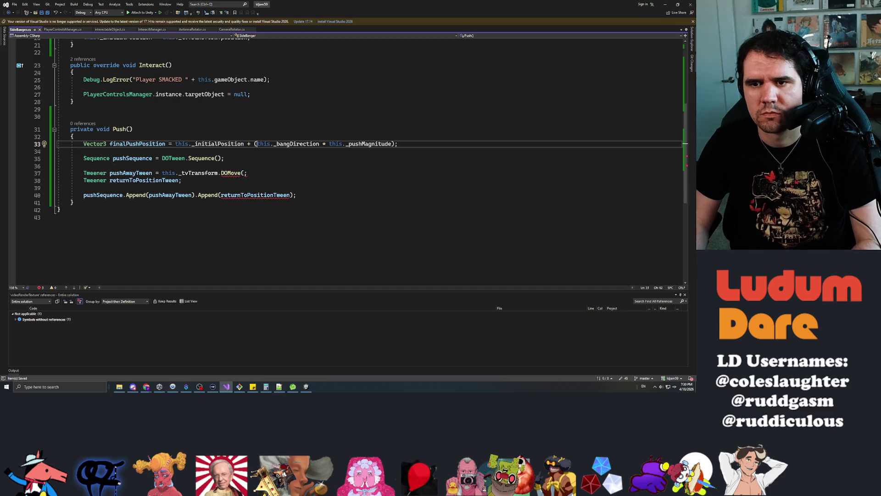
key("Down")
key("Down")
key("Down")
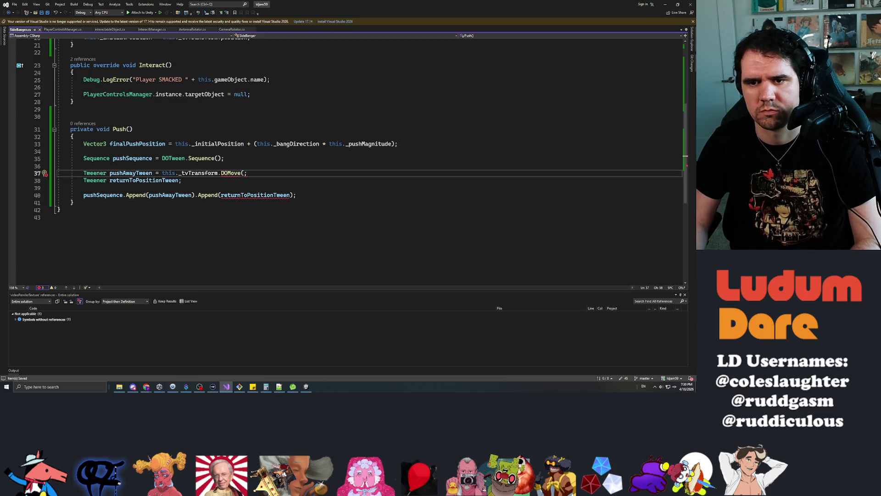
key("BackSpace")
Step: Tween the TV to finalPushPosition over 0.1f, back to _initialPosition over 0.2f, and save
type("(")
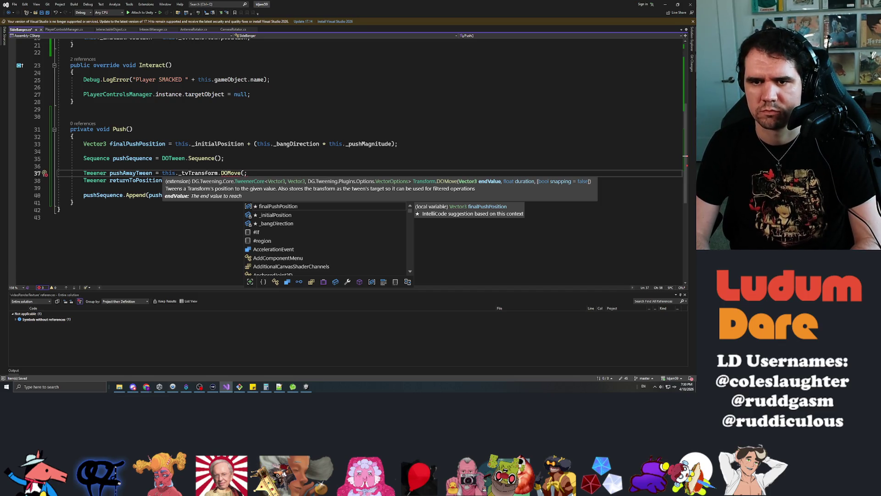
type("finalPu")
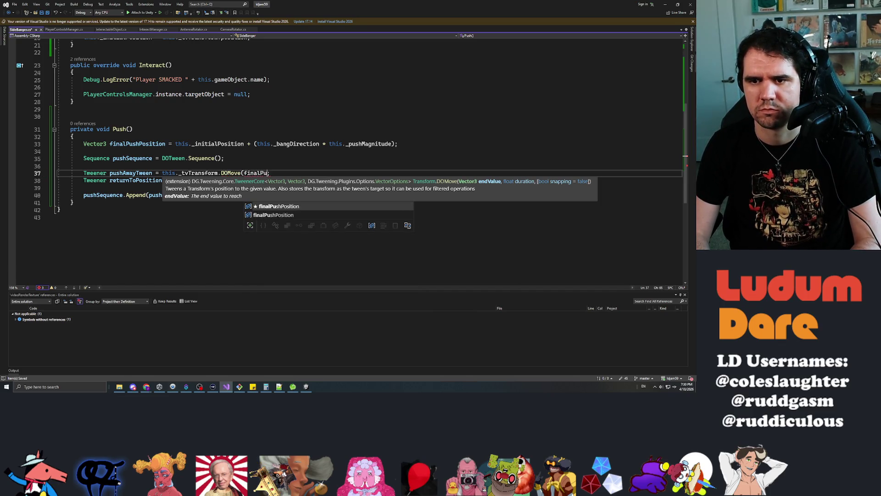
key("Tab")
type(", ")
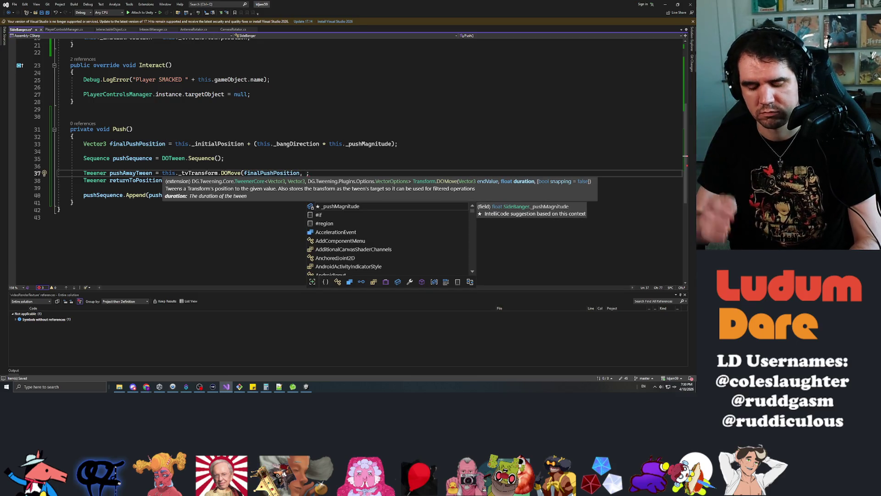
type("0.1f)")
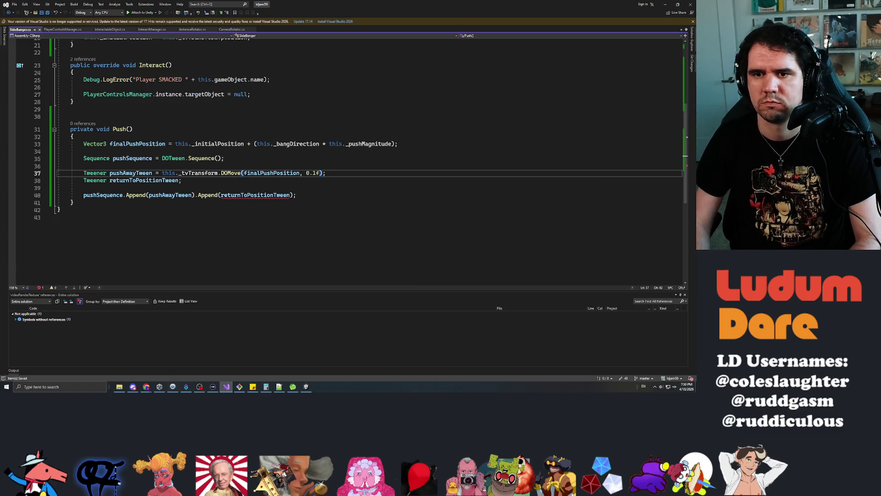
key("Down")
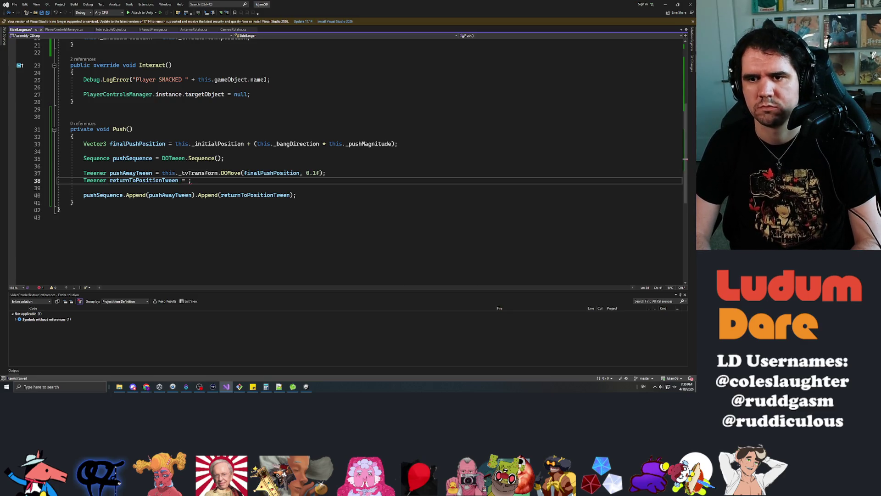
type("this._tvTransform")
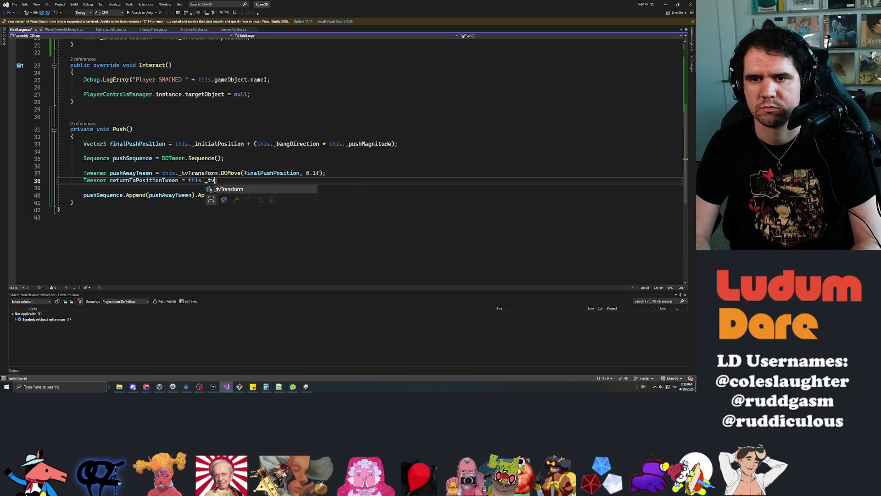
type(".DOMove(")
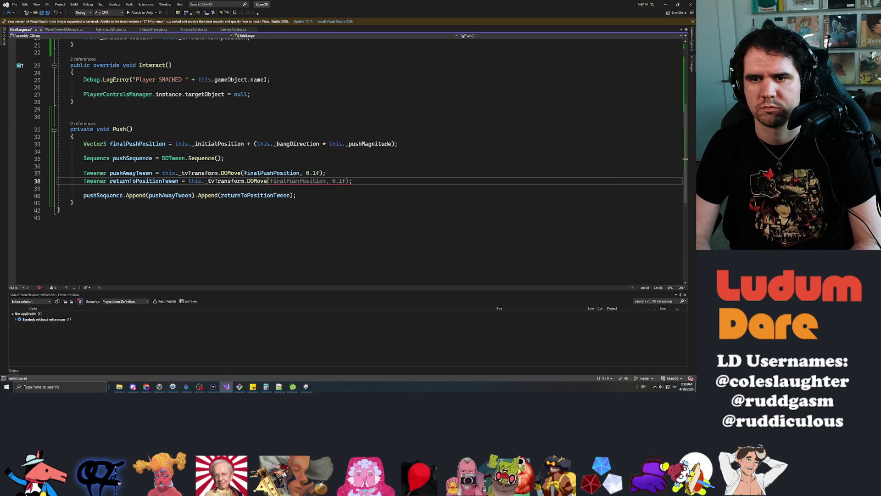
type("this._")
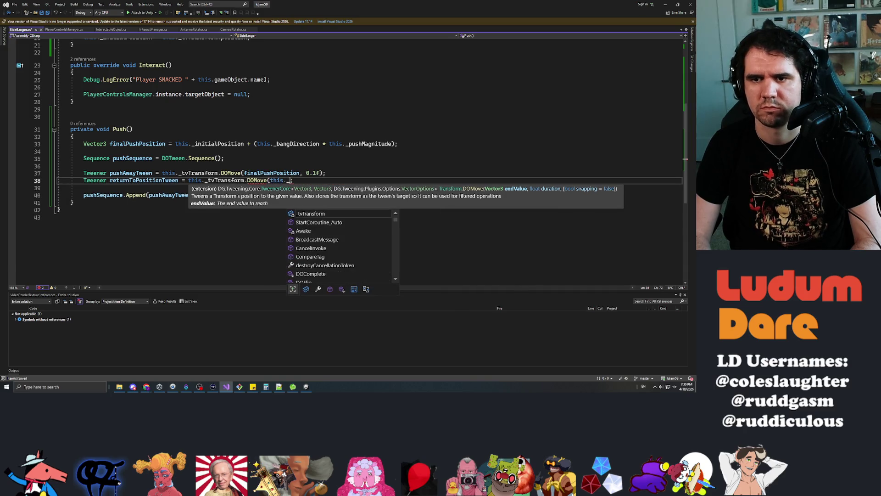
type("initialPosition,")
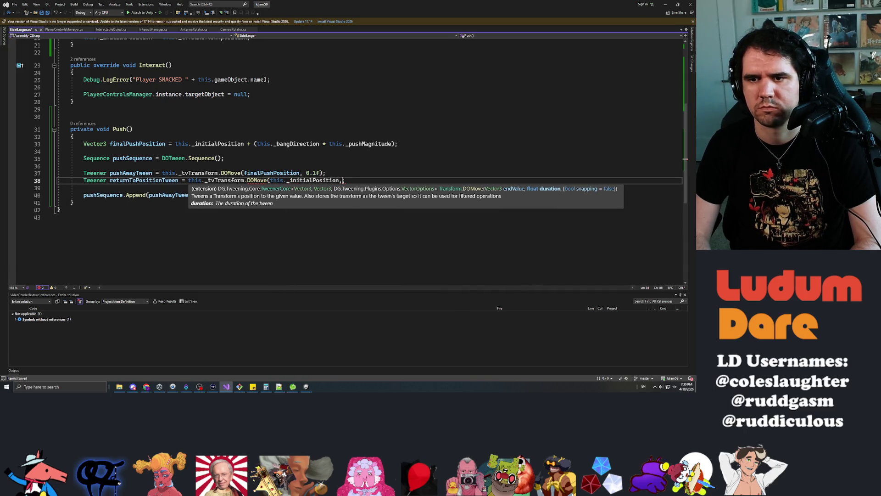
type(" 0.2f)")
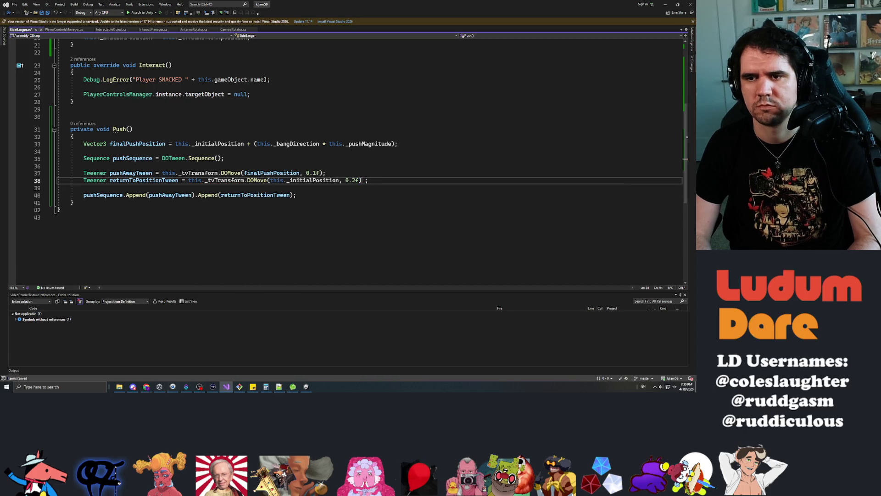
key("Down")
key("ctrl+s")
Step: Call this.Push(); from Interact() and return to the Unity editor
left_click(297, 195)
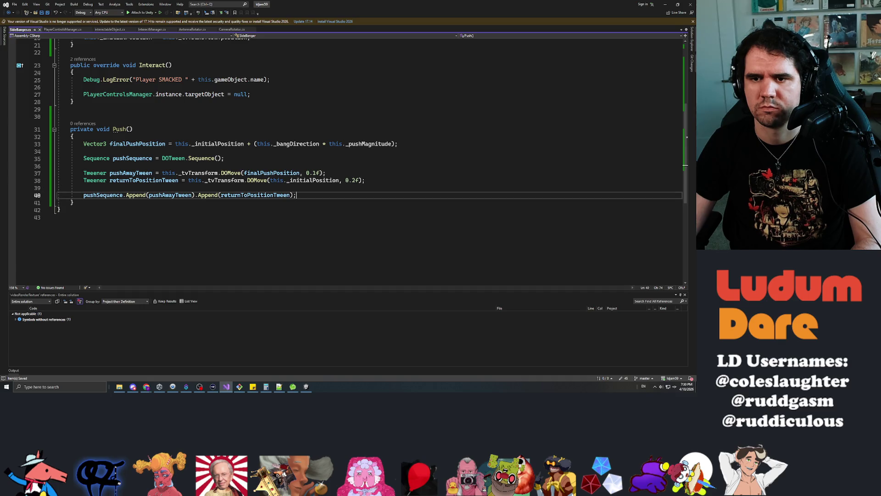
left_click(83, 87)
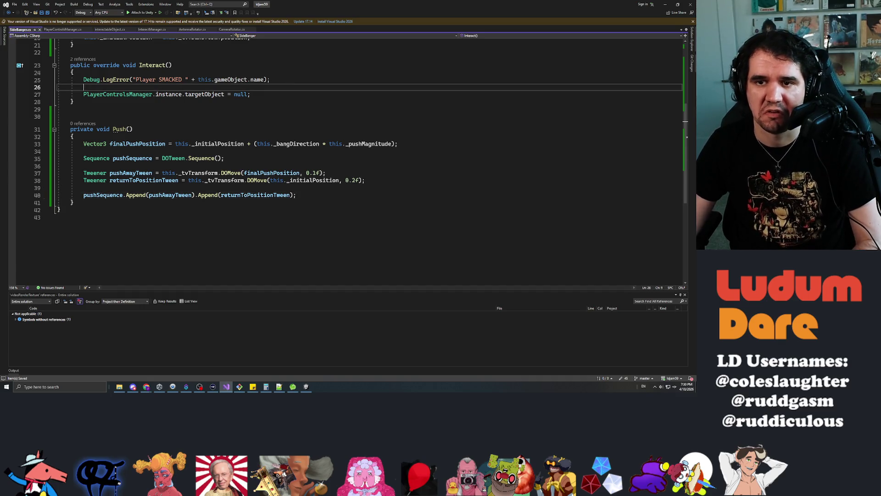
key("Return")
key("Return")
key("Up")
type("this.Push();")
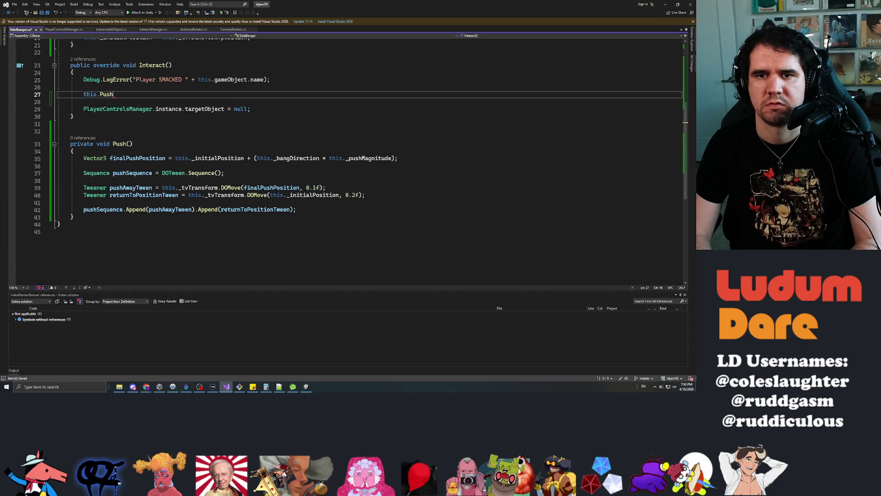
key("alt+Tab")
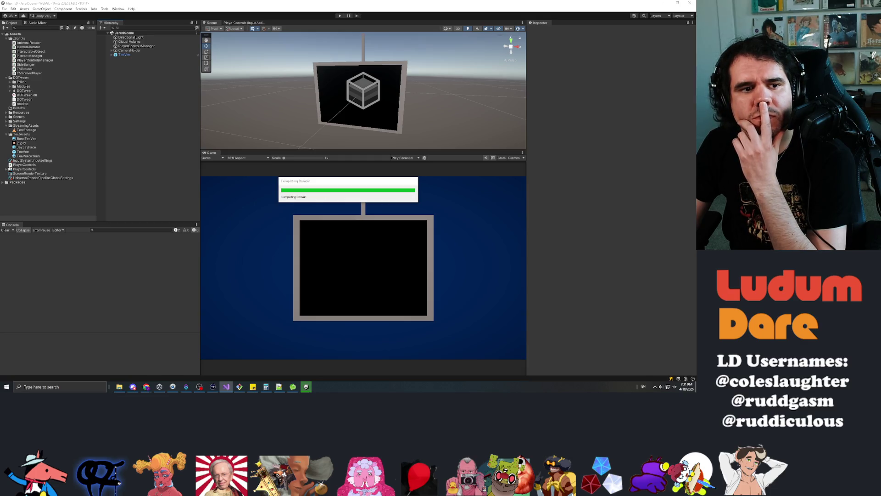
Step: Open HappinessManager.cs from the project's Assets\_Scripts folder, then put the Explorer window away
left_click(120, 386)
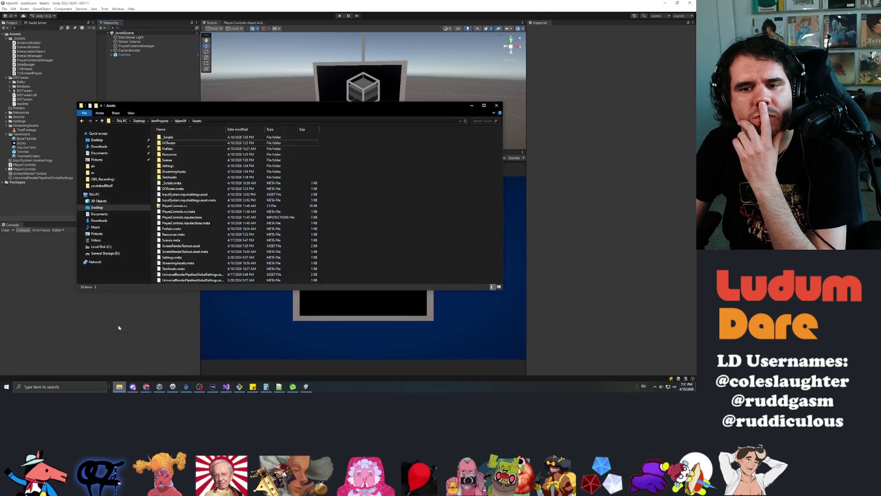
left_click(113, 141)
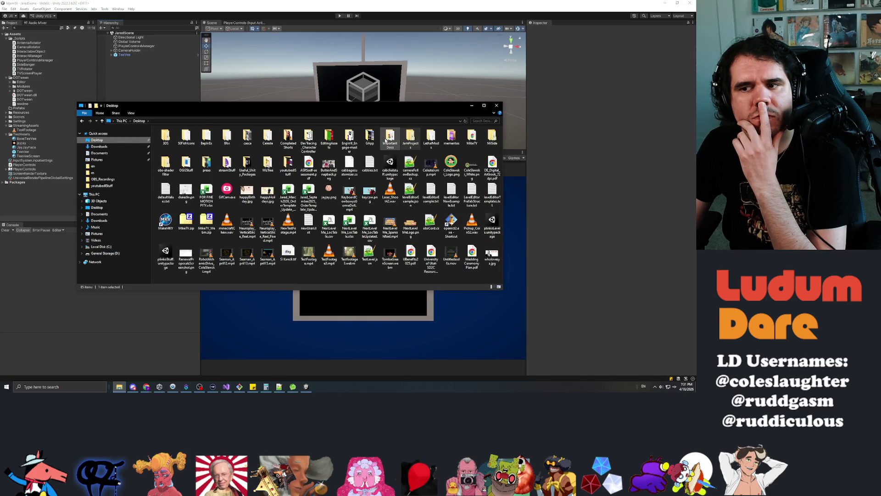
left_click(369, 137)
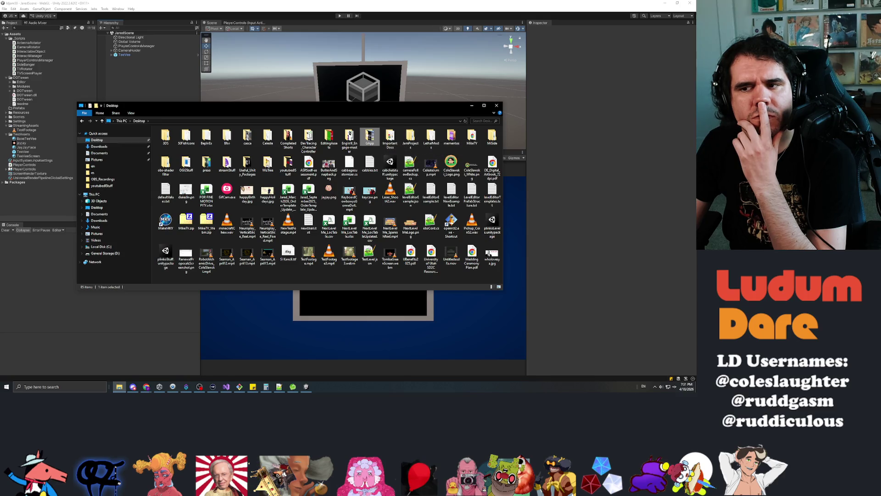
double_click(410, 137)
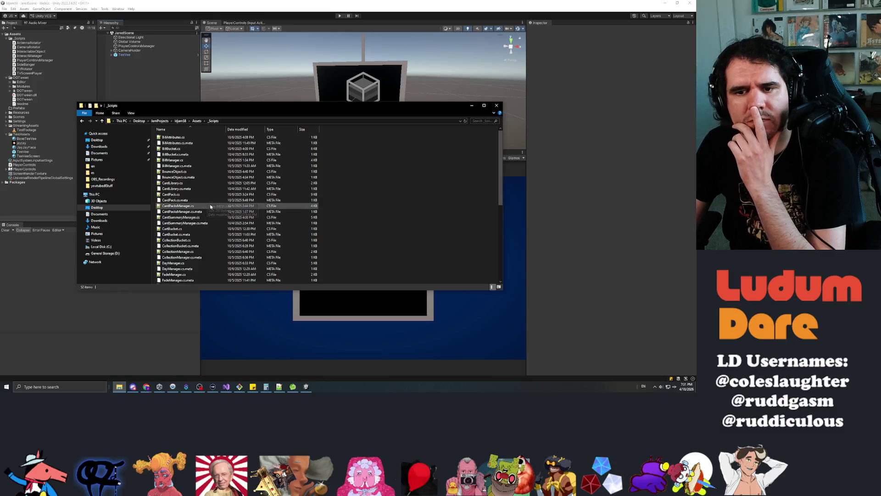
scroll(199, 191, "down", 2)
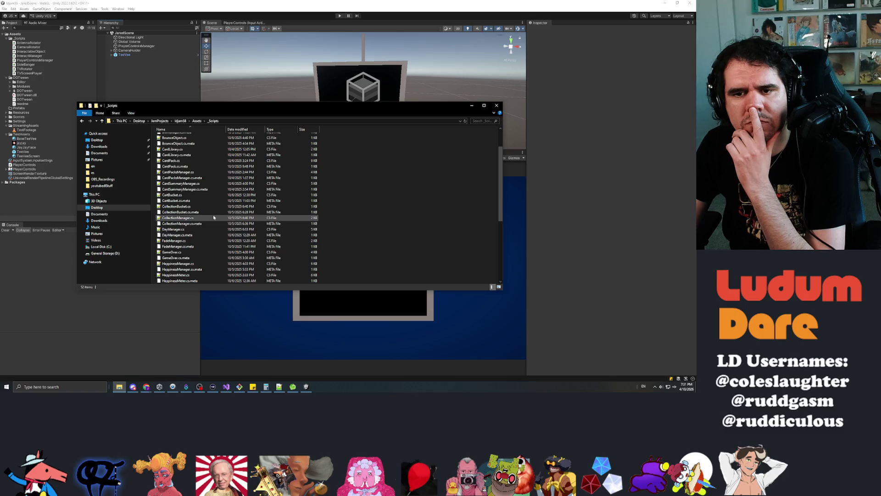
scroll(204, 202, "down", 1)
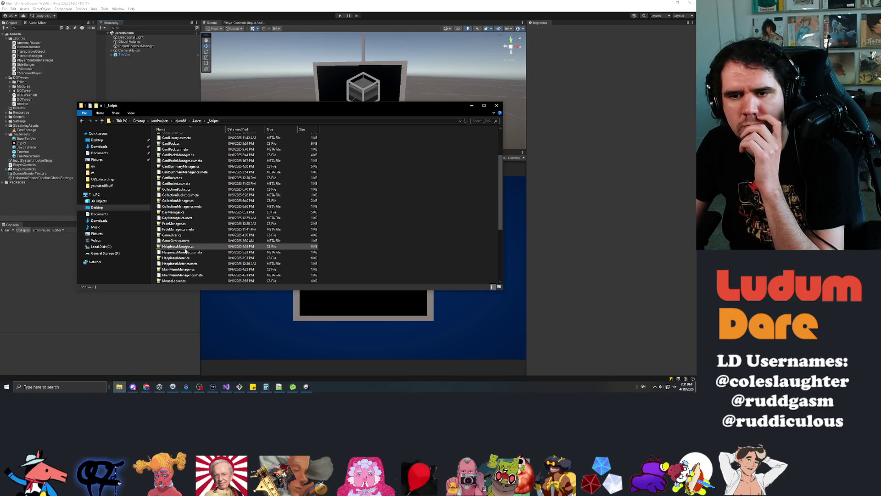
scroll(209, 243, "down", 2)
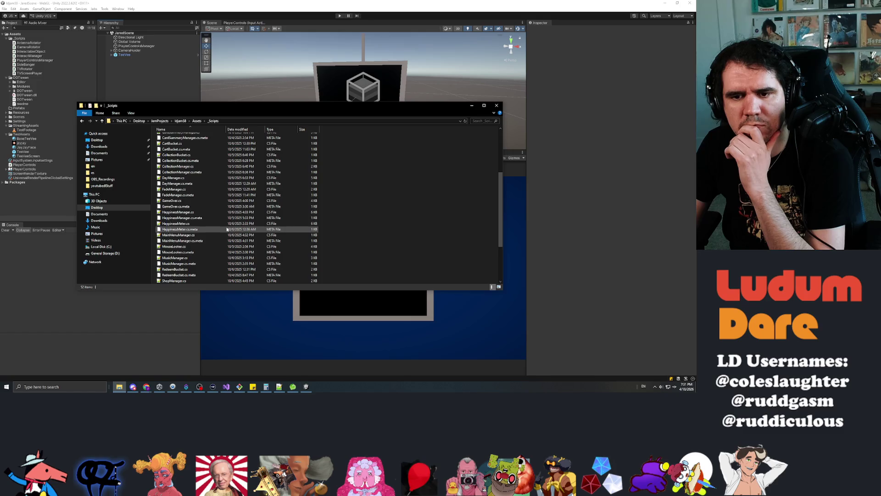
scroll(226, 222, "down", 4)
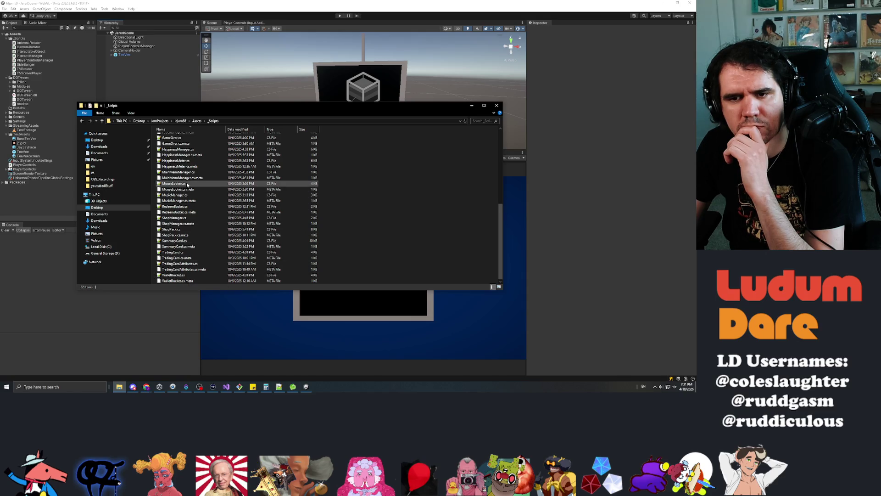
scroll(184, 181, "up", 1)
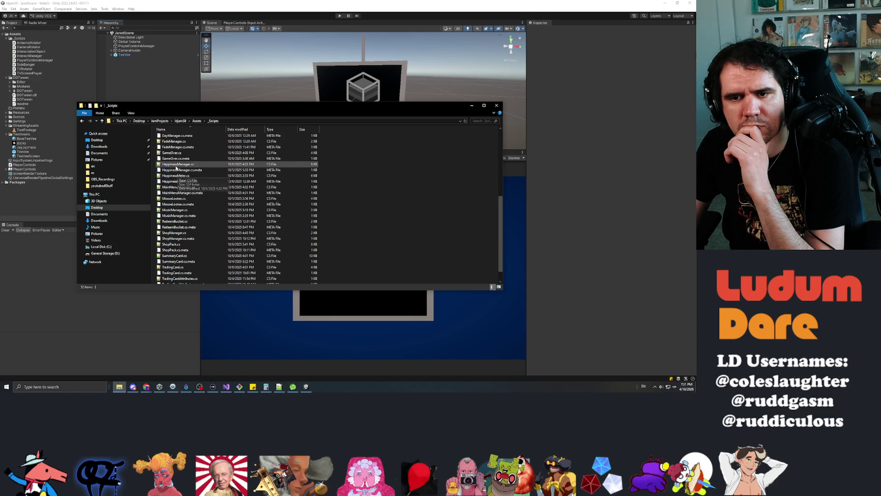
double_click(176, 165)
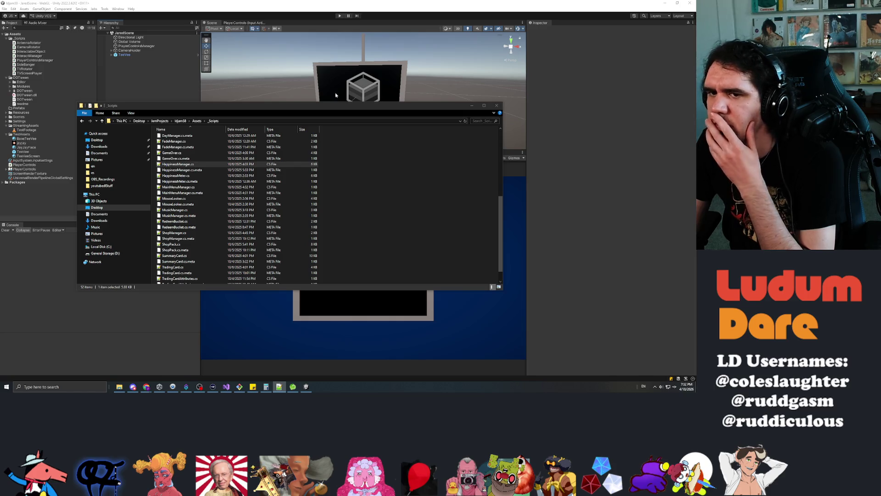
left_click(471, 104)
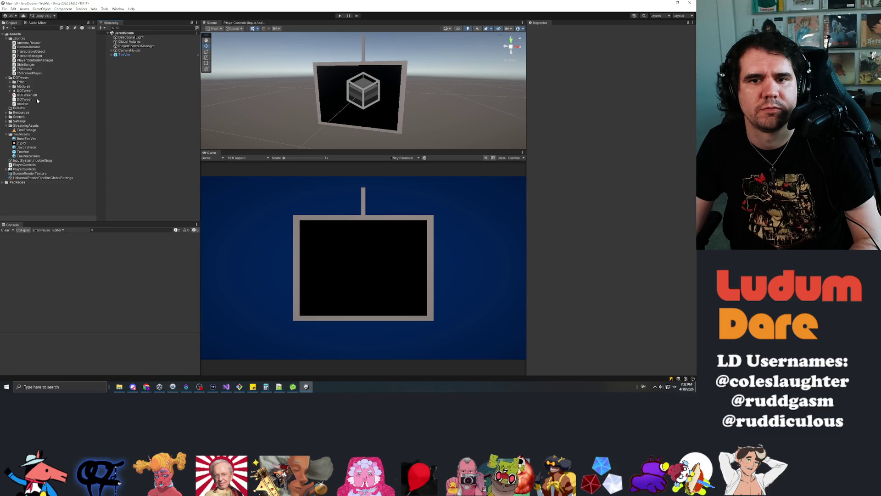
Step: In the TeeVee prefab, set all four side colliders' Tv Transform to TeeVee and Push Magnitude to 1
left_click(23, 152)
double_click(21, 152)
left_click(129, 53)
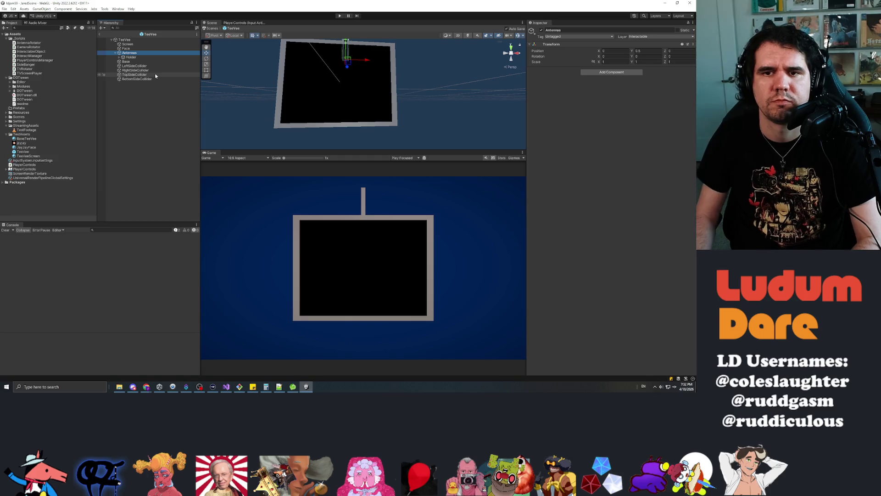
key("Down")
key("Down")
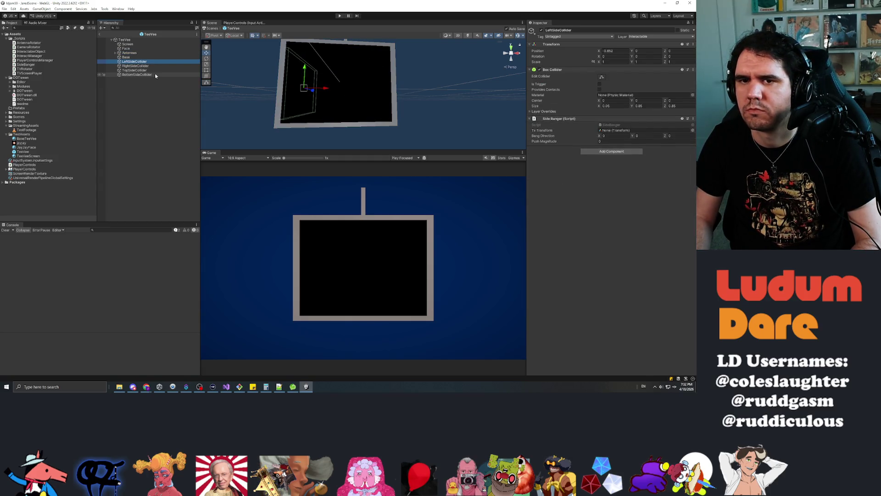
key("shift+Down")
key("shift+Down")
key("shift+Down")
left_click_drag(130, 42, 618, 133)
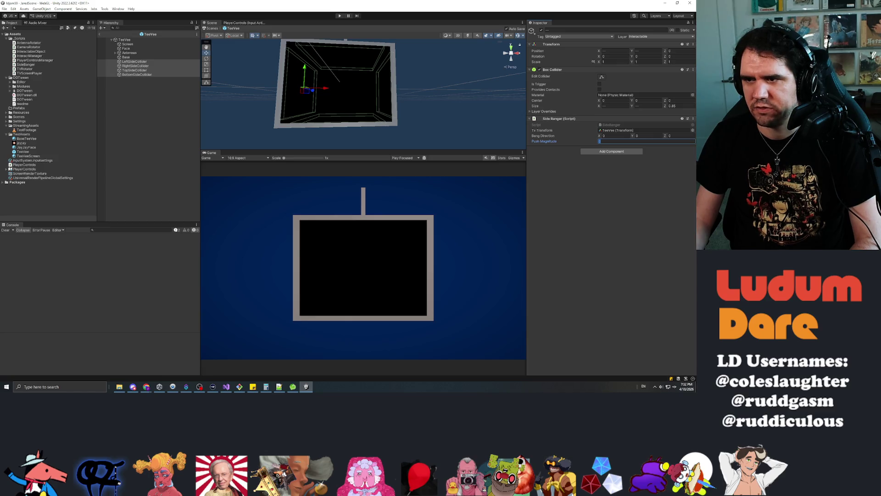
left_click(605, 233)
left_click(146, 63)
Step: Set Bang Direction X to 1 on LeftSideCollider and -1 on RightSideCollider
left_click(147, 62)
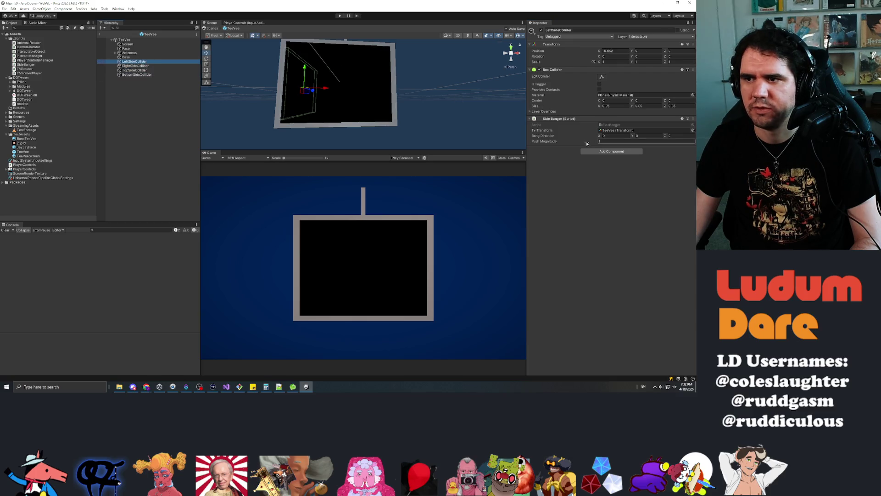
left_click(327, 90)
left_click(614, 136)
type("1")
left_click(135, 66)
left_click(614, 136)
type("-1")
Step: Set Bang Direction Y to -1 on TopSideCollider and 1 on BottomSideCollider, then enter Play mode
left_click(138, 70)
left_click(645, 137)
type("-1")
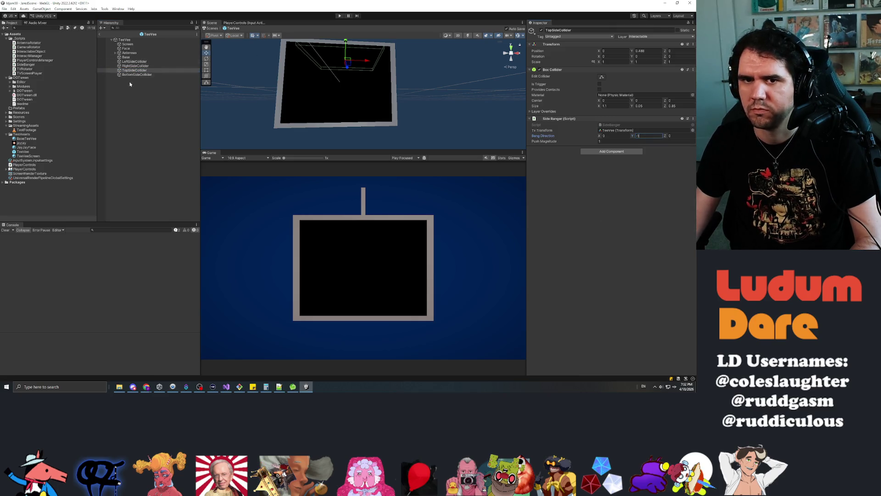
left_click(137, 75)
left_click(645, 136)
type("1")
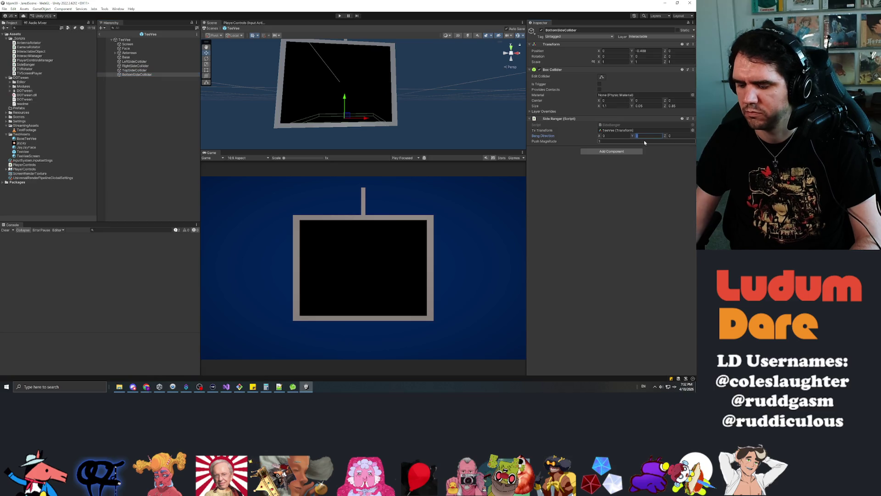
key("Return")
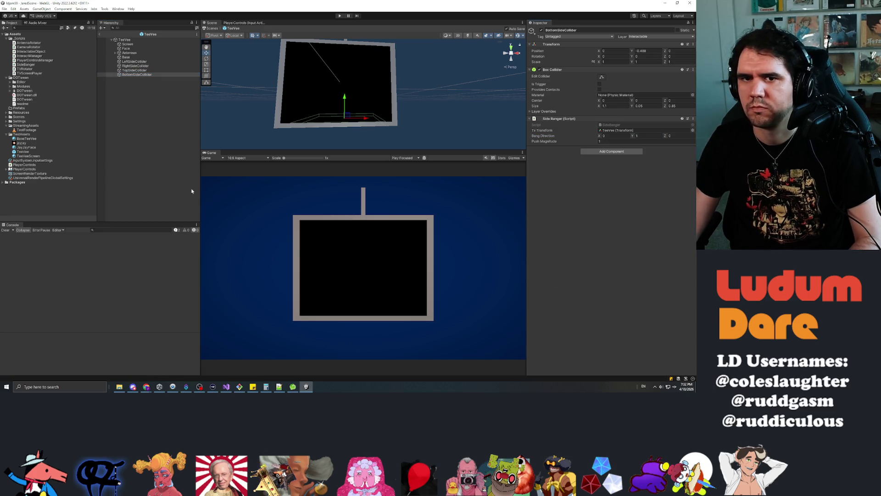
left_click(239, 28)
left_click(337, 15)
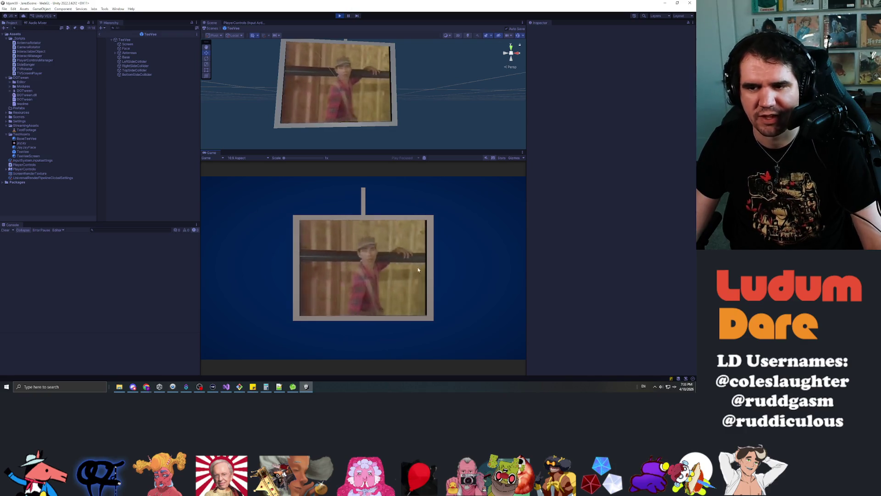
Step: Swing the TV and smack its right, left, top and bottom sides to check the shake
mouse_move(259, 212)
left_mouse_down()
mouse_move(339, 248)
mouse_move(249, 266)
left_mouse_up()
mouse_move(348, 258)
left_mouse_down()
mouse_move(411, 256)
mouse_move(423, 264)
left_mouse_up()
left_click(387, 260)
left_click(354, 252)
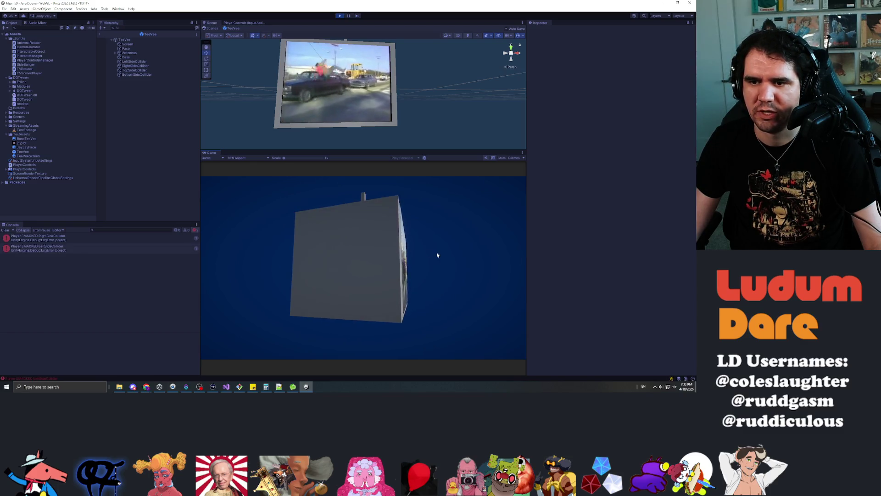
left_click(330, 239)
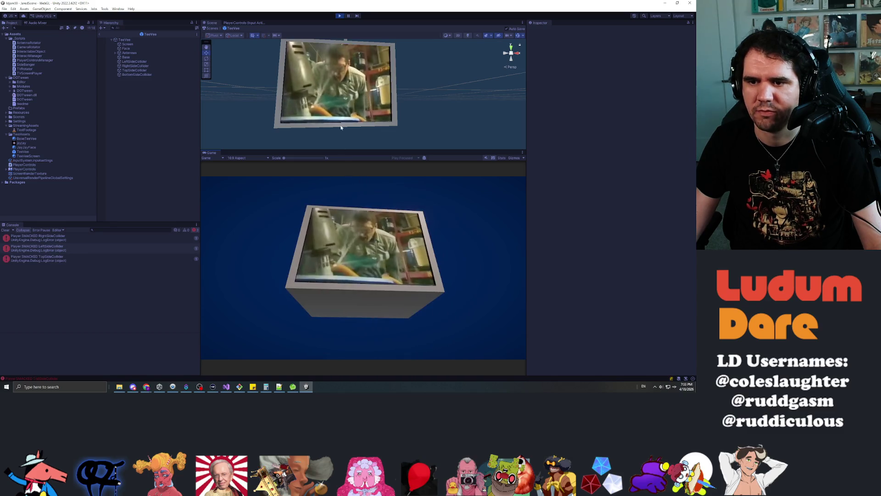
left_click(356, 298)
left_click(364, 296)
left_click(367, 293)
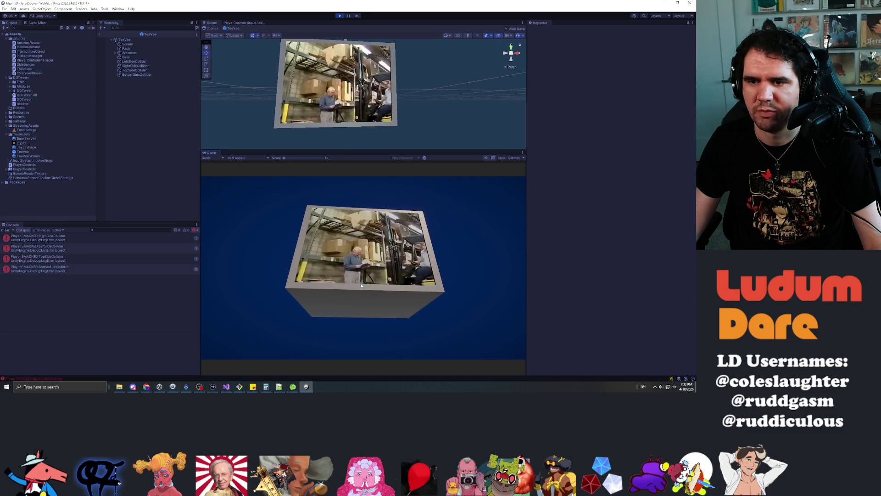
left_click(370, 299)
left_click(369, 305)
left_click(373, 302)
Step: Return to JaredScene, smack every side of the TV again, then stop playing
left_click(99, 34)
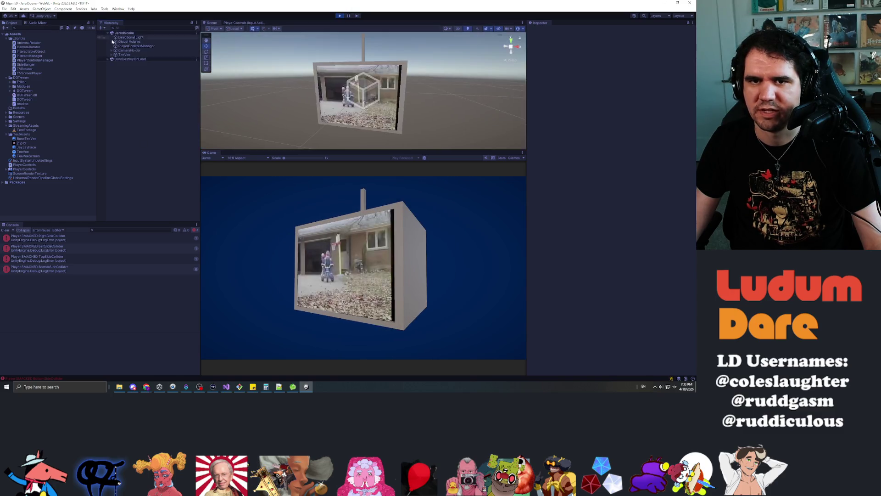
left_click(134, 53)
left_click(403, 263)
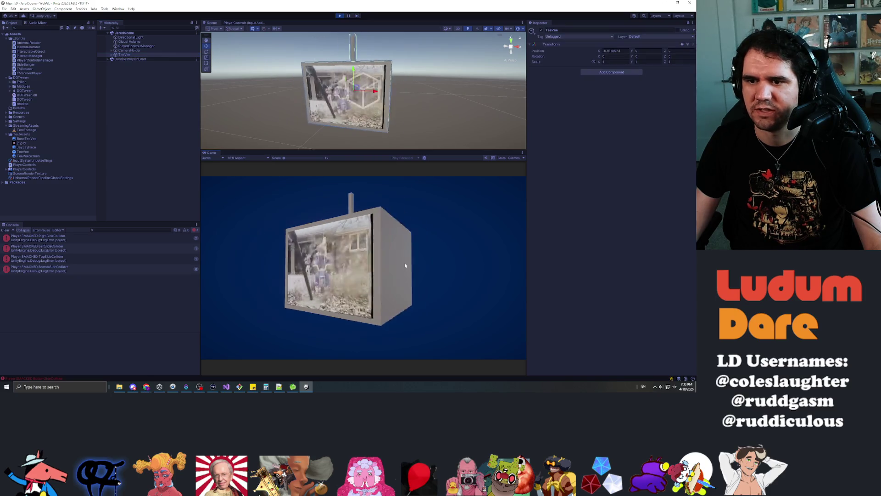
left_click(305, 255)
left_click(331, 207)
left_click(374, 301)
left_click(390, 300)
left_click(373, 296)
left_click(375, 289)
left_click(337, 247)
left_click(364, 289)
left_click(413, 273)
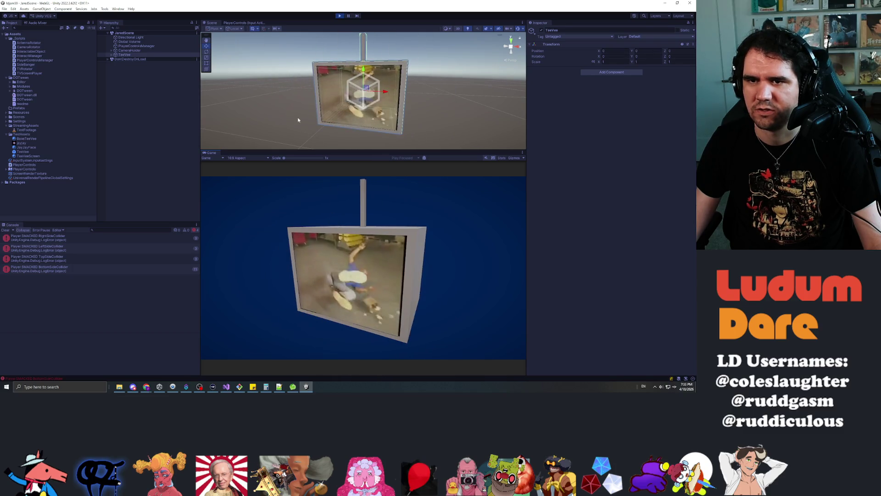
key("ctrl+p")
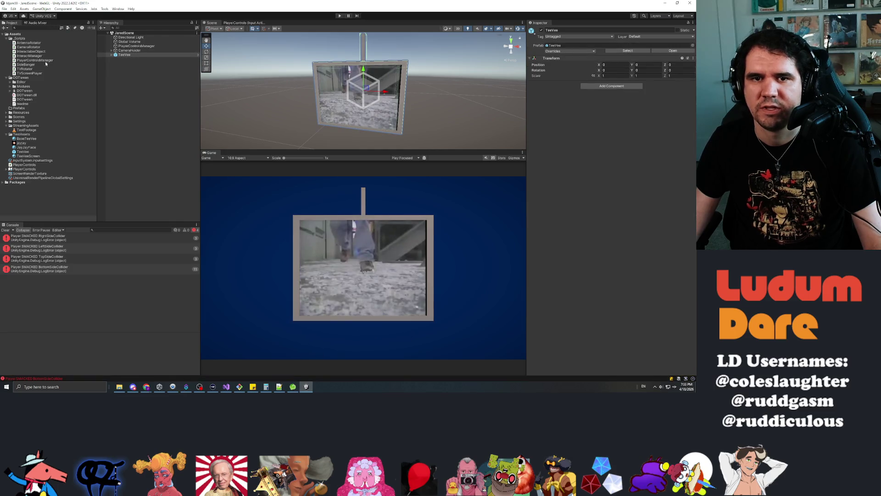
Step: Reopen the TeeVee prefab, set all four side colliders' Push Magnitude to 0.5, then go to Visual Studio
double_click(23, 152)
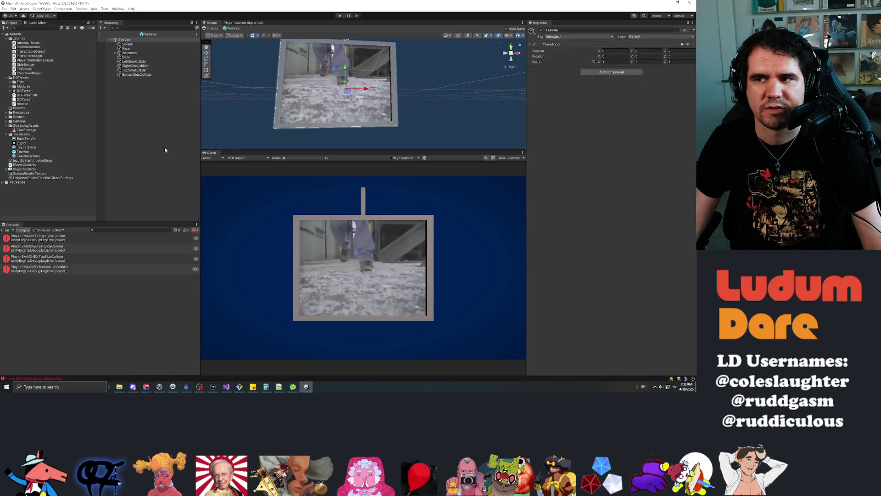
left_click(135, 61)
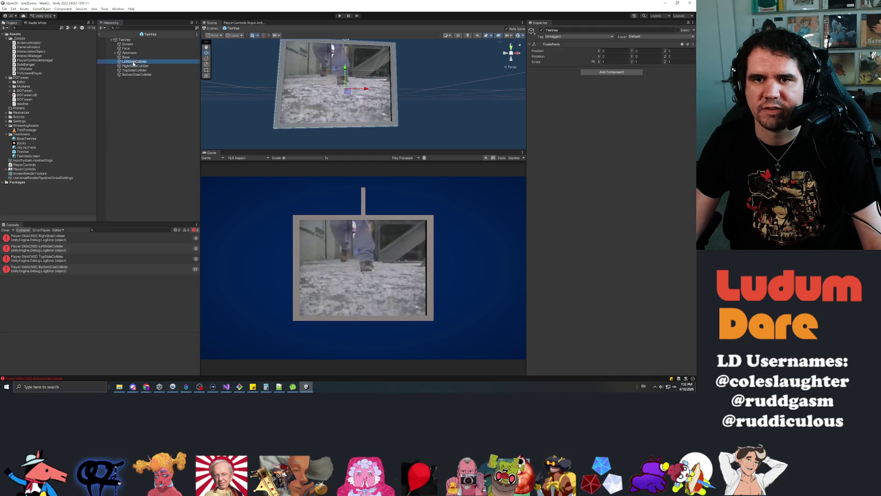
left_click(136, 75, "shift")
left_click(643, 141)
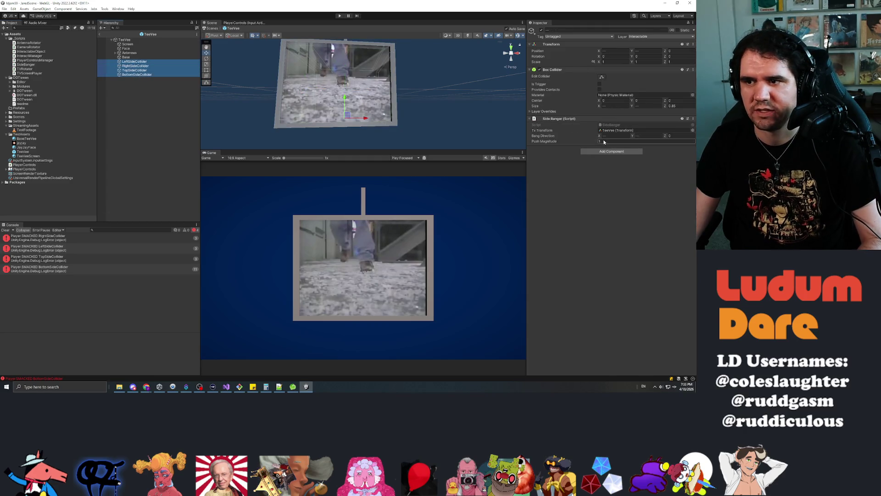
type("0.5")
key("Return")
key("alt+Tab")
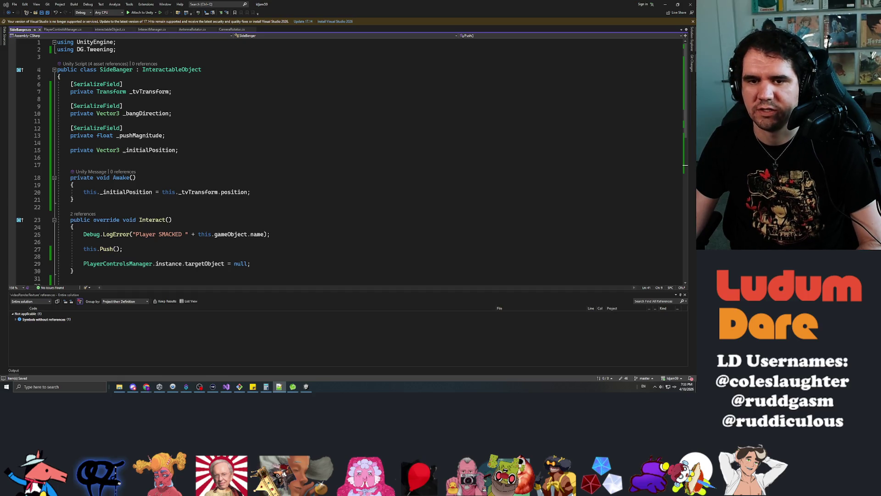
Step: In Push(), insert a blank line above the pushSequence.Append line
key("alt+Tab")
key("Up")
key("Down")
key("Down")
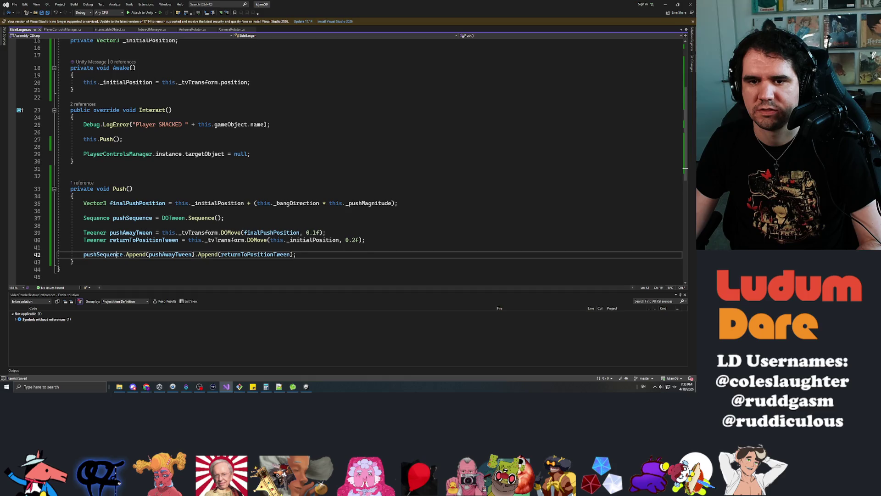
key("Up")
key("Up")
key("Up")
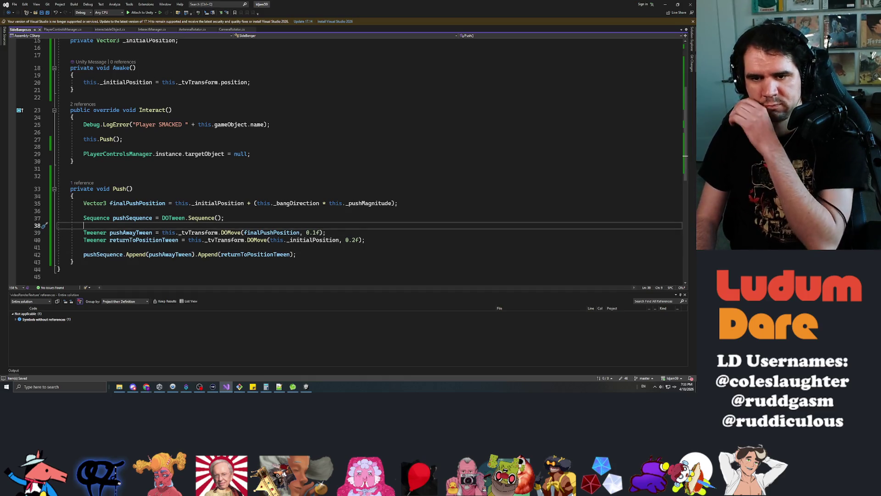
key("Down")
key("Down")
key("Down")
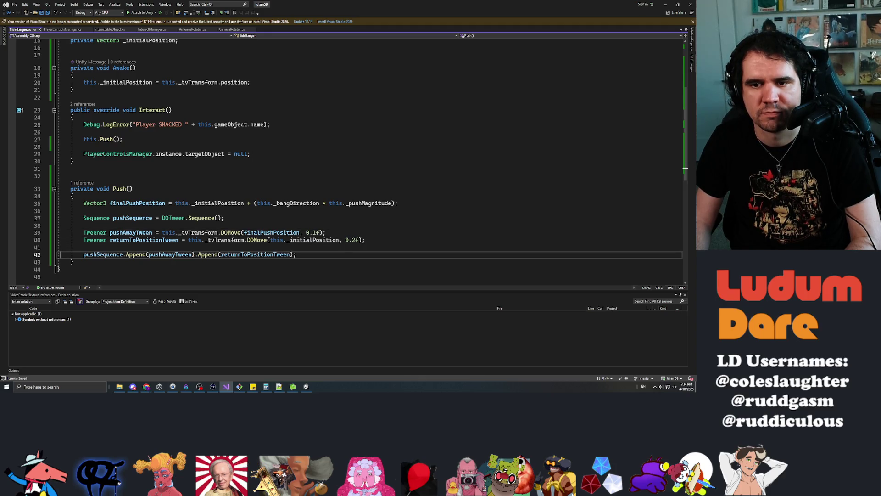
key("Return")
key("Up")
key("Up")
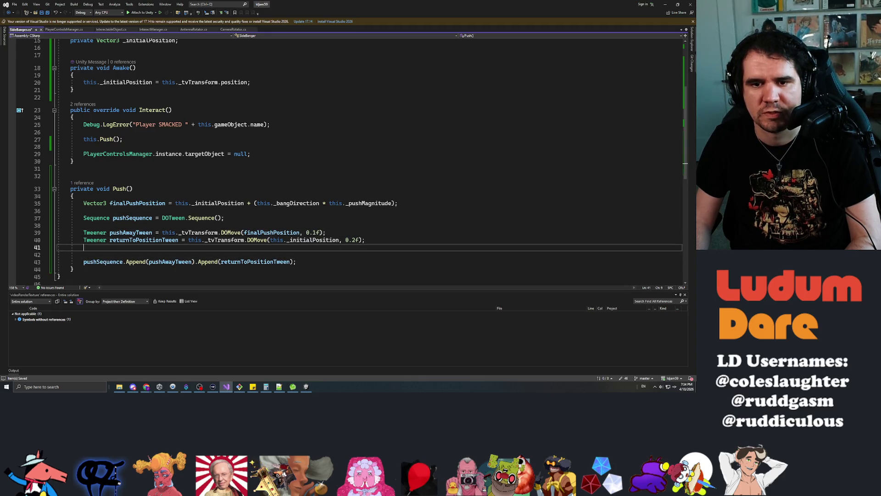
Step: Add Tweener shakeTween = this._tvTransform.DOShakePosition(0.2f, 20.0f, 25.0f, 90, false, false)
type("Tweener ")
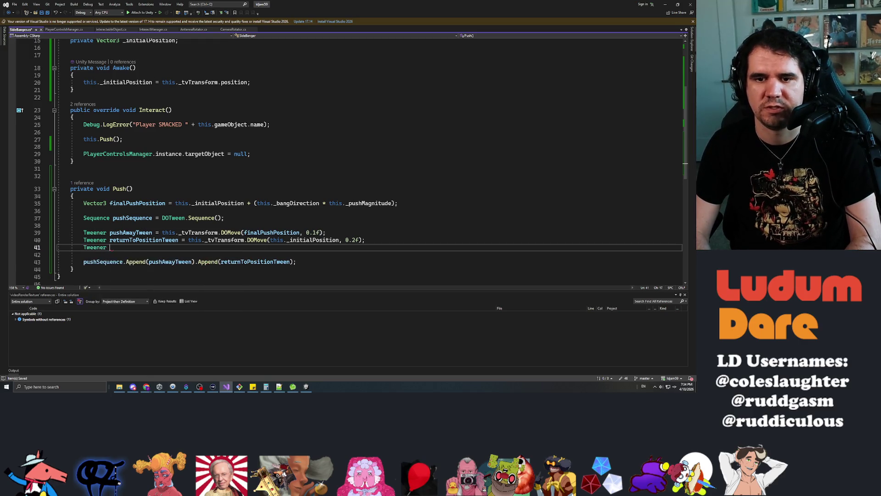
type("shakeTween = this")
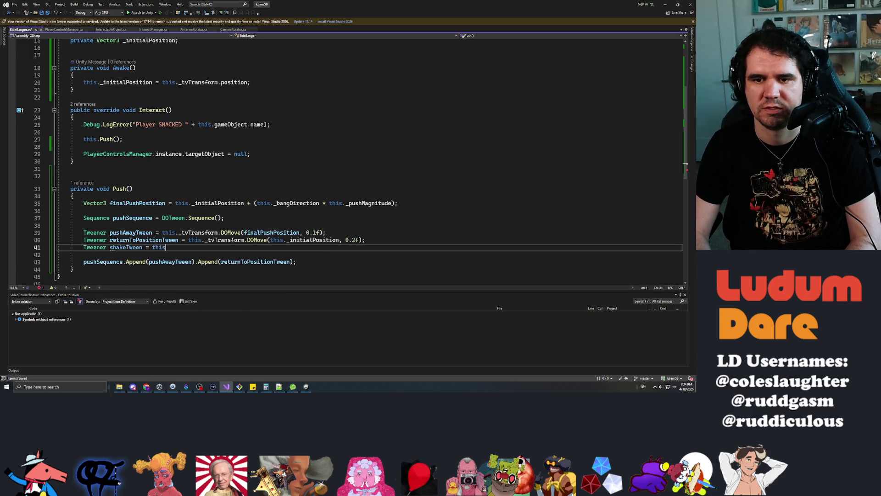
type("._tvTransform.do")
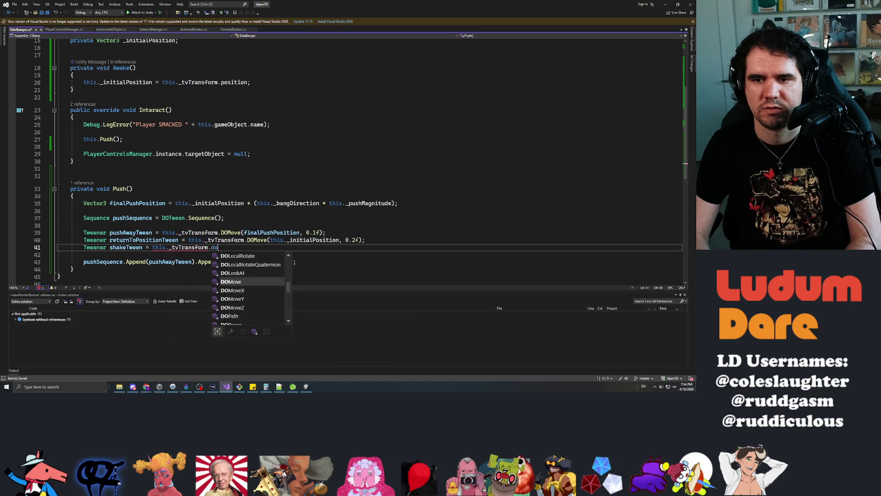
type("shake")
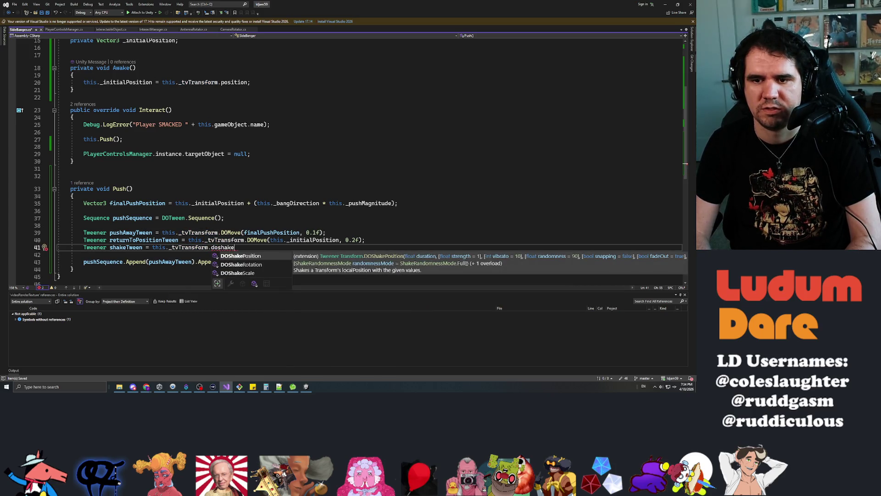
key("Tab")
type("(")
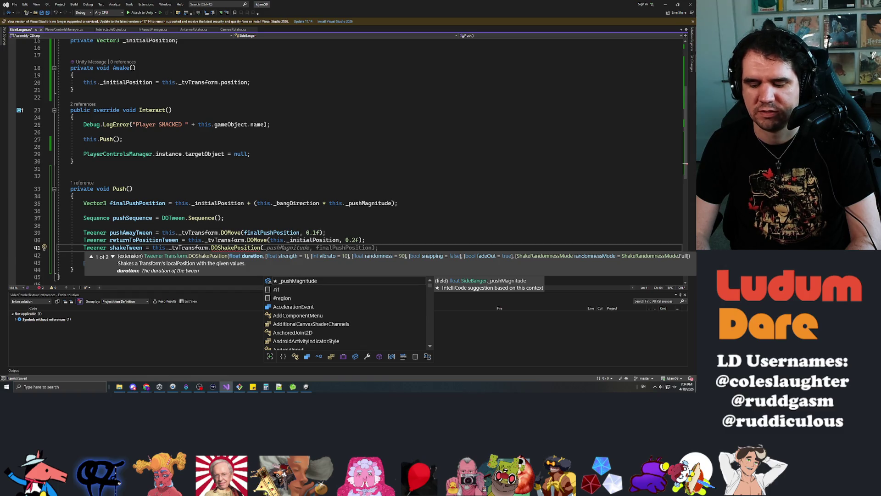
type("0.2")
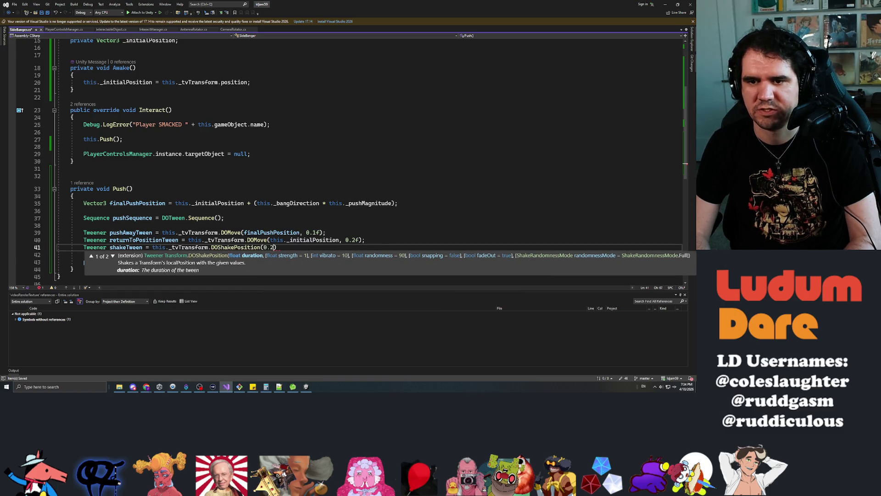
type("f, ")
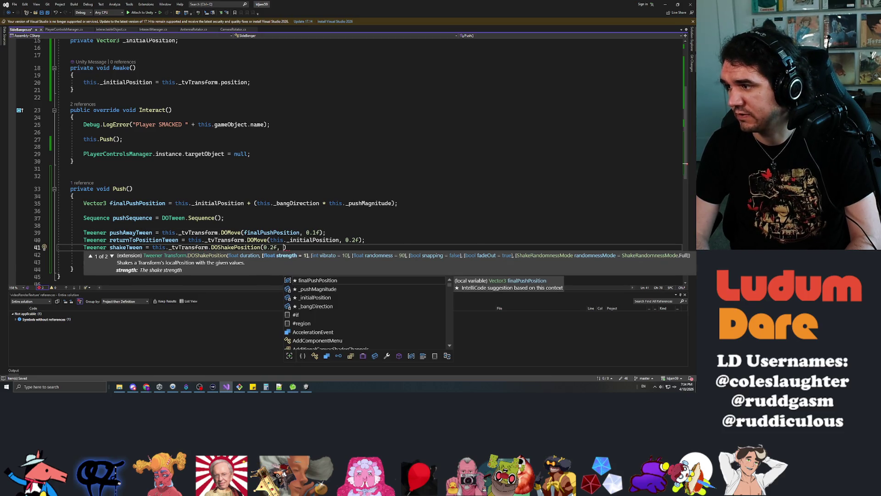
type("20.0f, ")
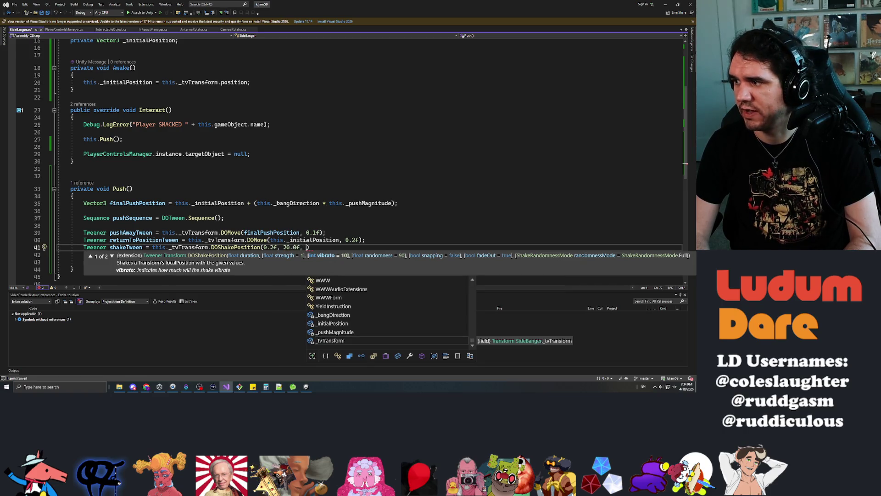
type("25.0f,")
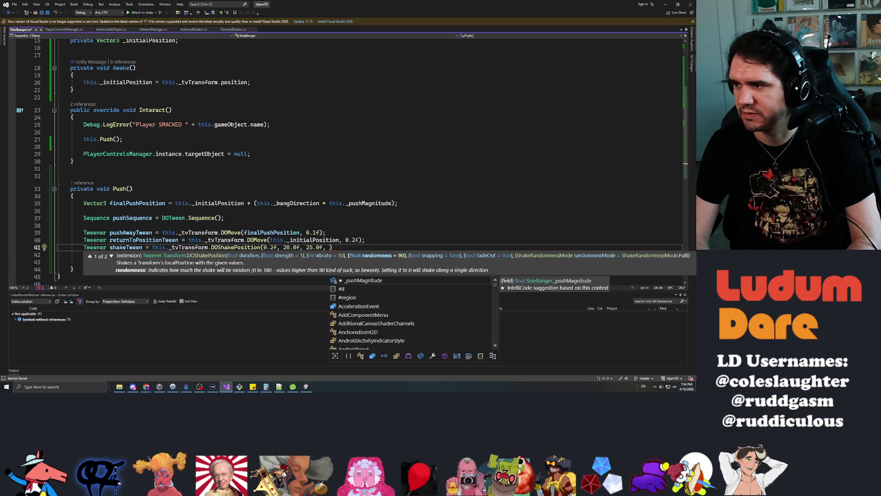
type("90")
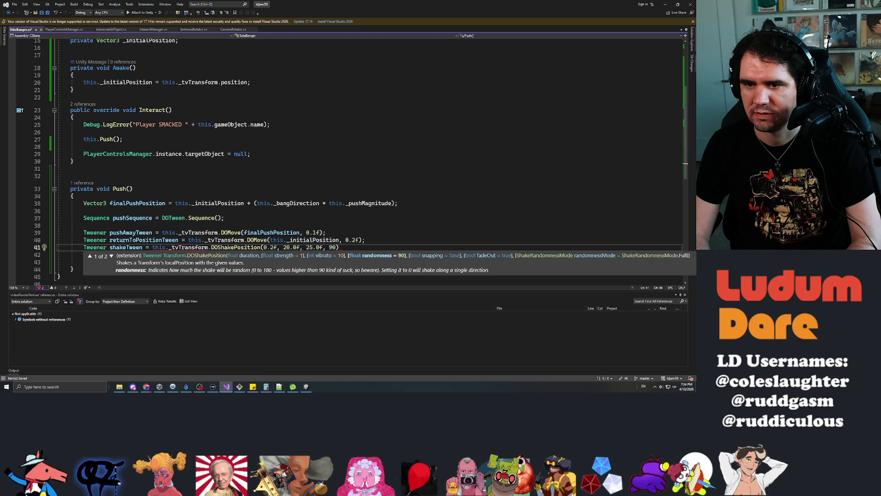
type(", false ,false")
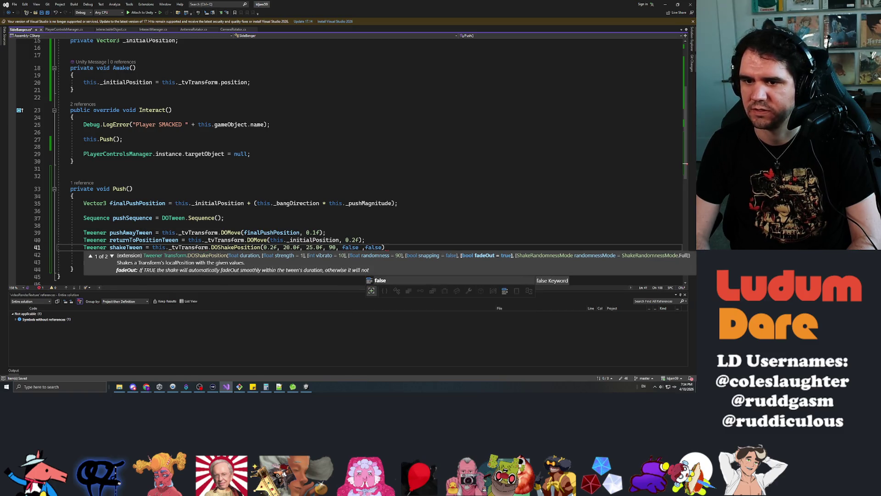
type(");")
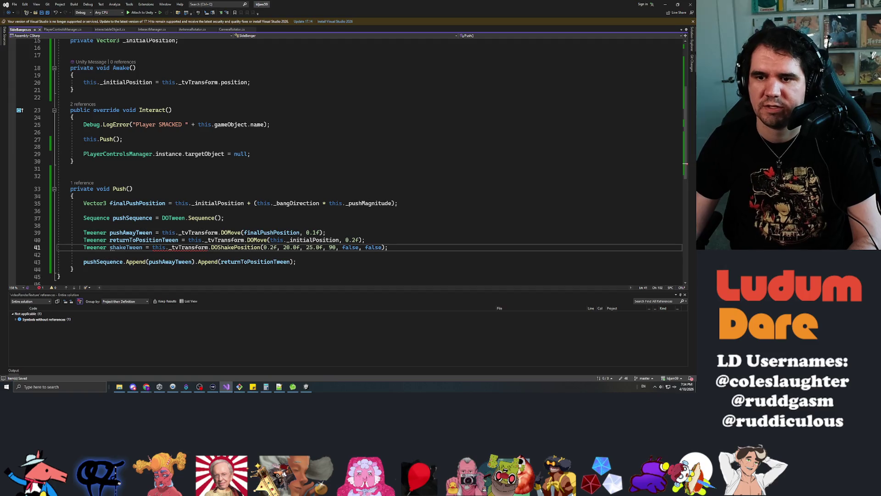
mouse_move(184, 248)
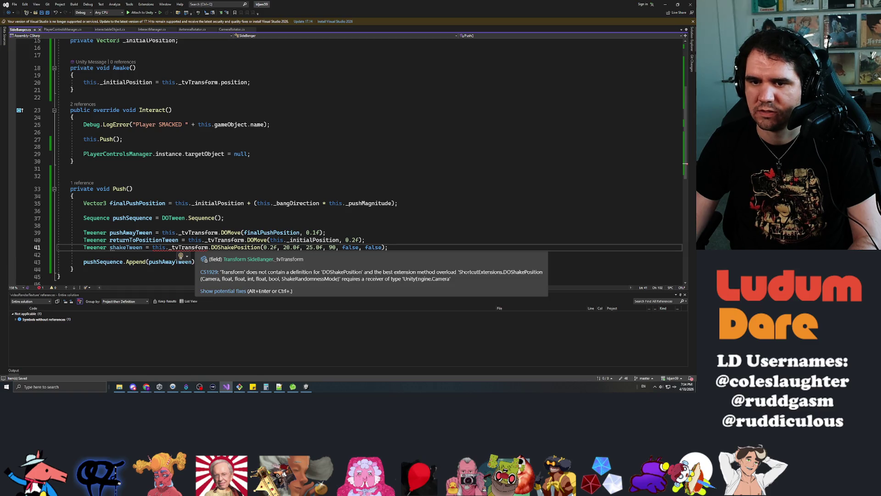
key("Escape")
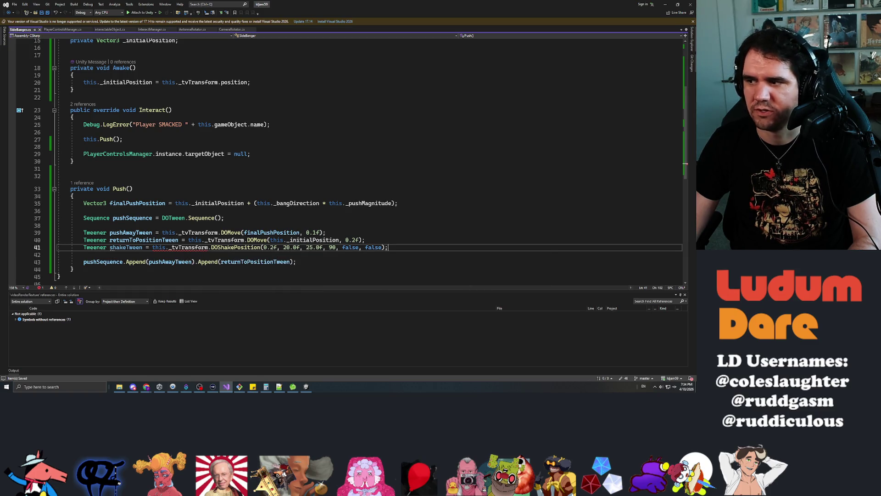
key("alt+Tab")
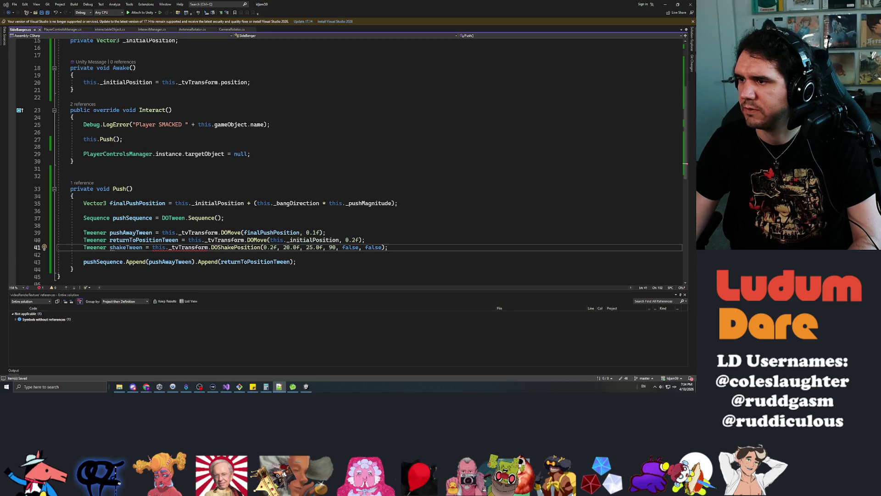
scroll(175, 184, "down", 3)
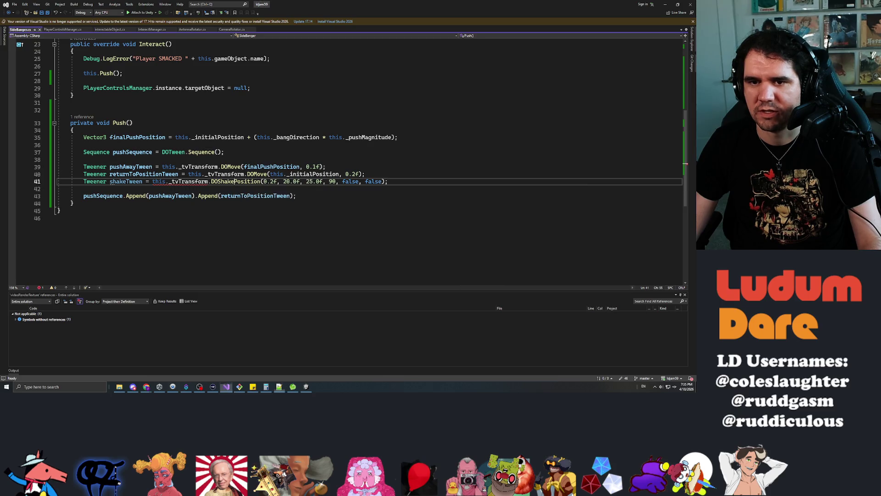
Step: Shorten the shake call to DOShakePosition(0.2f);, save SideBanger.cs, and return to Unity
double_click(234, 182)
key("shift+End")
key("BackSpace")
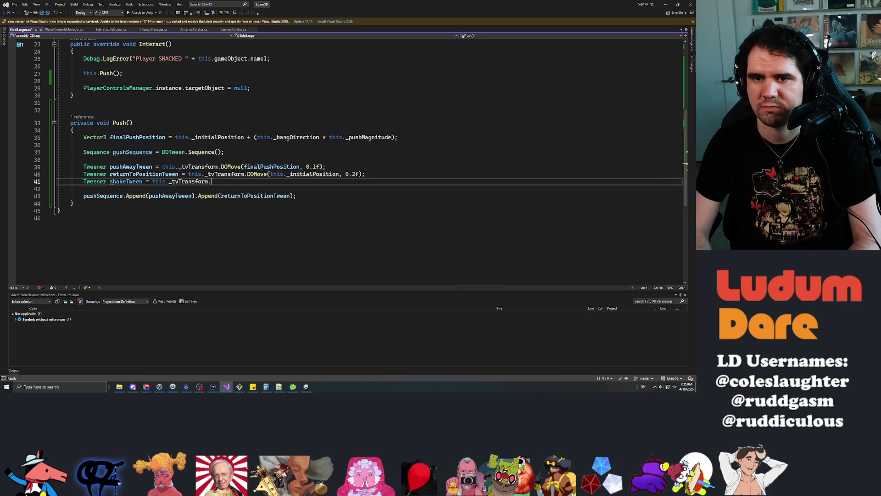
type("shake")
key("Tab")
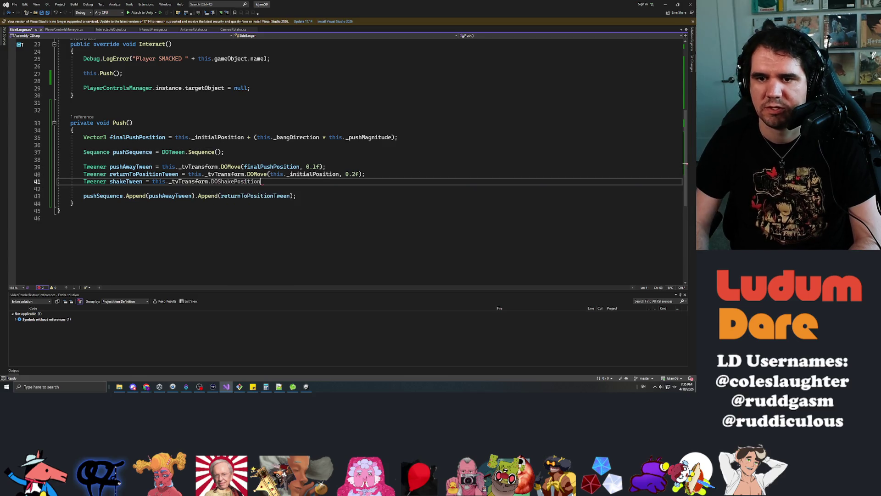
type("(")
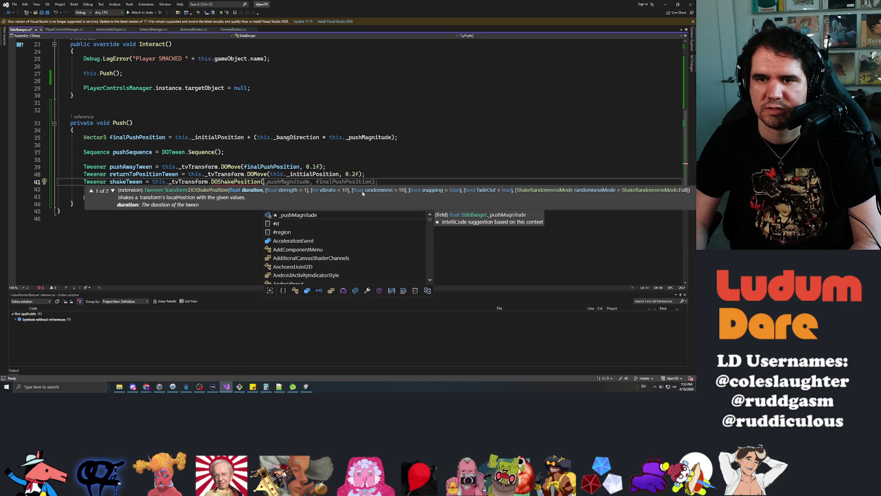
type("0.2")
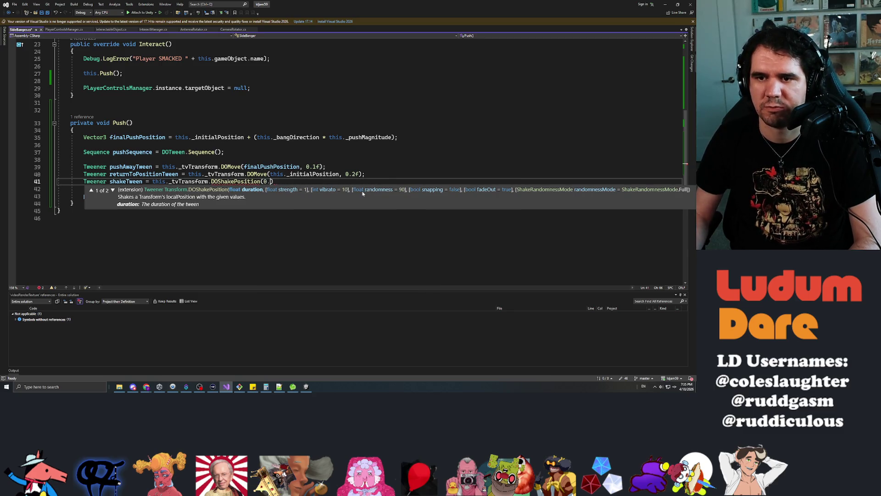
type("f")
key("ctrl+s")
type(";")
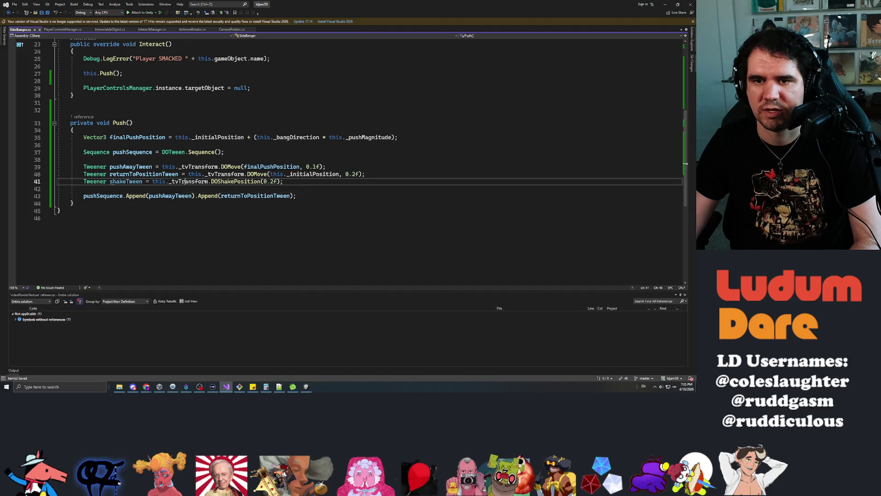
key("alt+Tab")
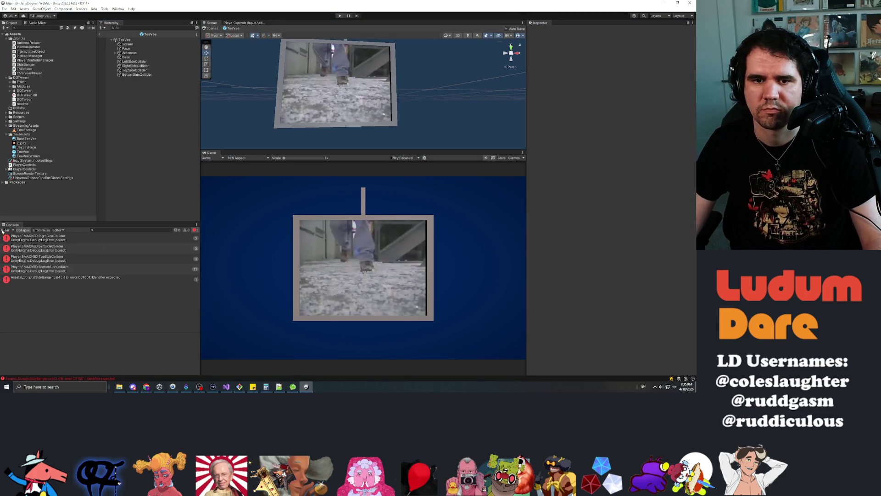
Step: Clear the Console's SMACKED logs and open the CS1001 error so Unity recompiles
left_click(12, 230)
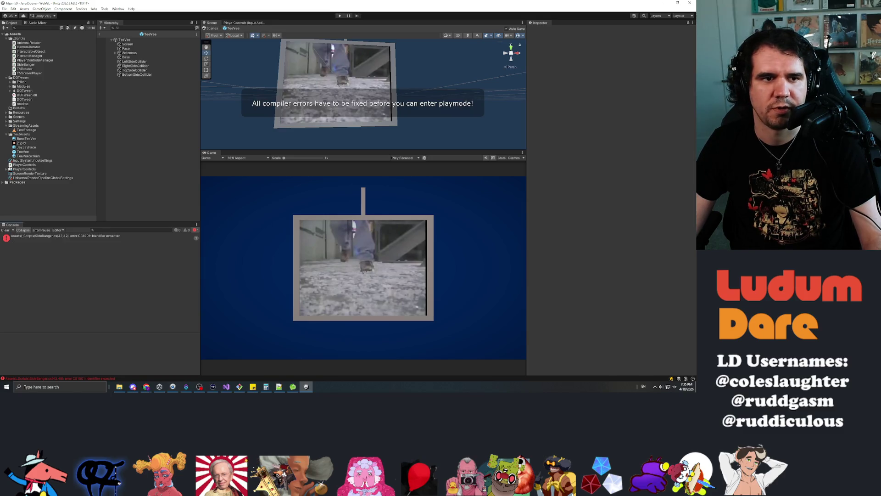
double_click(92, 236)
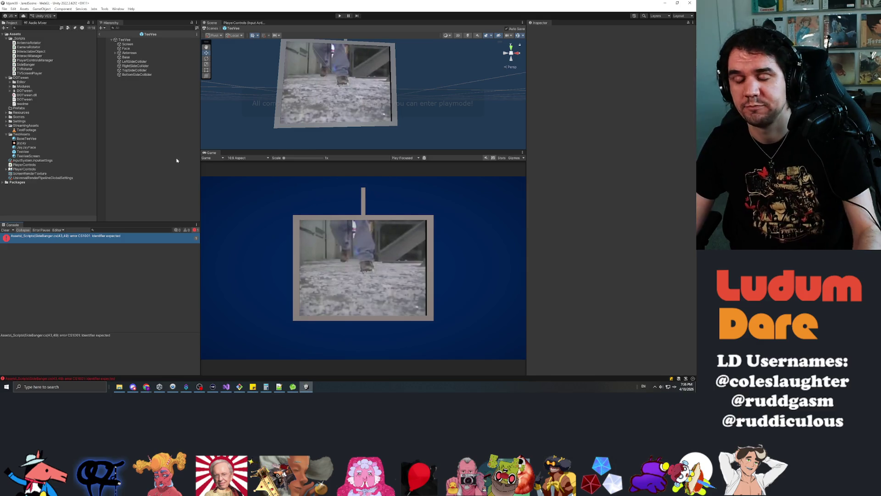
Step: Play-test the TV by smacking its right and left sides, then stop the game
left_click(339, 16)
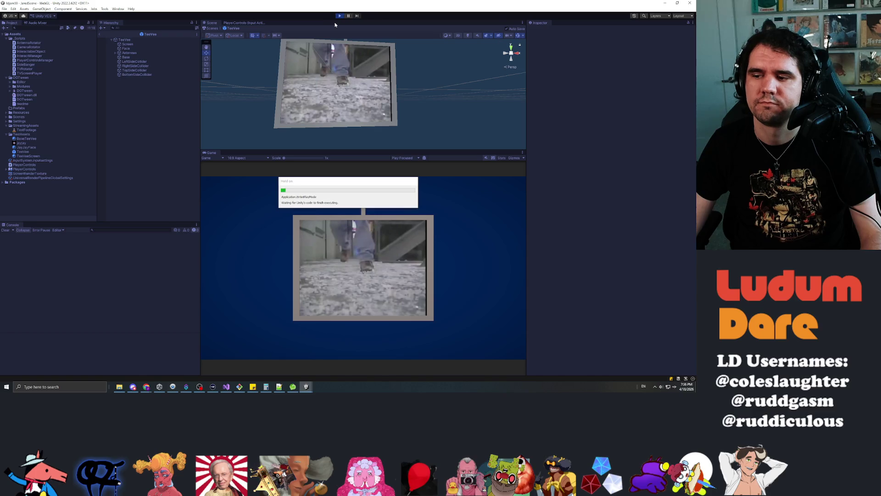
left_click(391, 296)
left_click(364, 261)
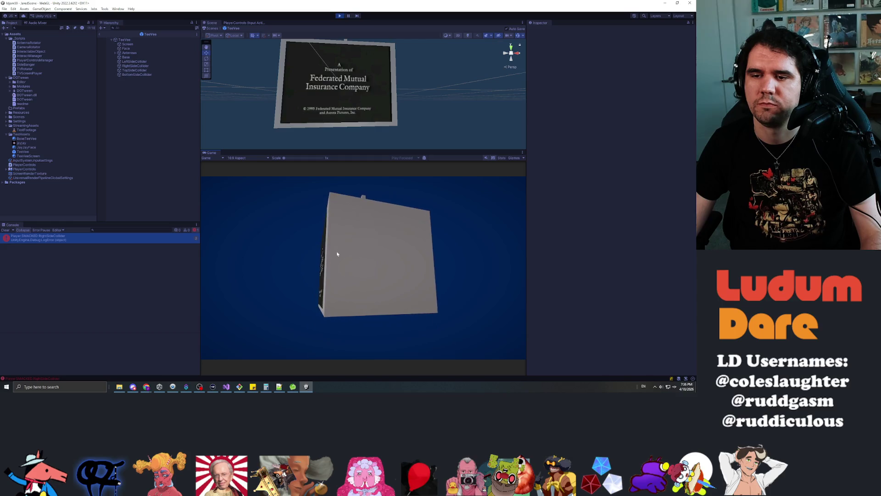
left_click(356, 271)
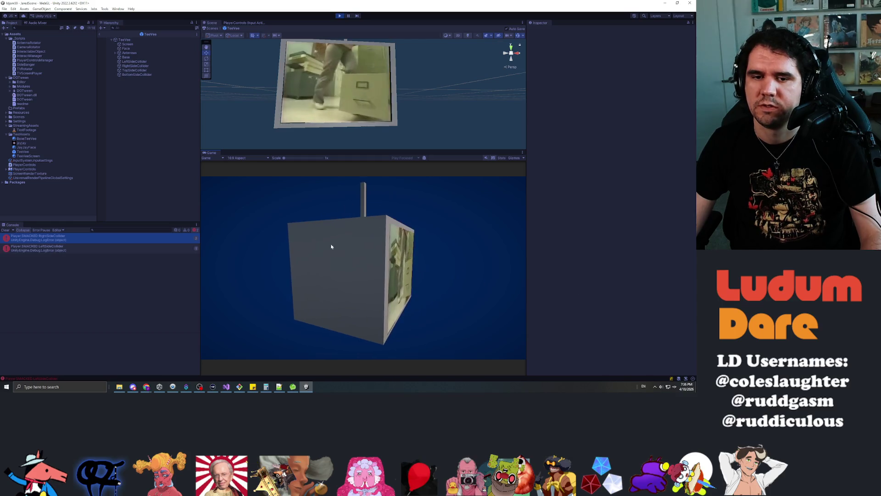
left_click(360, 285)
left_click(361, 271)
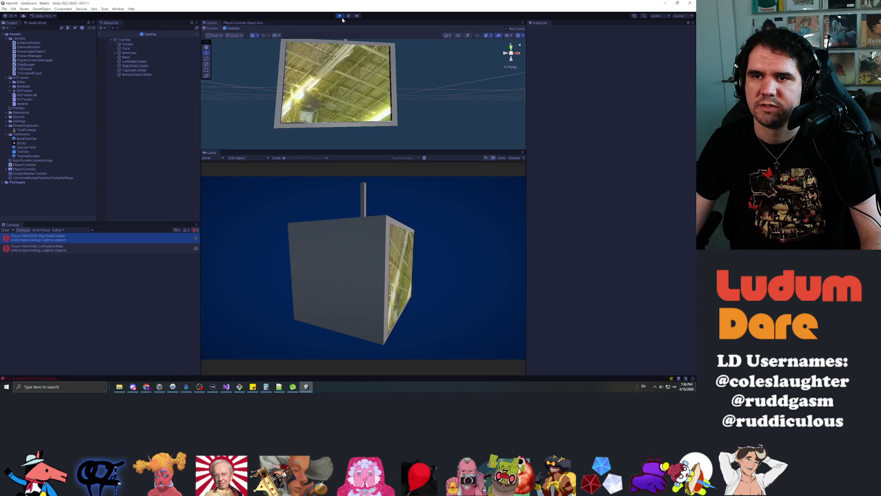
left_click(340, 16)
Step: After a code edit, replay and hit the TV's sides, top and bottom faces, then stop
key("alt+Tab")
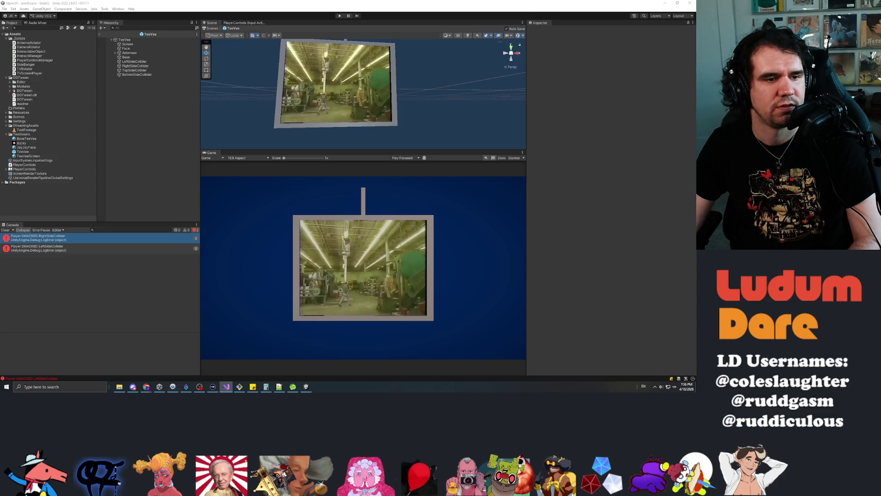
left_click(158, 178)
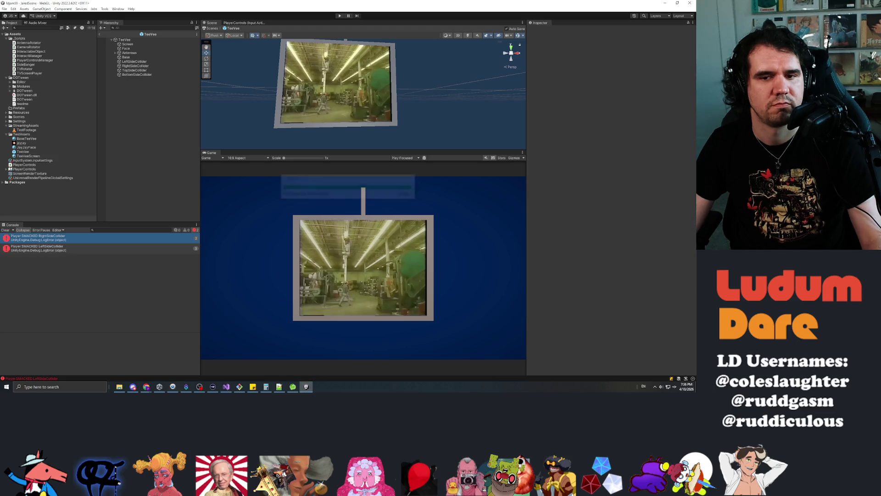
left_click(340, 16)
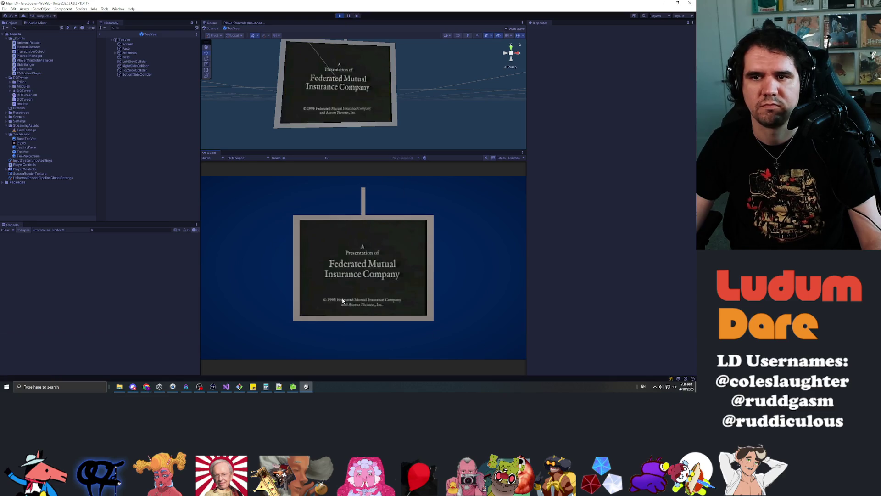
left_click(346, 265)
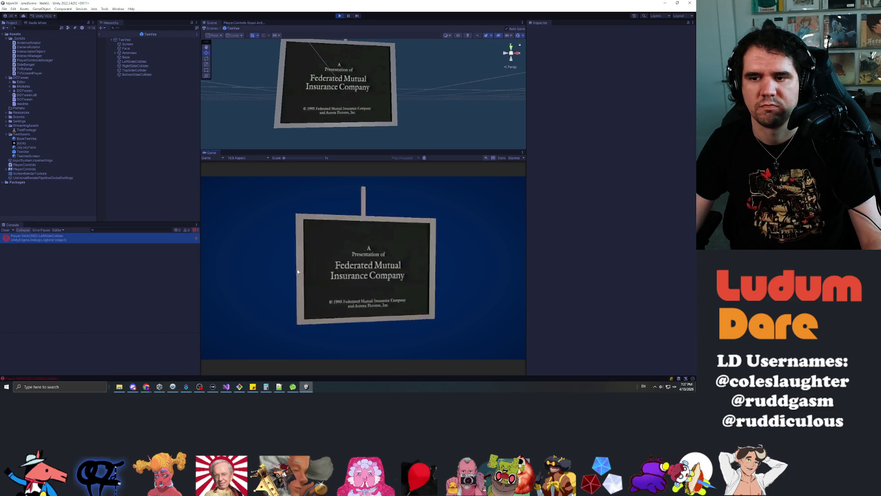
left_click(408, 262)
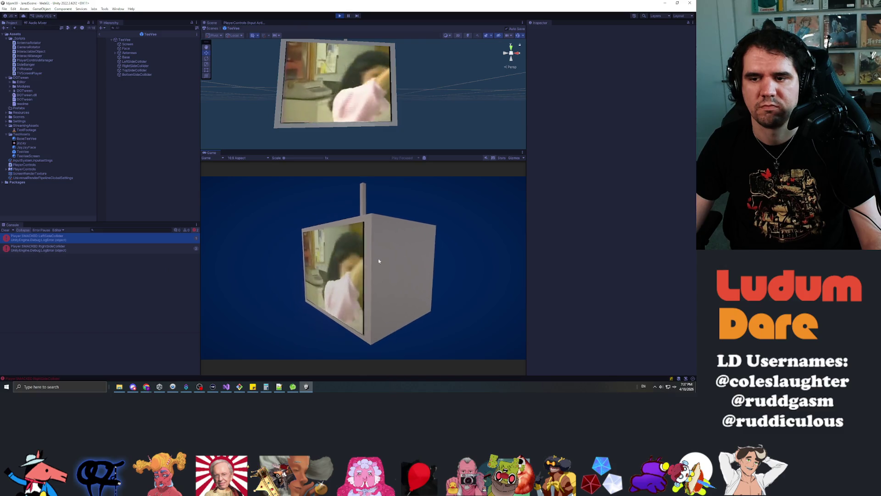
left_click(326, 271)
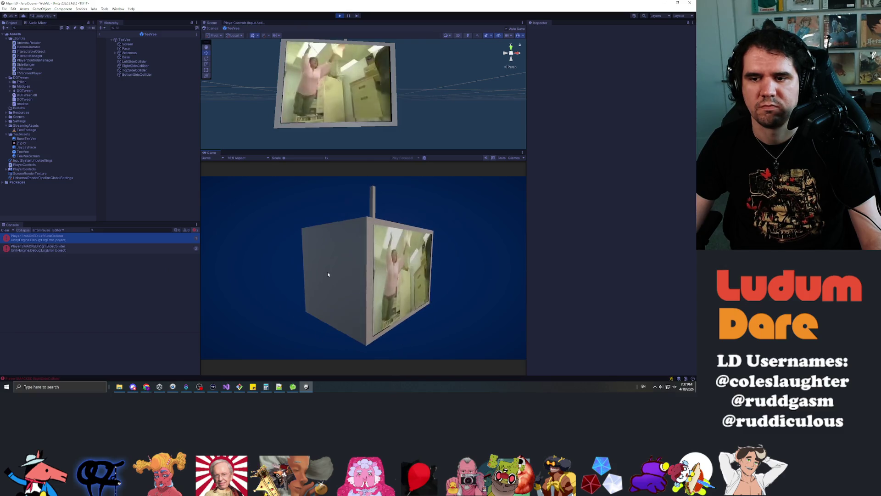
left_click(336, 242)
left_click(340, 236)
left_click(370, 302)
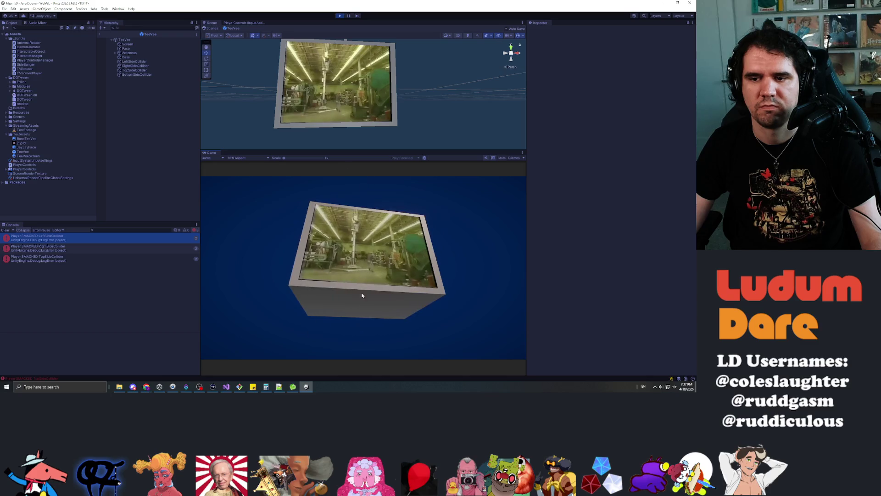
left_click(360, 303)
left_click(356, 305)
left_click(354, 299)
left_click(355, 299)
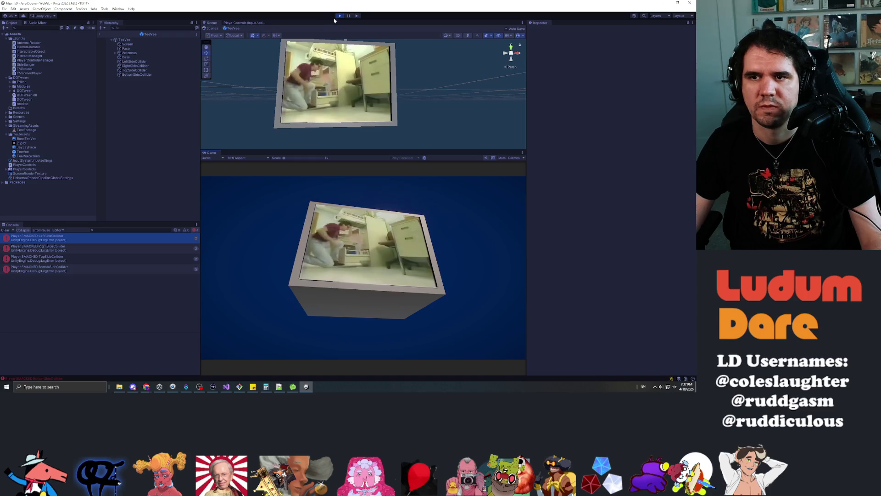
left_click(337, 18)
Step: Reload the scripts from the code editor and start the game again
key("alt+Tab")
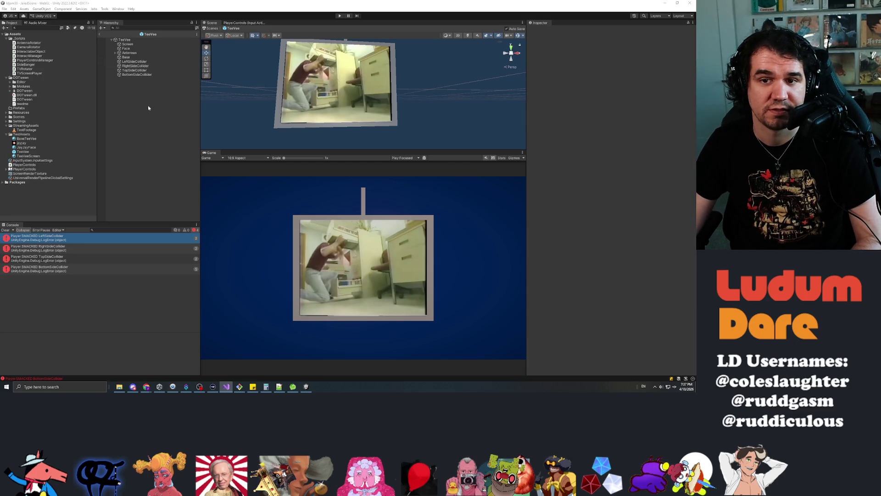
left_click(150, 88)
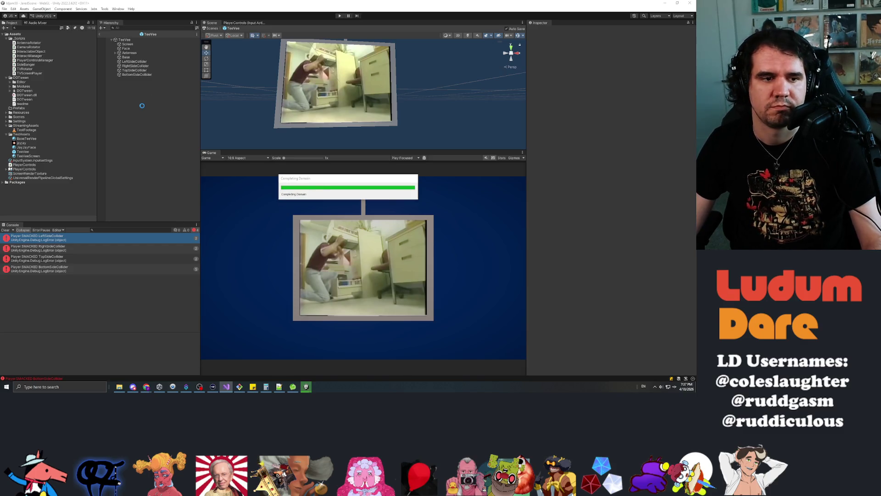
left_click(340, 16)
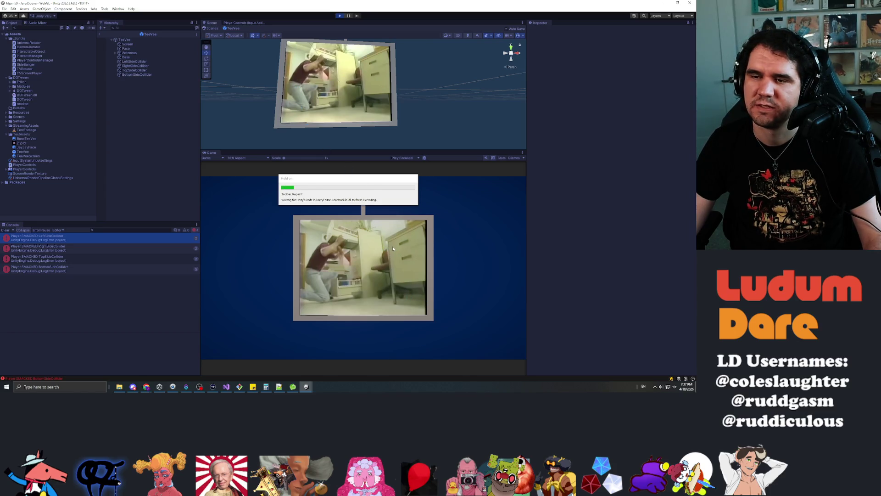
Step: Smack the TV's right and left sides to turn its screen forward
left_click_drag(408, 252, 397, 266)
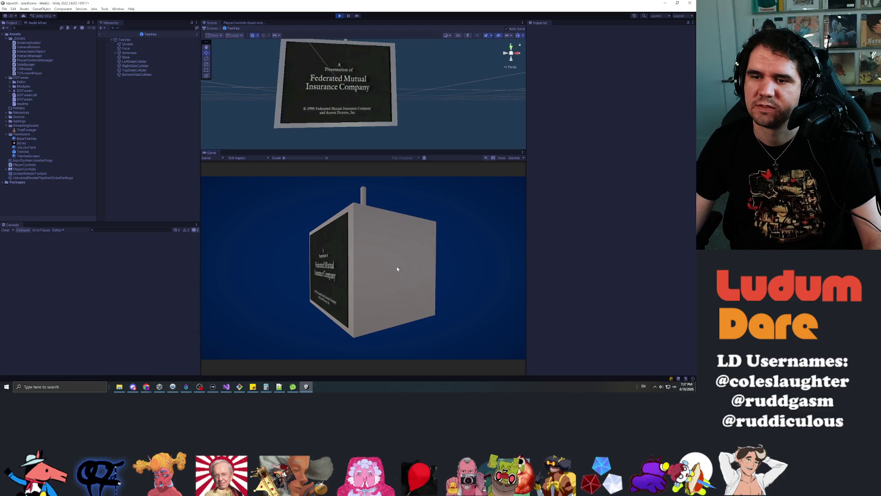
left_click(397, 266)
left_click(392, 270)
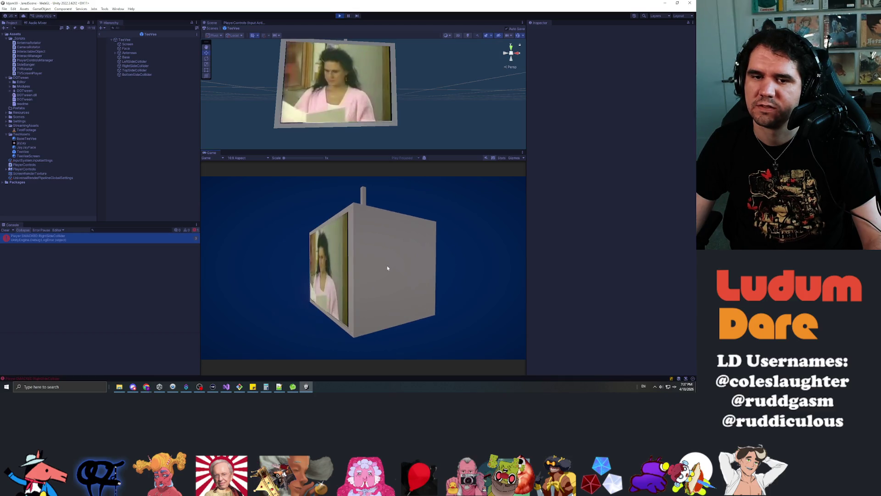
left_click(397, 266)
left_click(294, 271)
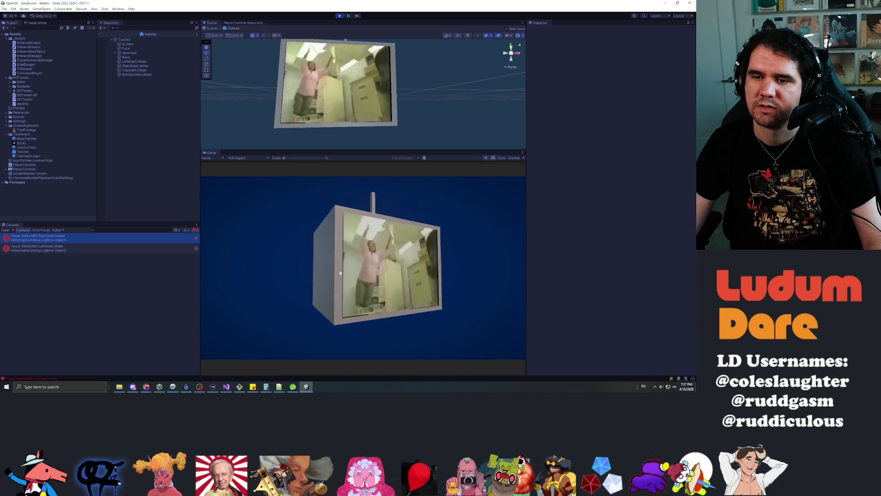
left_click(362, 273)
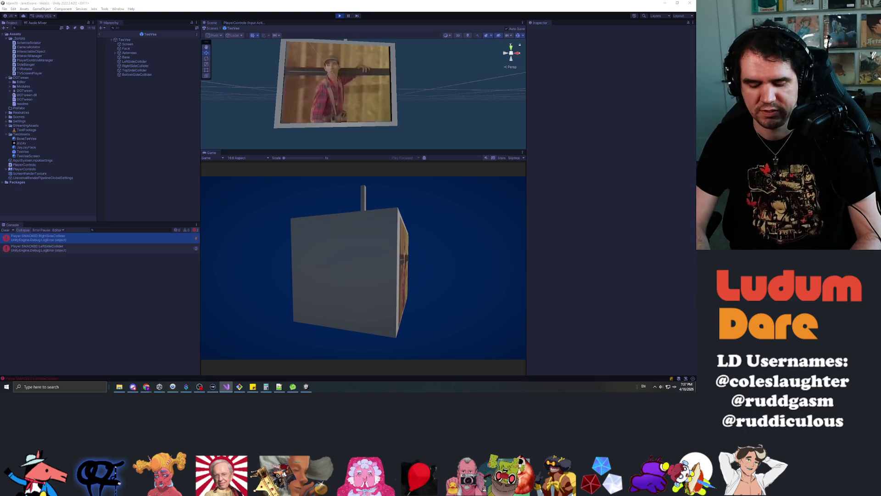
Step: Recompile the edited scripts, restart the game, and smack the TV's right and left sides
left_click(143, 110)
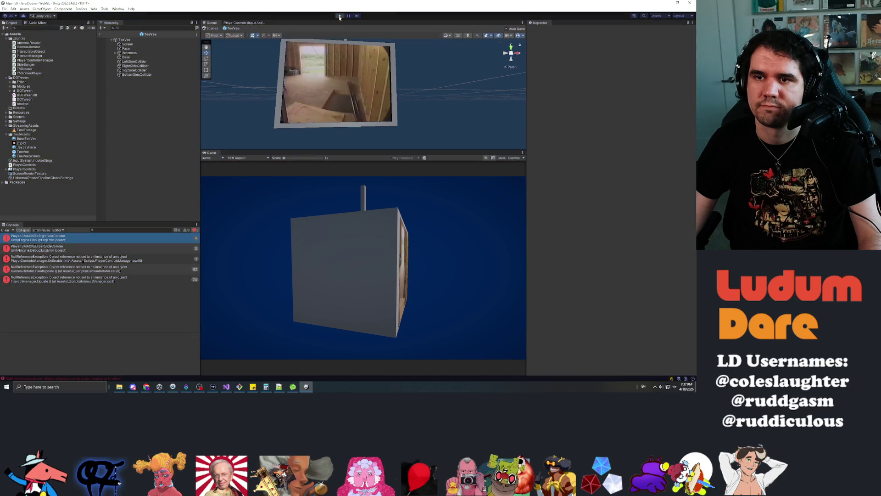
left_click(339, 16)
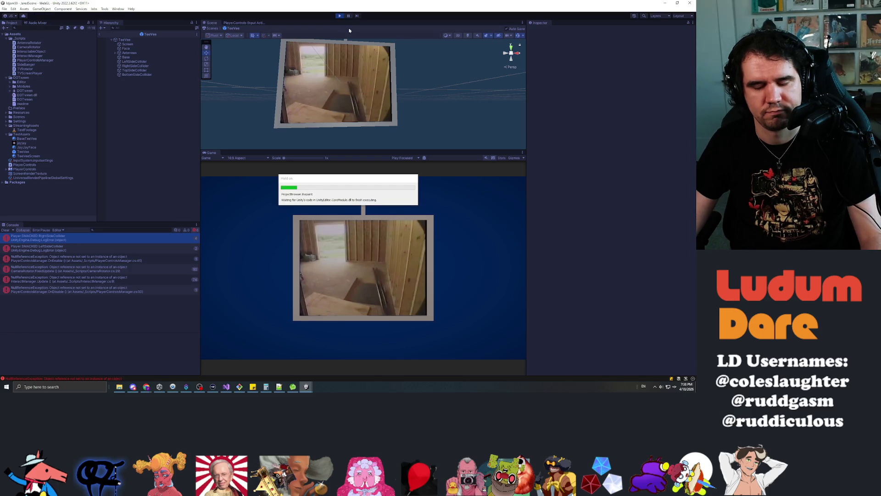
left_click(295, 271)
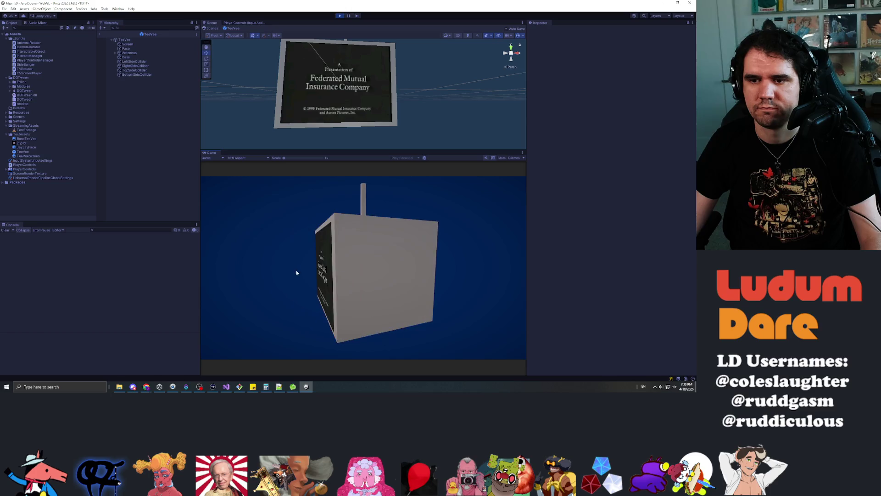
left_click(356, 271)
left_click(351, 282)
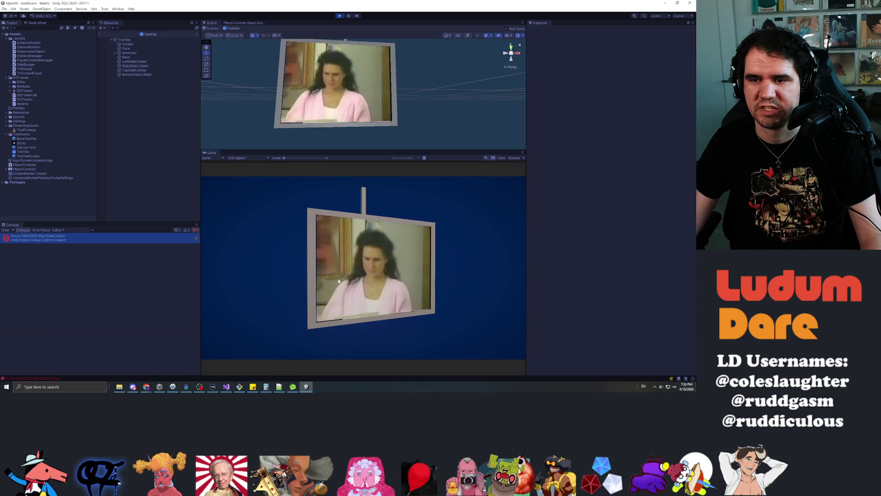
left_click(372, 273)
left_click(371, 254)
Step: Hit the TV's top and bottom faces, then stop the game
left_click(380, 248)
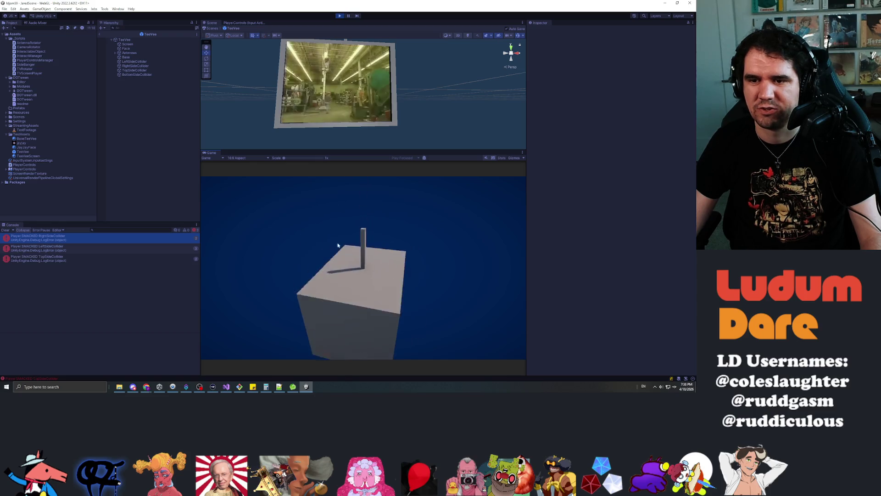
left_click(364, 306)
left_click(357, 304)
left_click(359, 302)
left_click(366, 305)
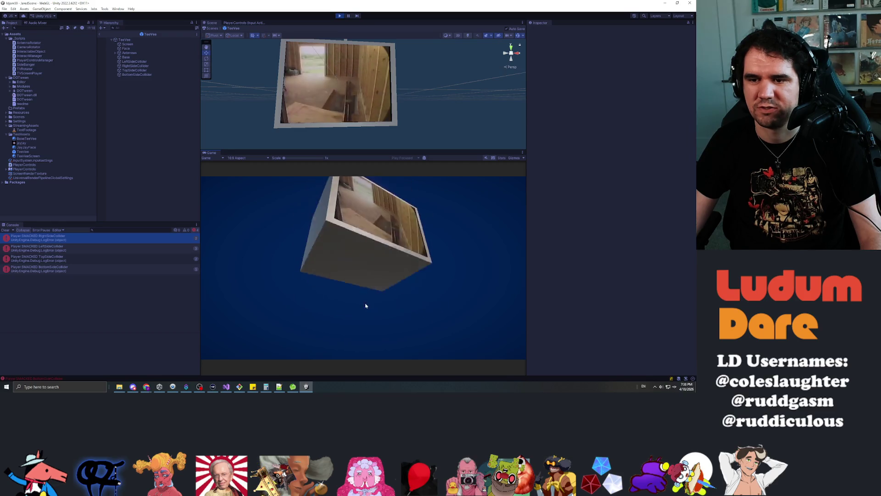
left_click(342, 16)
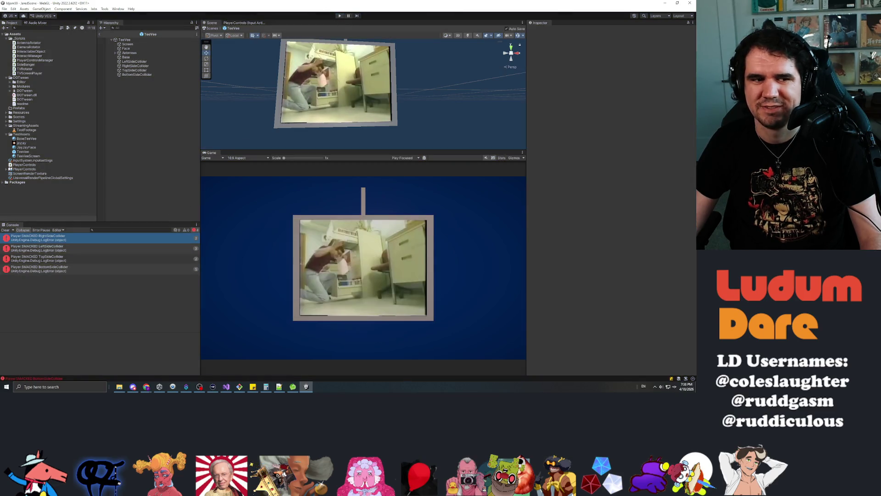
key("alt+Tab")
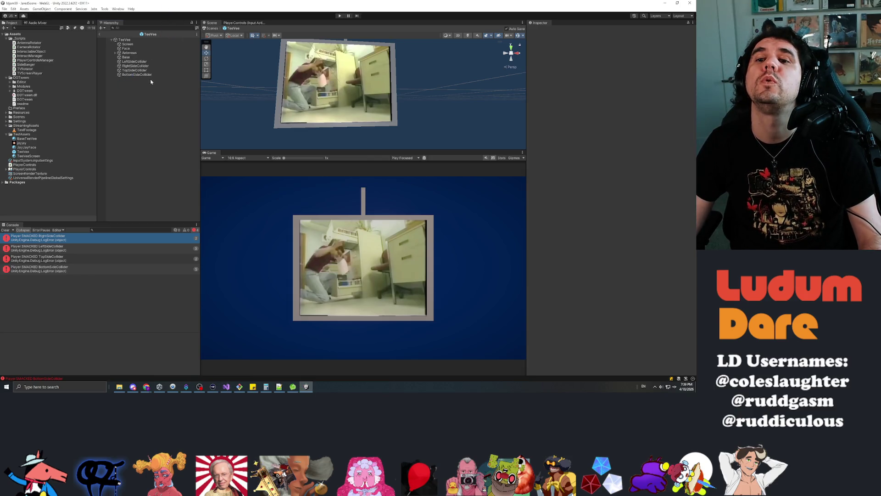
Step: Press Play to enter play mode with the freshly edited scripts
left_click(339, 15)
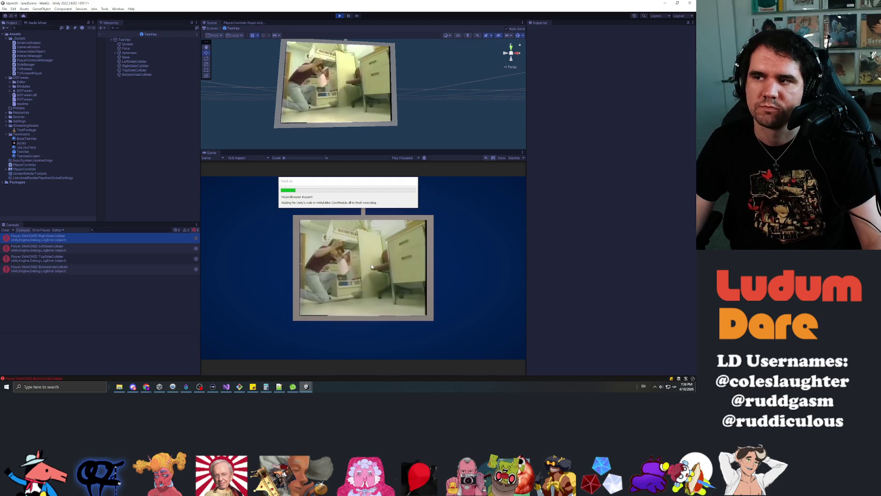
Step: Smack the TV's right, left, top and bottom faces to spin and tip it
left_click(422, 280)
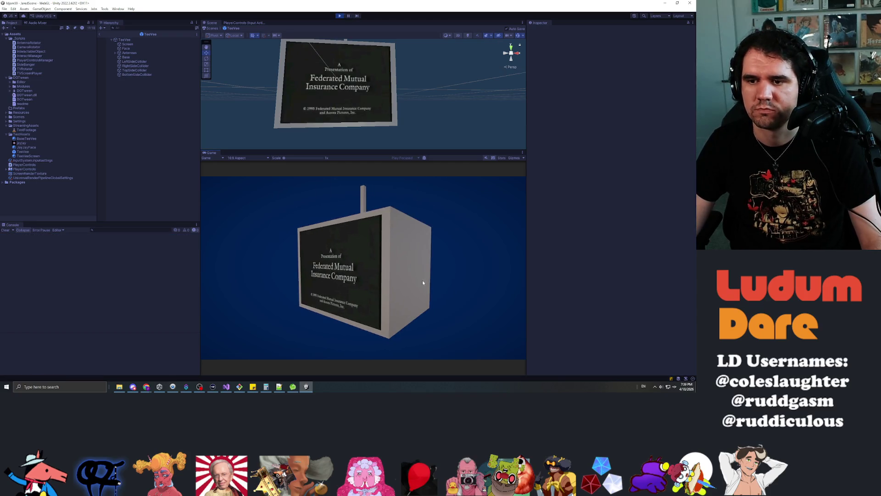
left_click(385, 275)
left_click(338, 265)
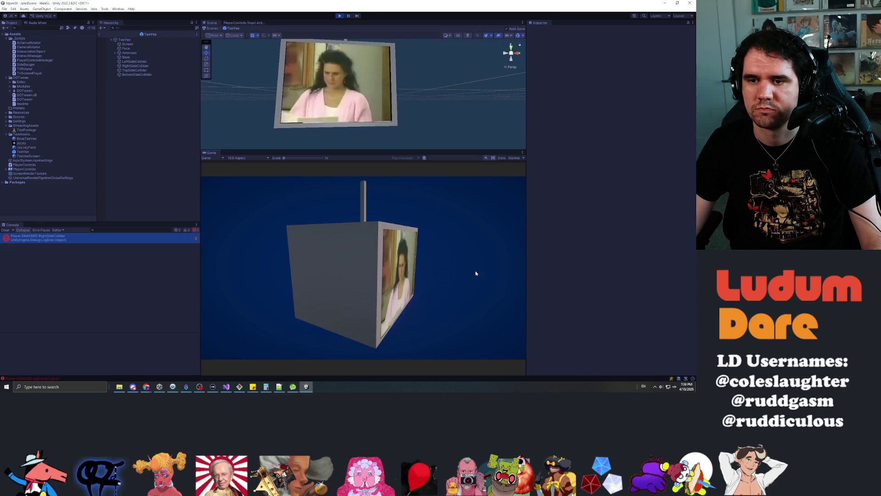
left_click(327, 254)
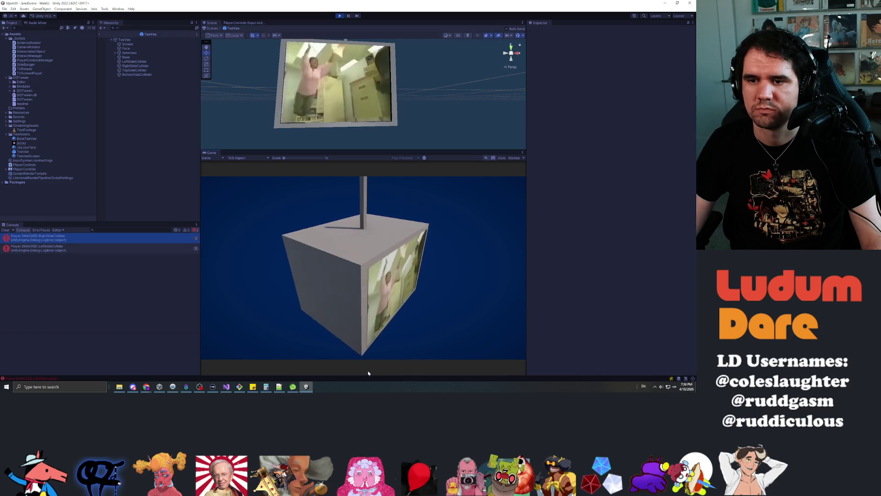
left_click(358, 252)
left_click(373, 295)
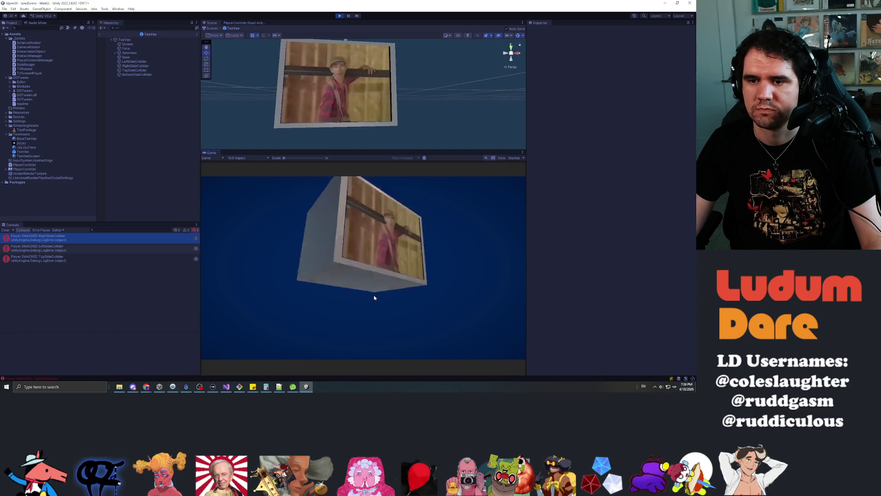
left_click(332, 229)
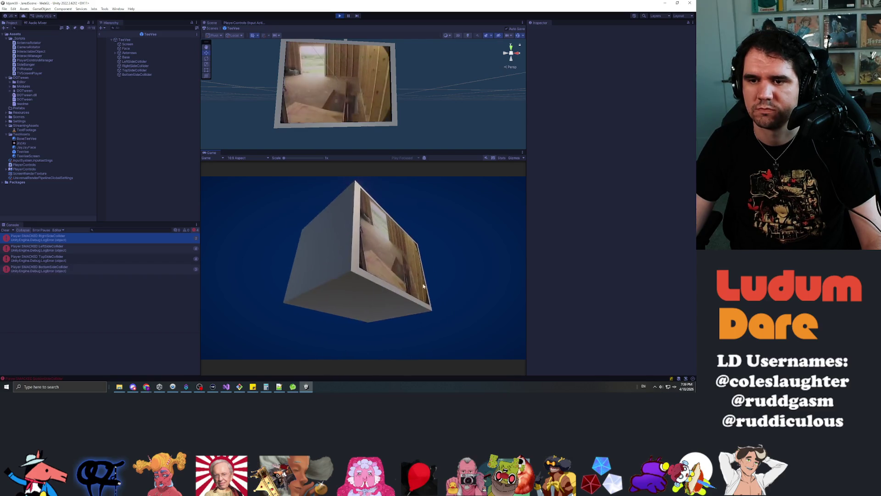
left_click(367, 266)
left_click(366, 254)
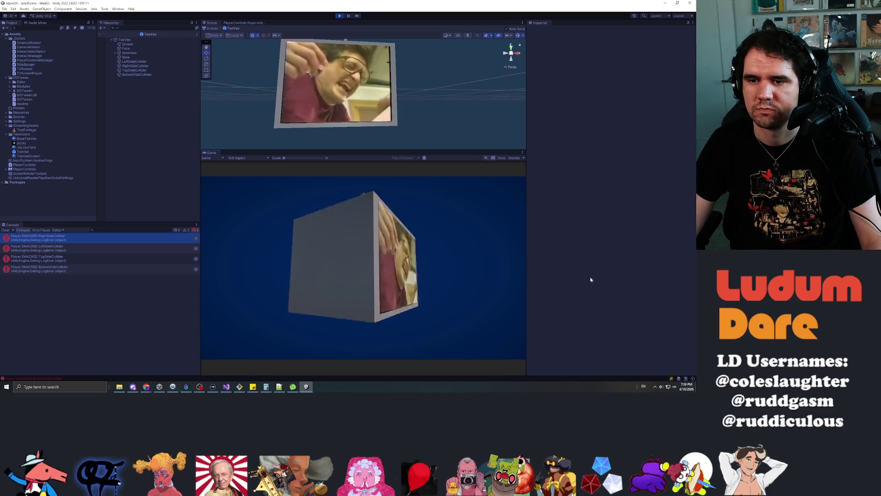
left_click(350, 262)
Step: Keep hitting the TV's sides, top and bottom, then stop play mode with Ctrl+P
left_click(390, 235)
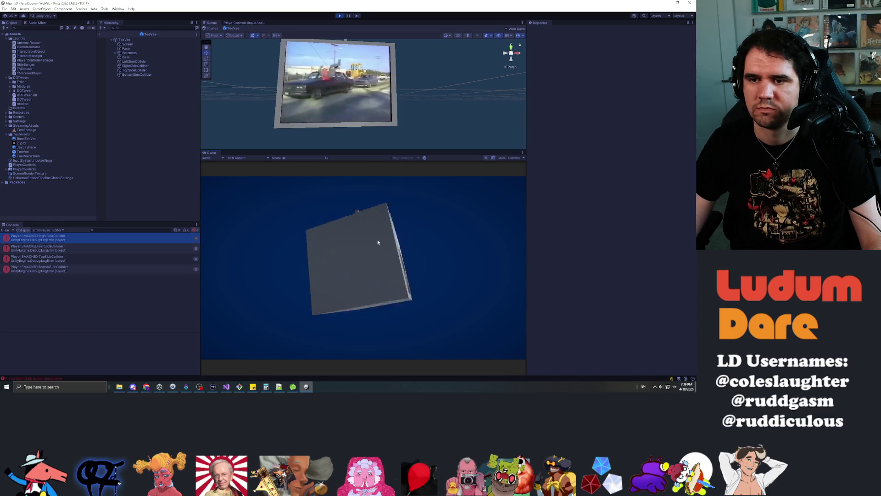
left_click(378, 240)
left_click(373, 243)
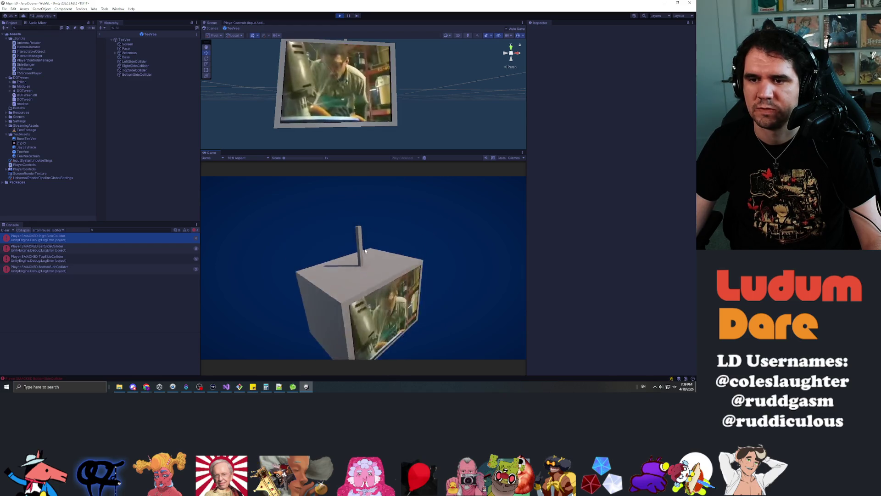
left_click(385, 250)
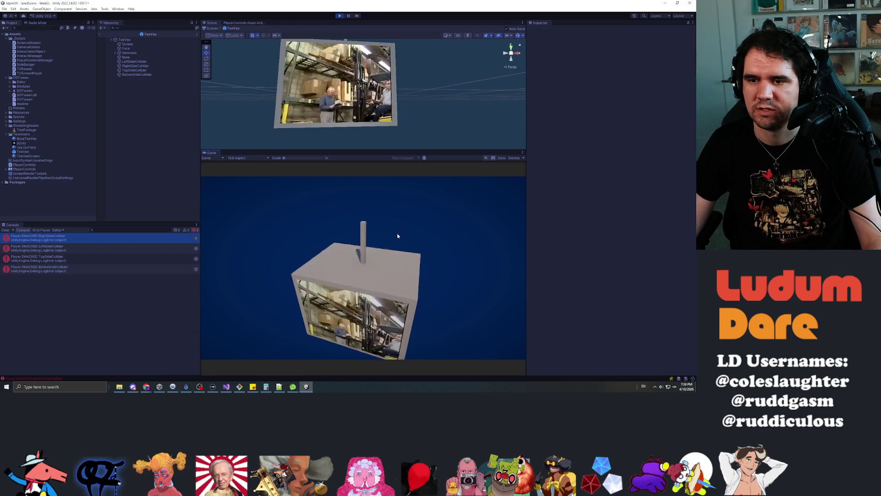
left_click(397, 238)
left_click(365, 308)
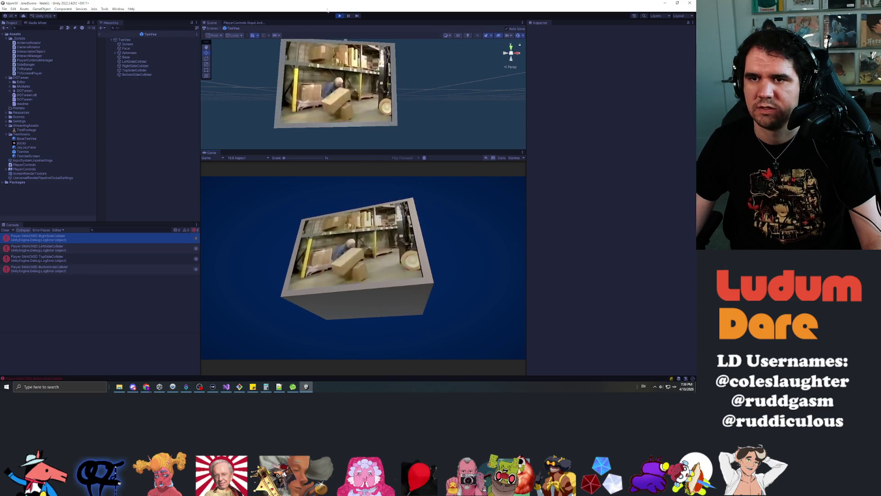
key("ctrl+p")
key("alt+Tab")
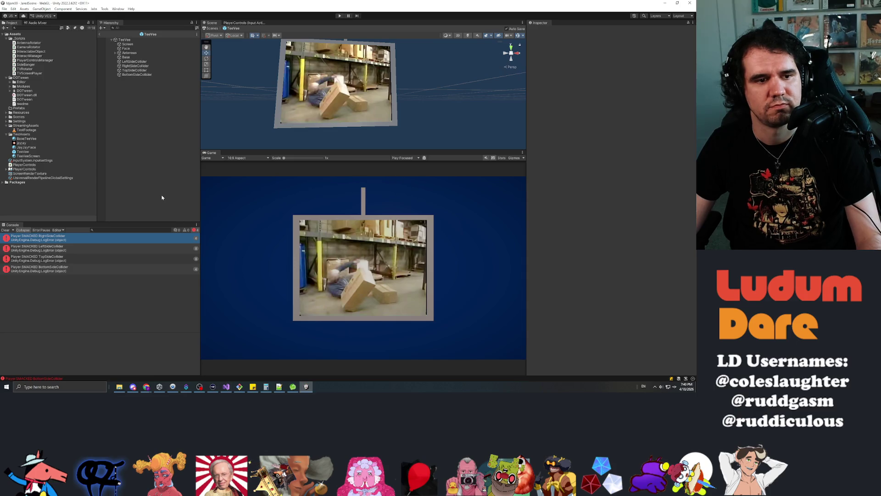
left_click(340, 16)
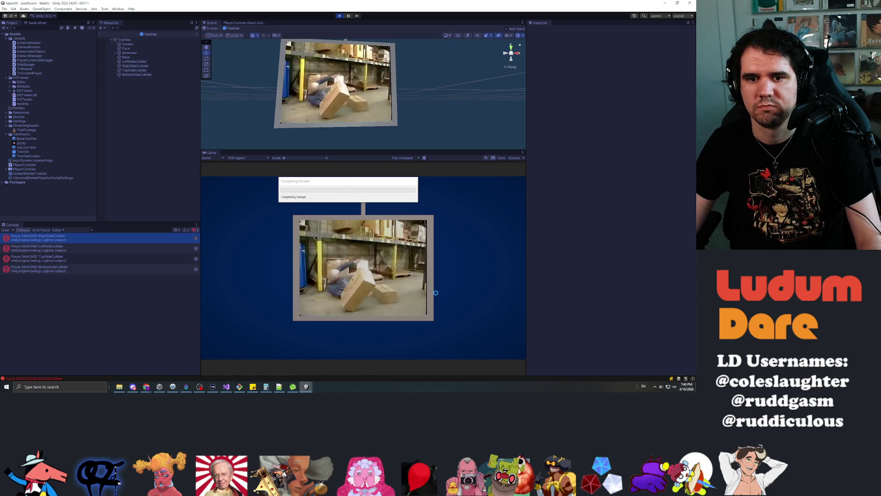
left_click(417, 259)
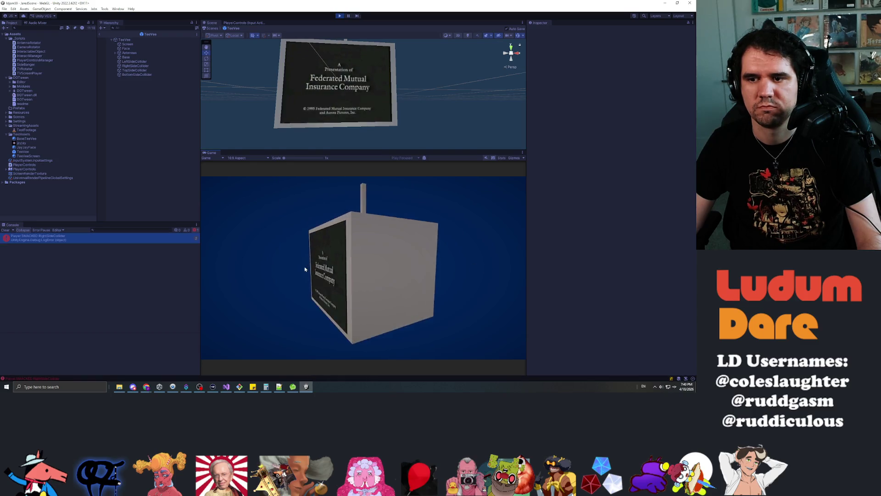
left_click(352, 254)
left_click(360, 261)
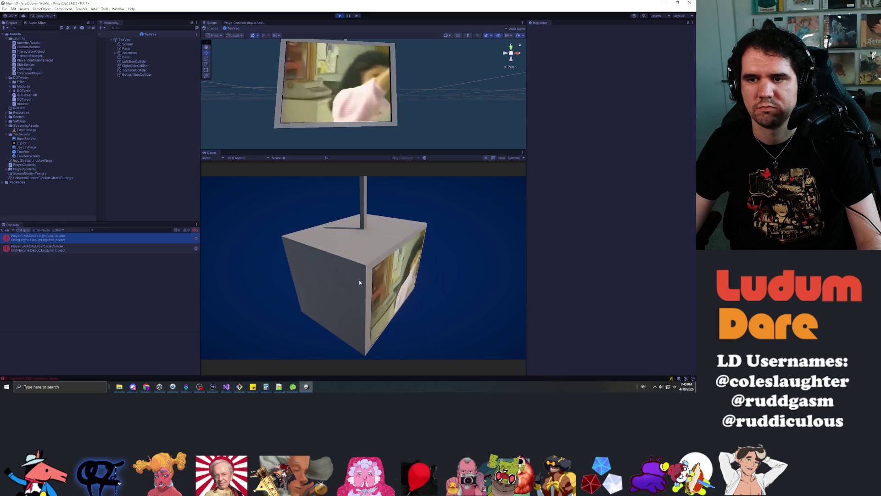
left_click(362, 245)
left_click(340, 234)
left_click(348, 252)
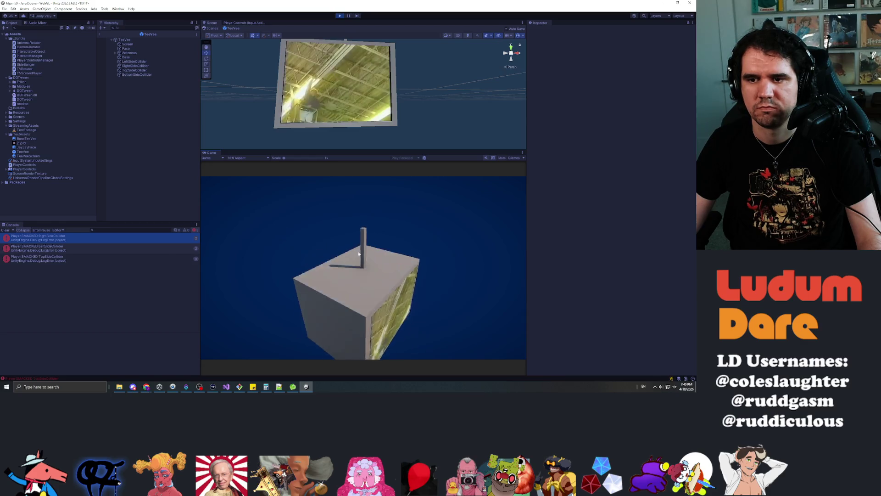
left_click(358, 253)
left_click(367, 295)
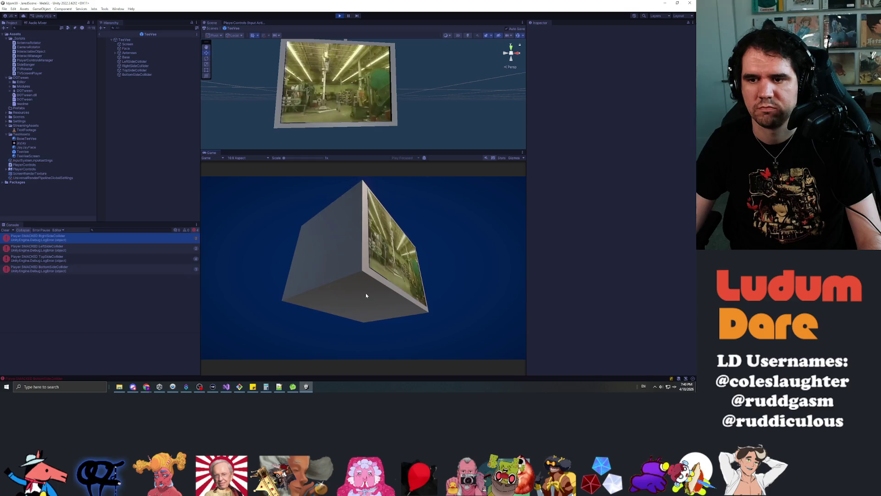
left_click(359, 268)
left_click(354, 256)
left_click(344, 248)
left_click(368, 266)
left_click(385, 258)
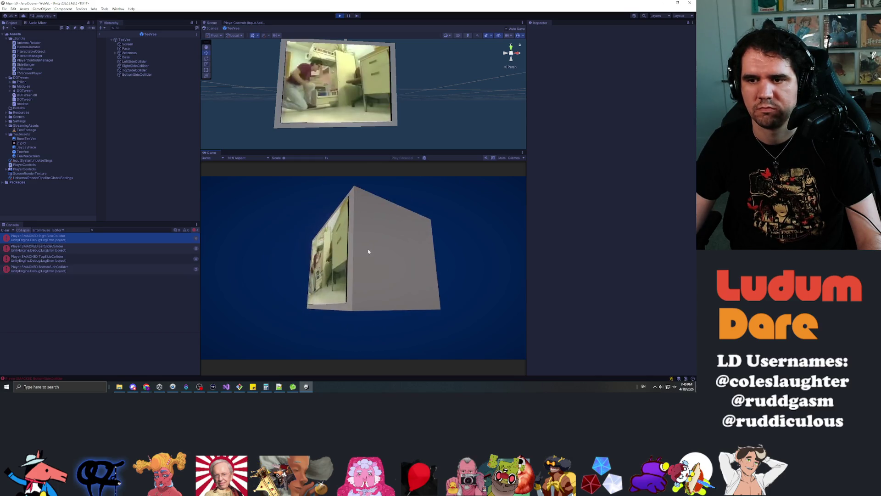
left_click(367, 249)
left_click(367, 241)
left_click(383, 243)
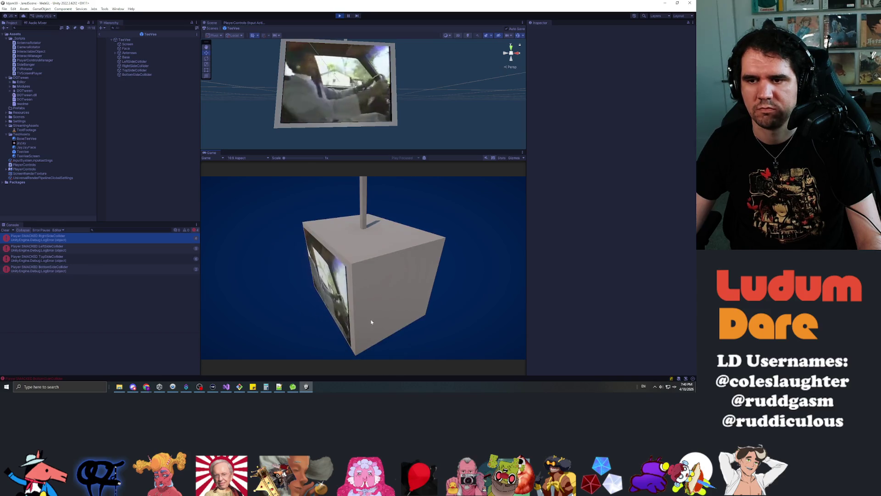
left_click(359, 282)
left_click(362, 297)
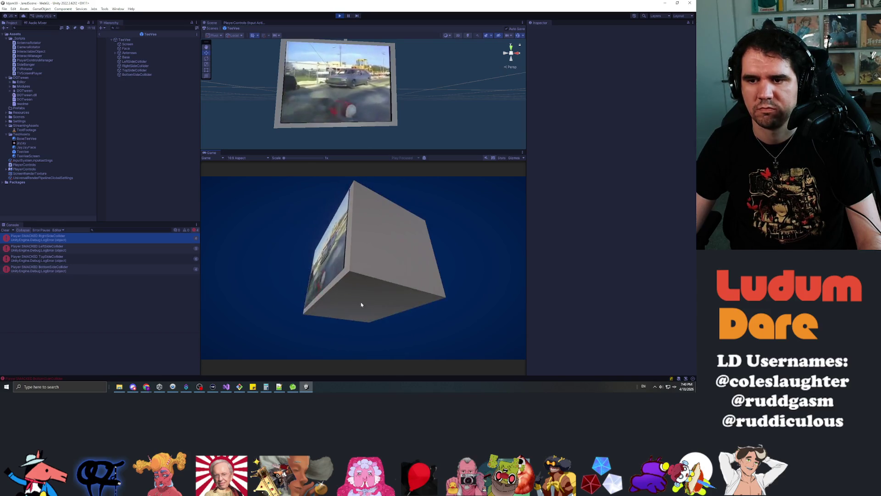
left_click(362, 305)
left_click(393, 247)
left_click(384, 248)
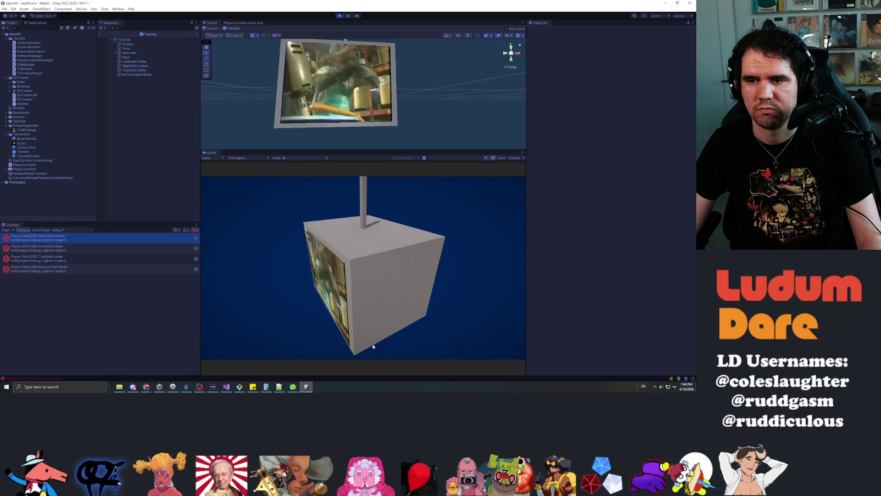
left_click(369, 276)
left_click(369, 275)
left_click(326, 268)
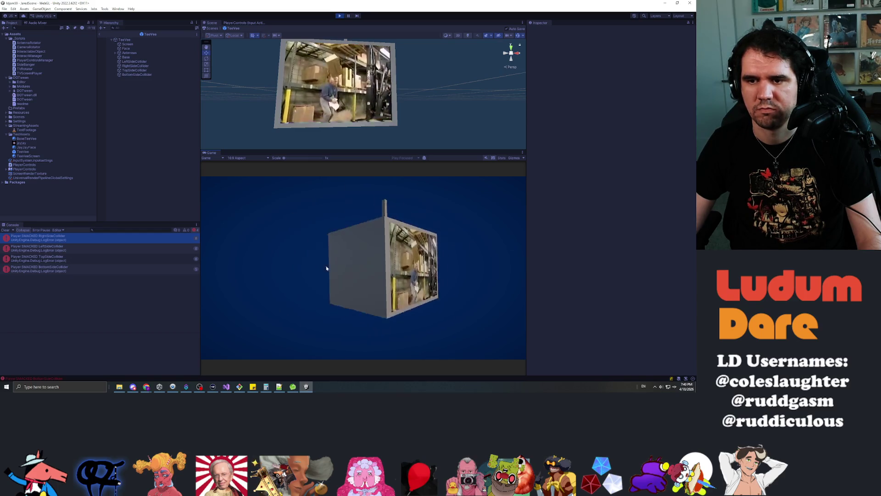
left_click(342, 265)
left_click(346, 247)
left_click(348, 239)
left_click(344, 241)
left_click(343, 247)
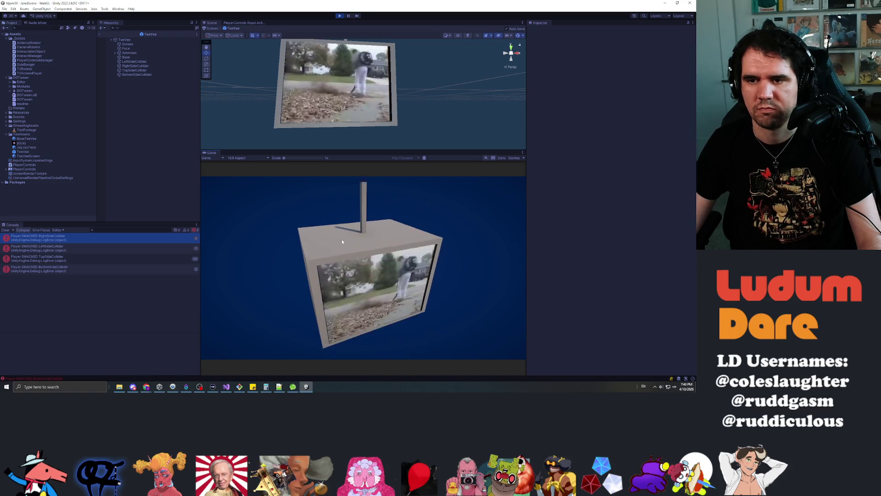
left_click(360, 311)
left_click(362, 305)
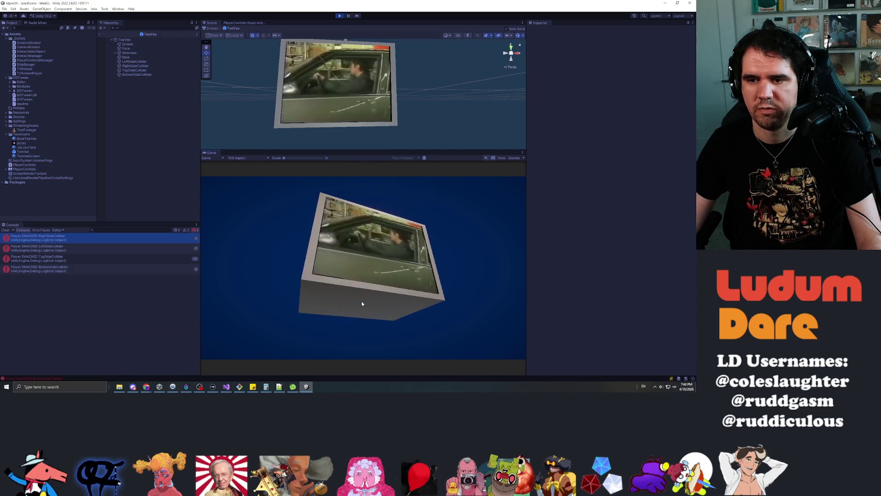
left_click(366, 298)
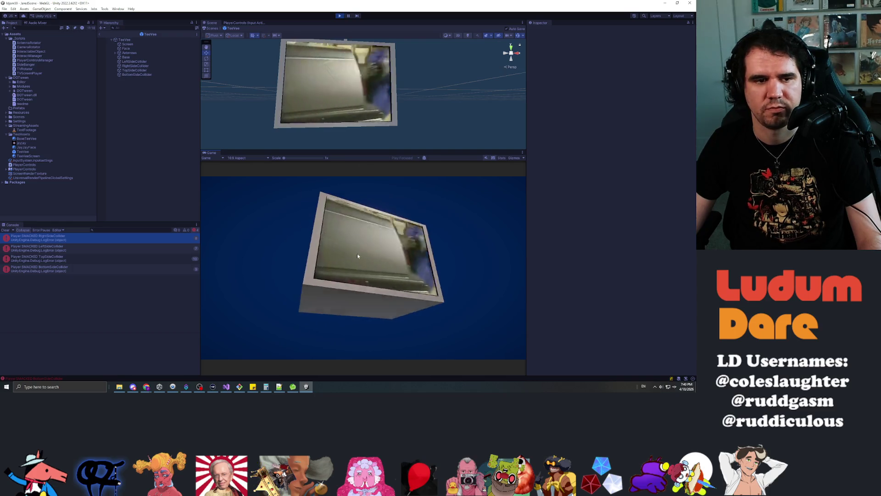
left_click(357, 254)
left_click(336, 241)
left_click(340, 245)
left_click(362, 268)
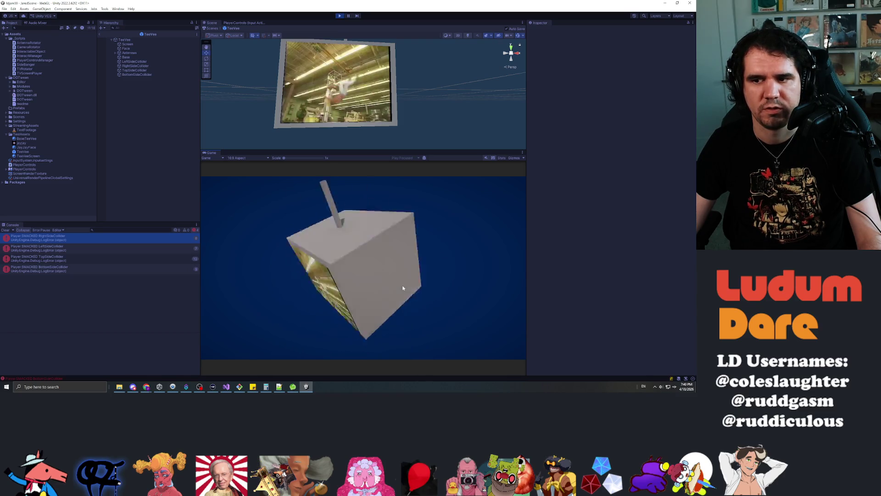
left_click(389, 285)
left_click(381, 285)
left_click(360, 285)
left_click(363, 271)
left_click(380, 242)
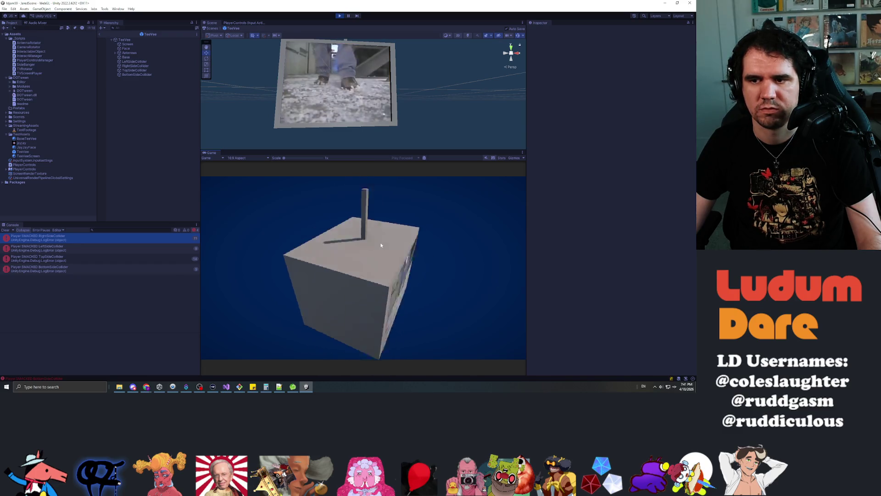
left_click(375, 300)
left_click(351, 298)
left_click(352, 299)
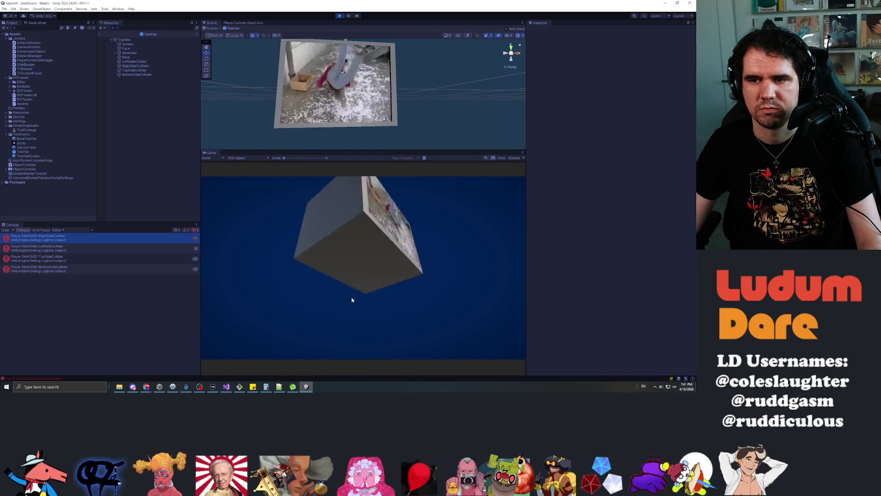
left_click(358, 295)
left_click(358, 295)
left_click(353, 280)
left_click(354, 285)
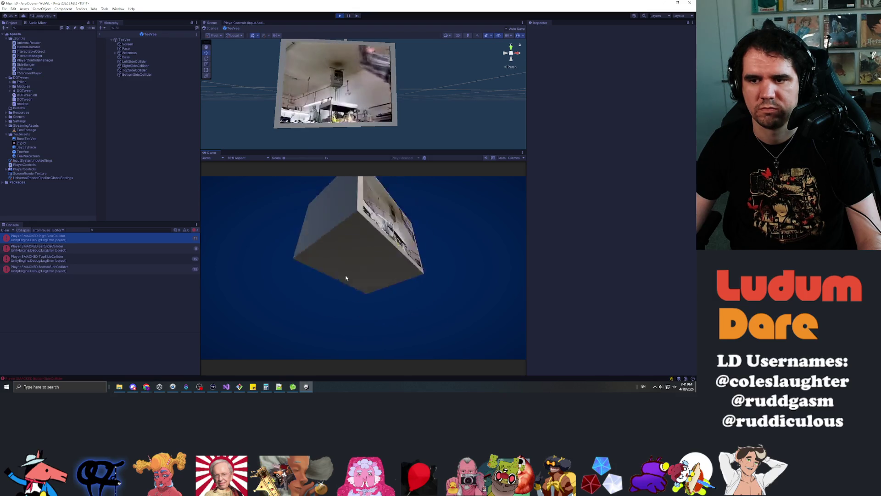
left_click(351, 250)
left_click(352, 251)
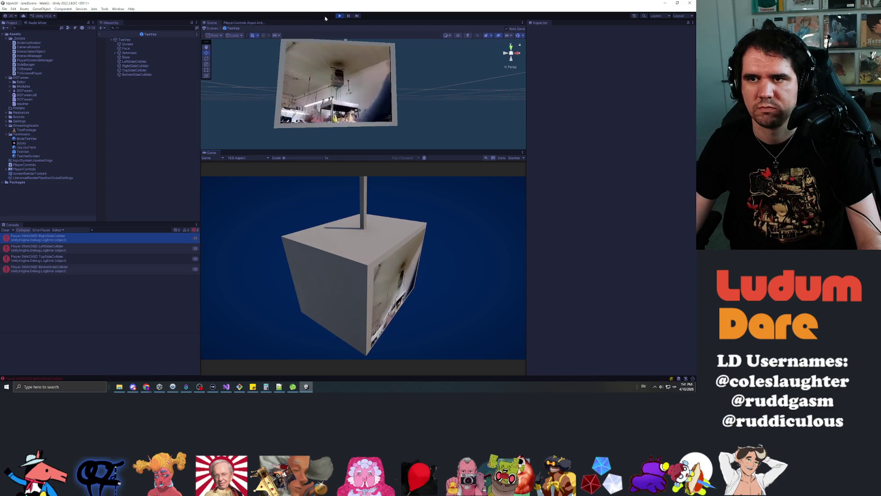
left_click(343, 16)
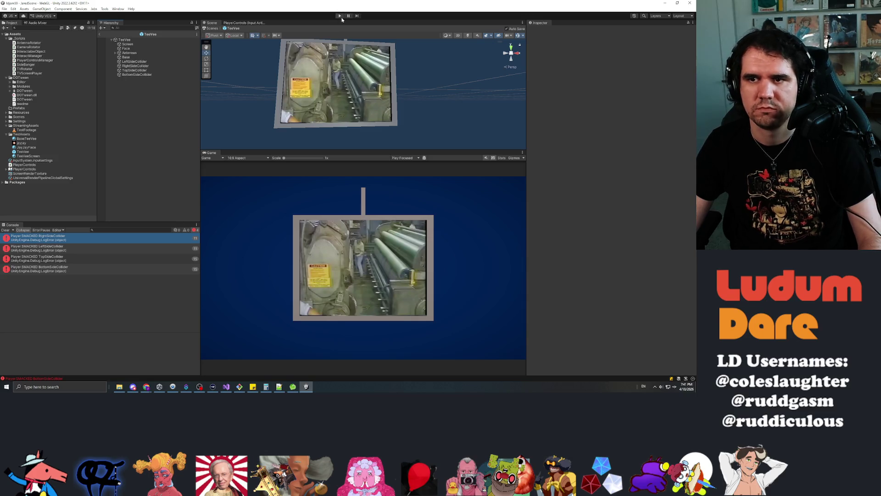
Step: Start the game and knock the hanging TV on its sides, top and underside
left_click(340, 16)
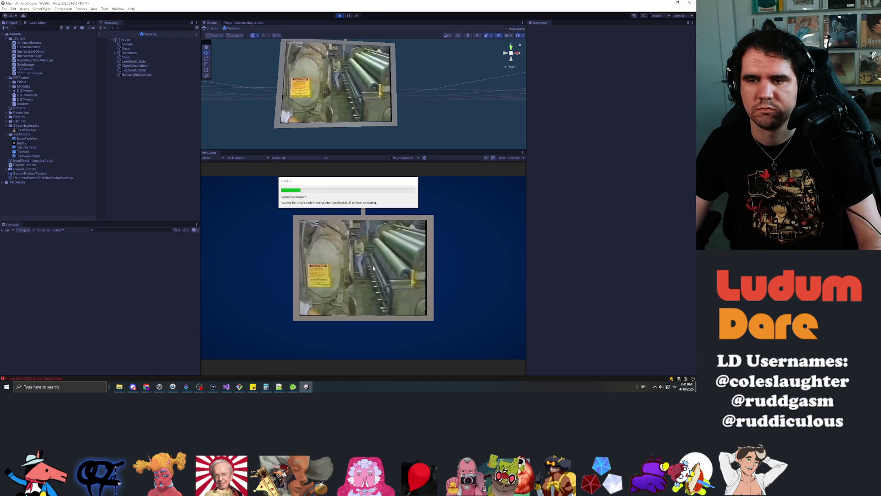
left_click(348, 269)
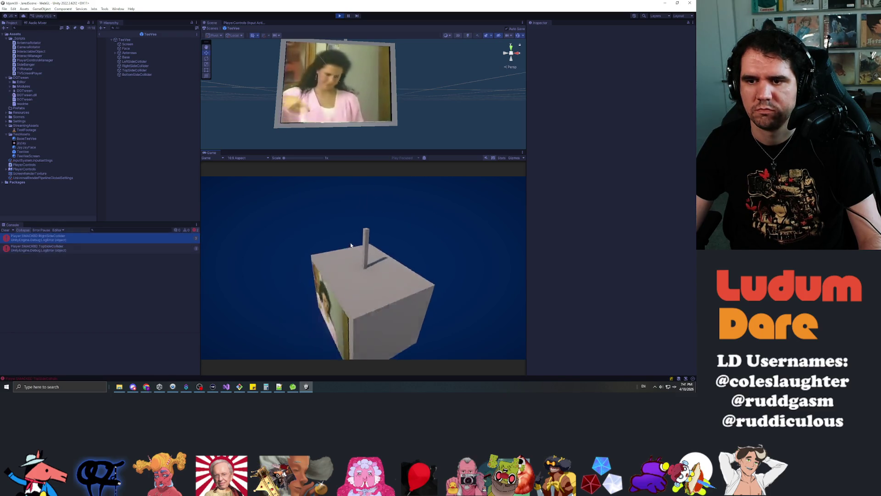
left_click(358, 251)
left_click(351, 248)
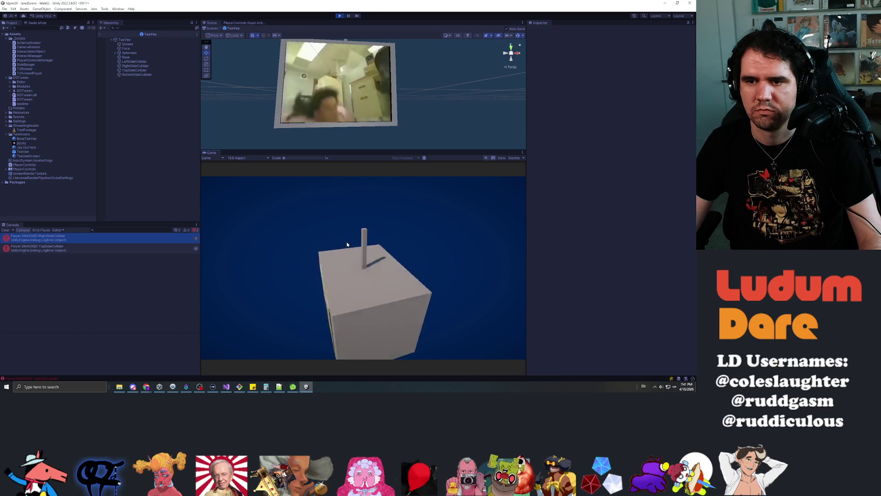
left_click(321, 262)
left_click(329, 274)
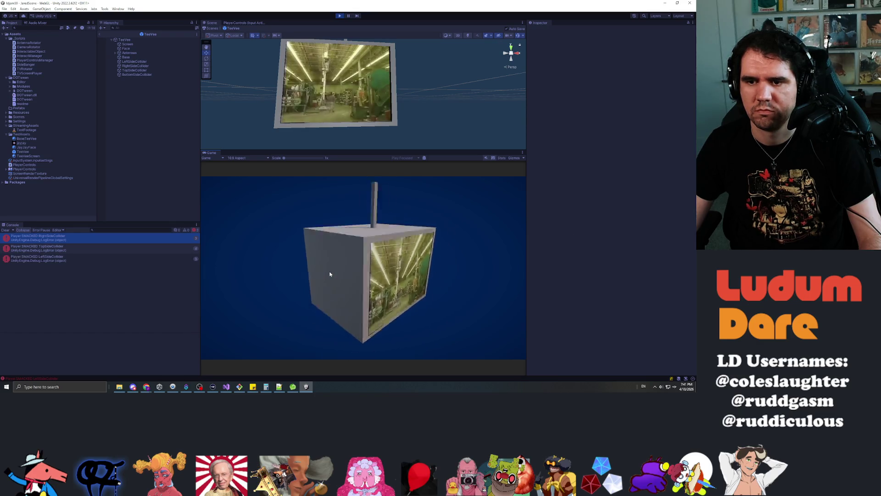
left_click(348, 280)
left_click(360, 292)
left_click(359, 292)
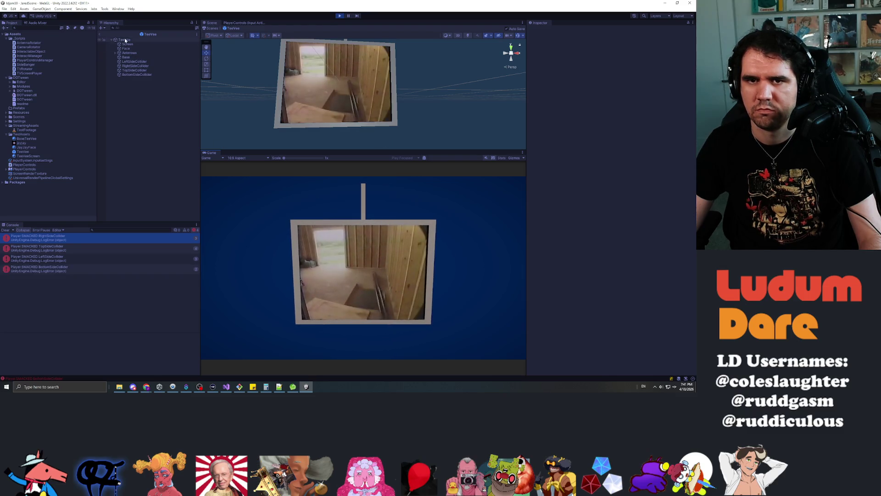
Step: Exit TeeVee prefab editing back to JaredScene and keep smacking the TV from all sides
left_click(99, 33)
left_click(128, 55)
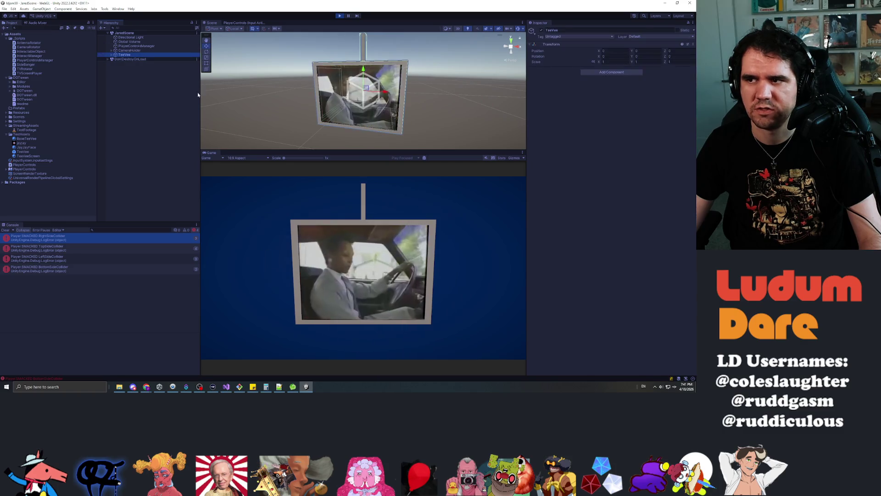
left_click(353, 307)
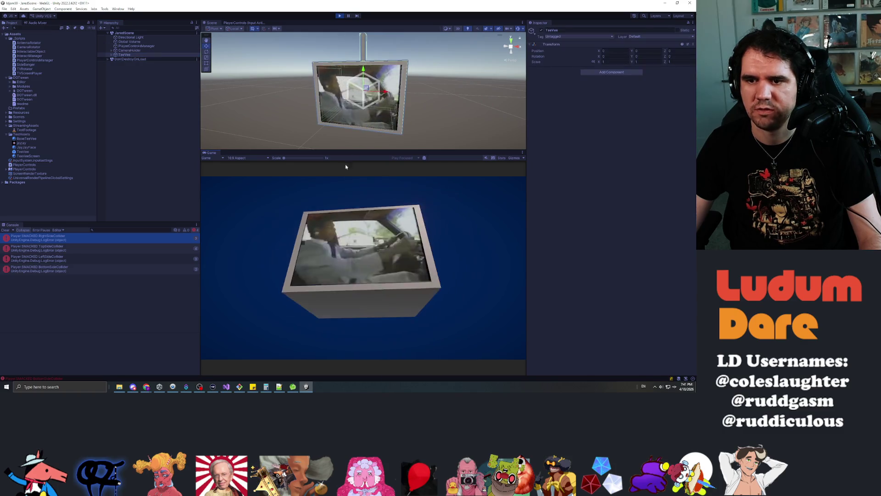
left_click(363, 293)
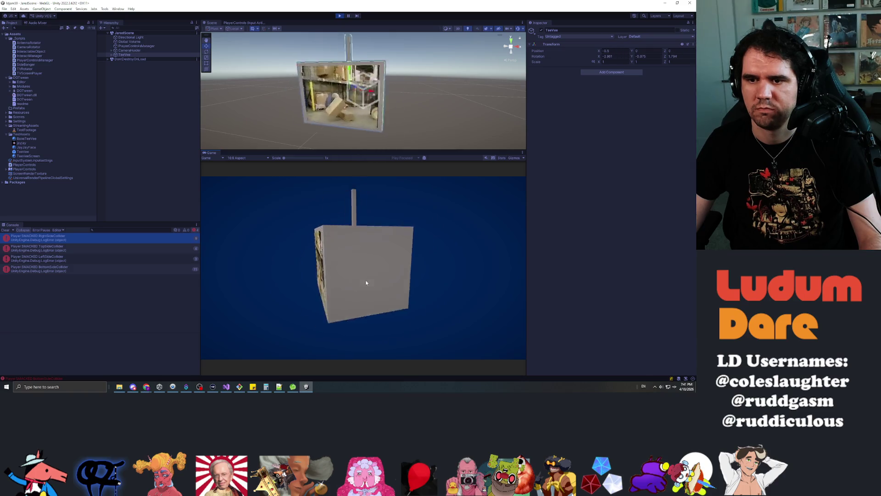
left_click(304, 256)
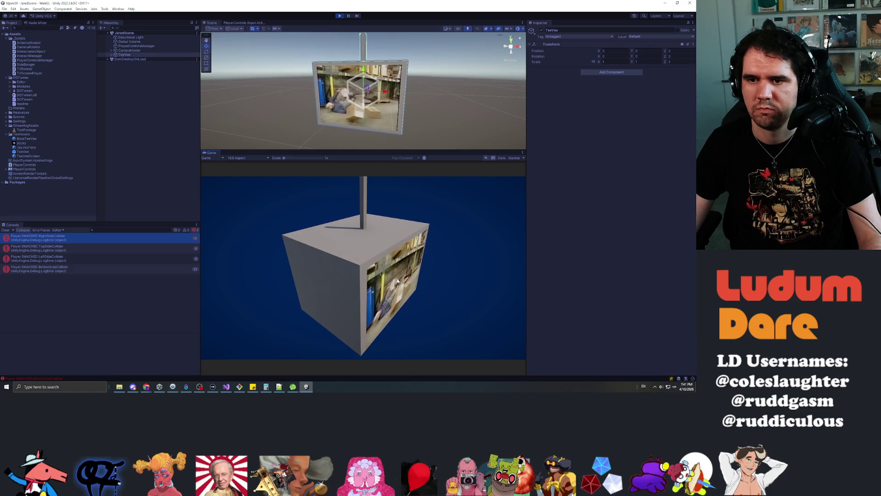
left_click(345, 275)
left_click(335, 284)
left_click(354, 259)
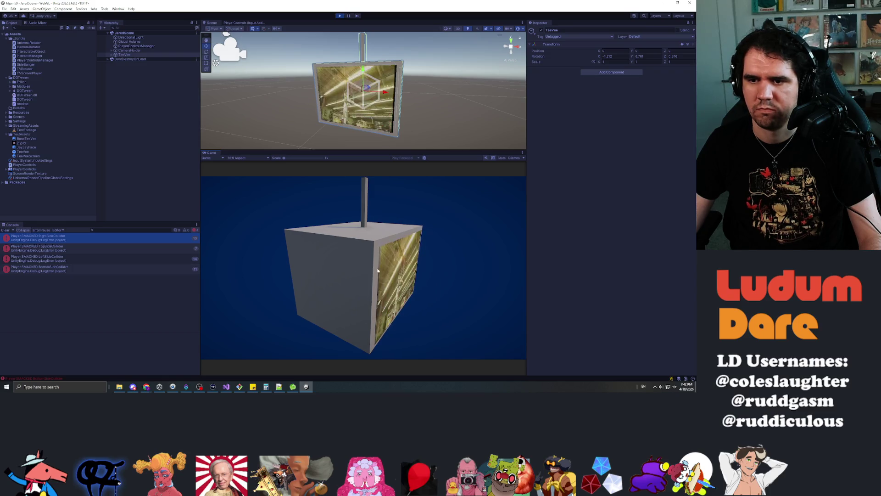
left_click(358, 278)
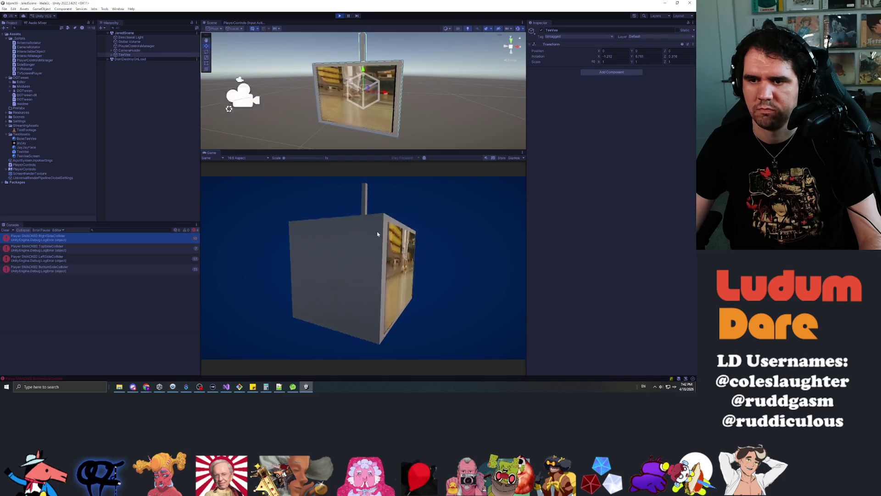
left_click(365, 270)
left_click(356, 294)
left_click(356, 294)
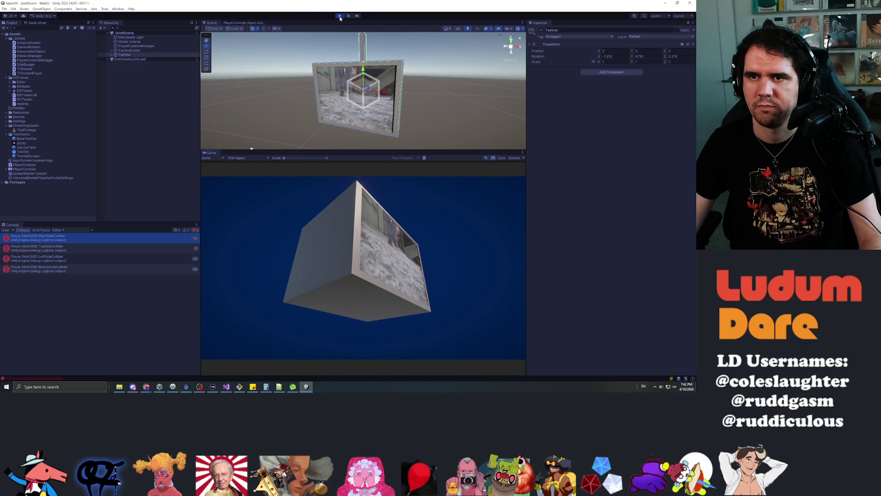
Step: Exit Play mode, then open a new File Explorer window with Win+E
key("ctrl+p")
left_click(239, 386)
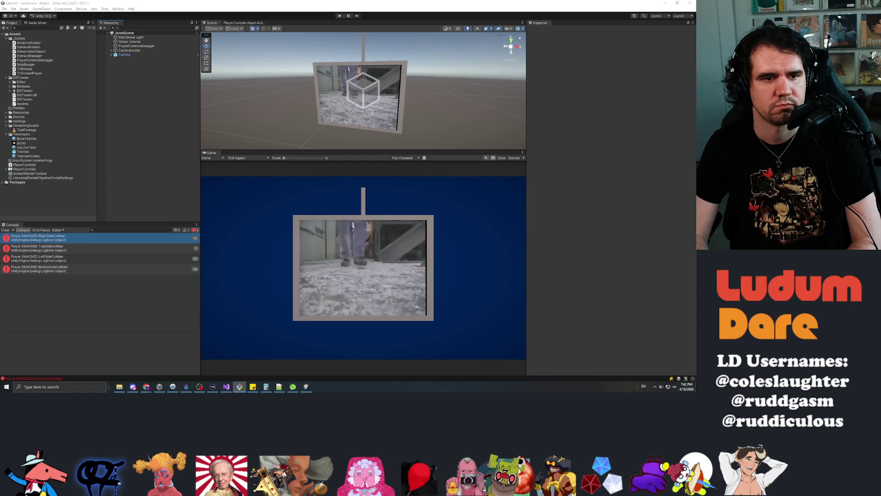
left_click(149, 138)
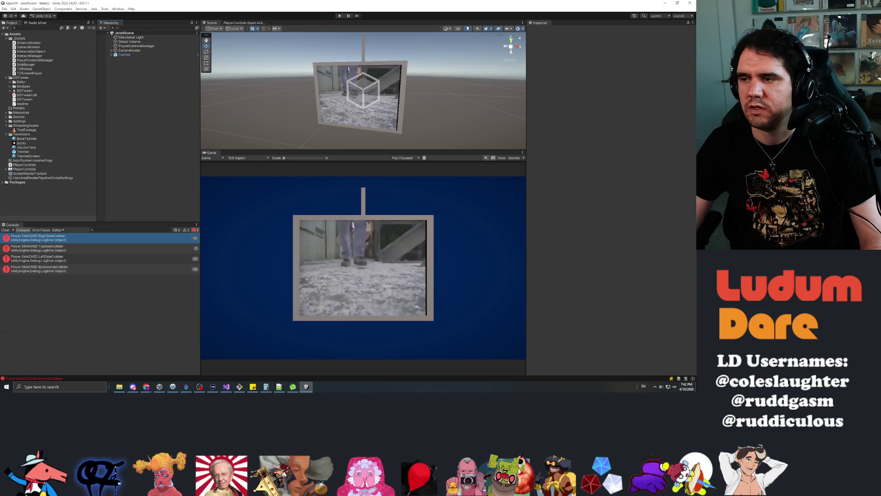
key("super+e")
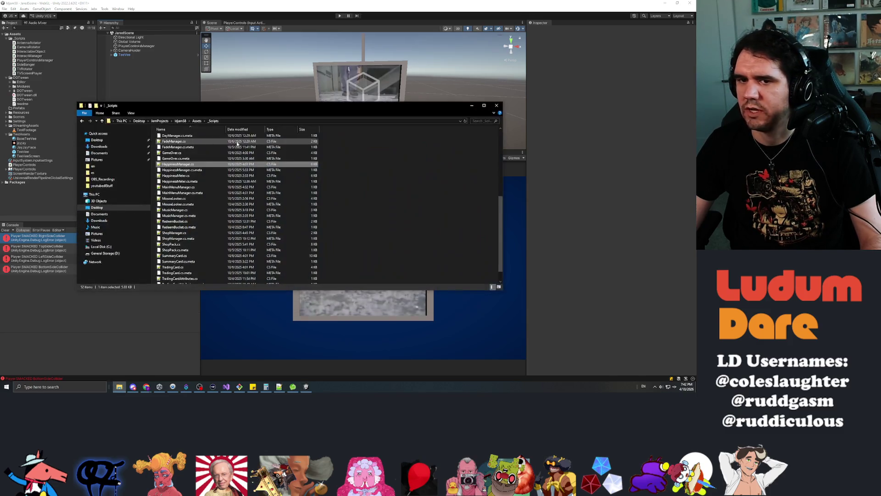
Step: Browse the Desktop's mementos folder sorted by name, then return to the Desktop
left_click(97, 140)
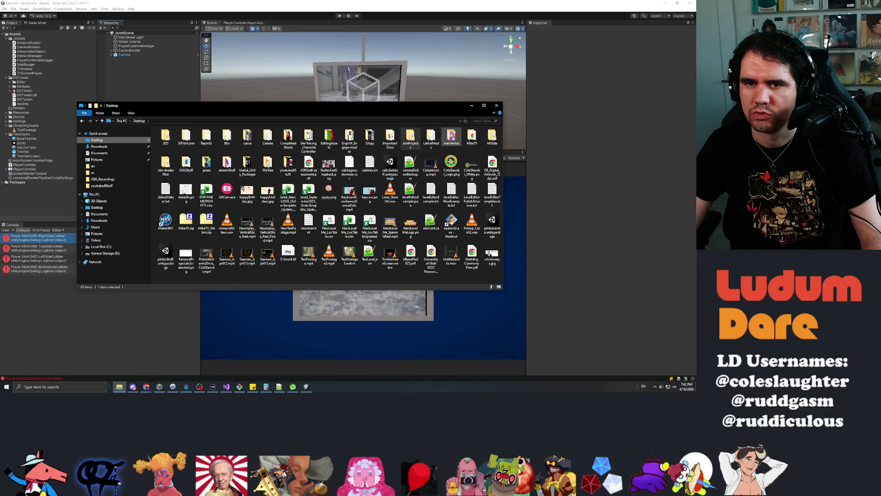
double_click(451, 136)
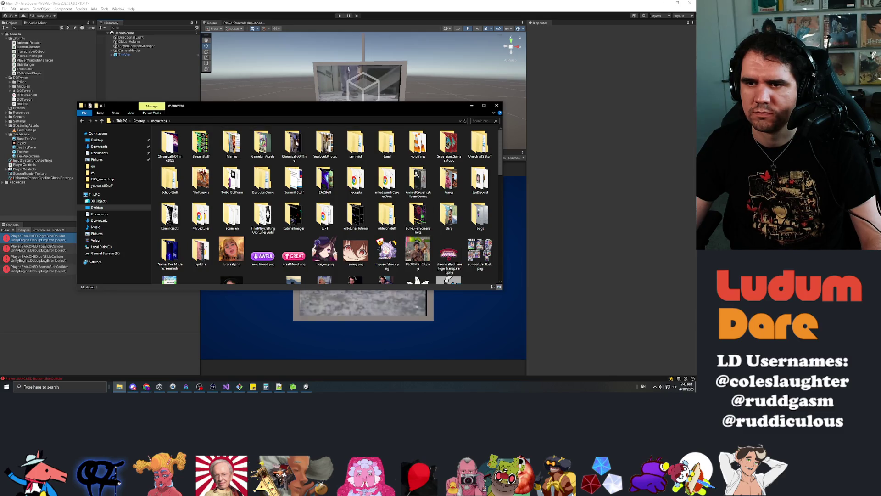
left_click(127, 114)
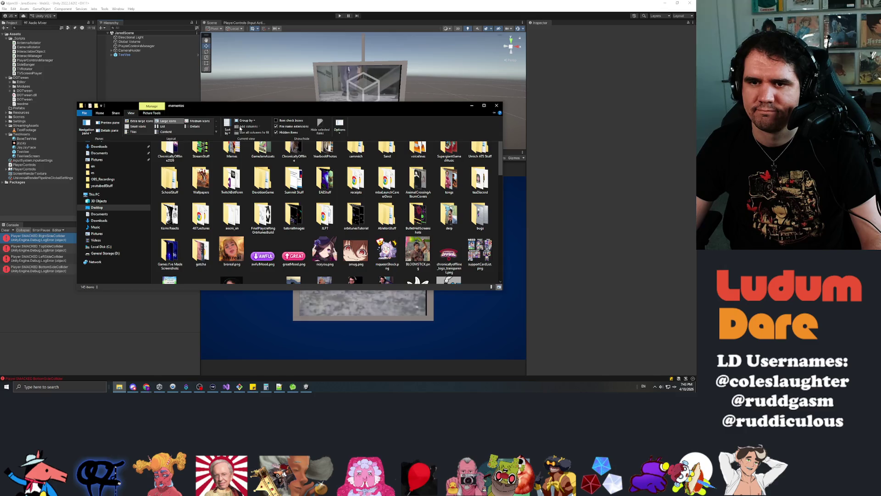
left_click(227, 126)
left_click(246, 171)
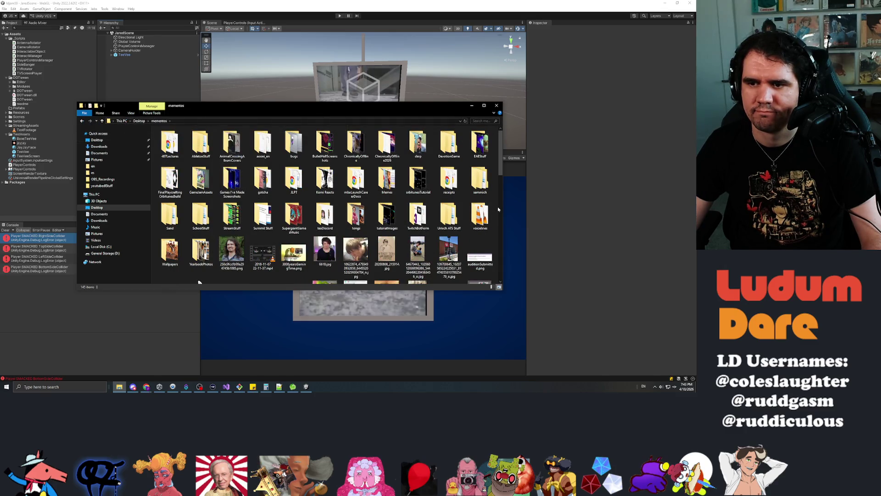
left_click(97, 140)
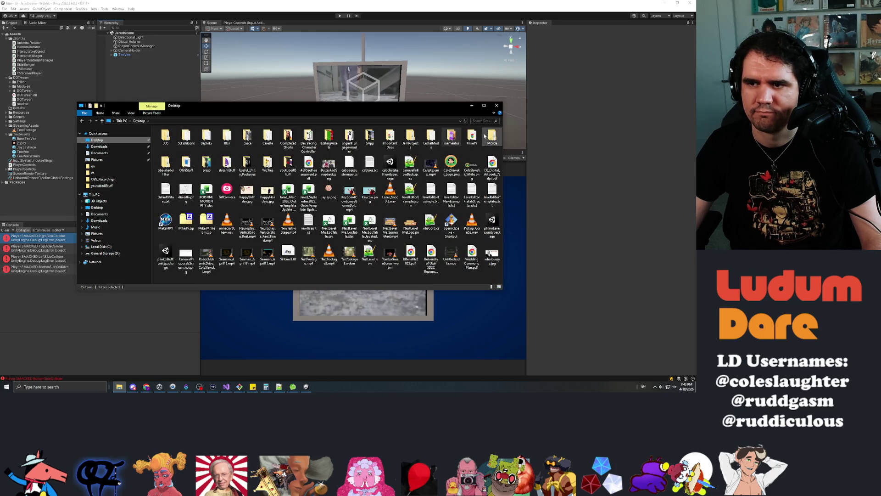
Step: In Useful_Unity_Packages, sort by date and open LudumPre.unitypackage
double_click(246, 166)
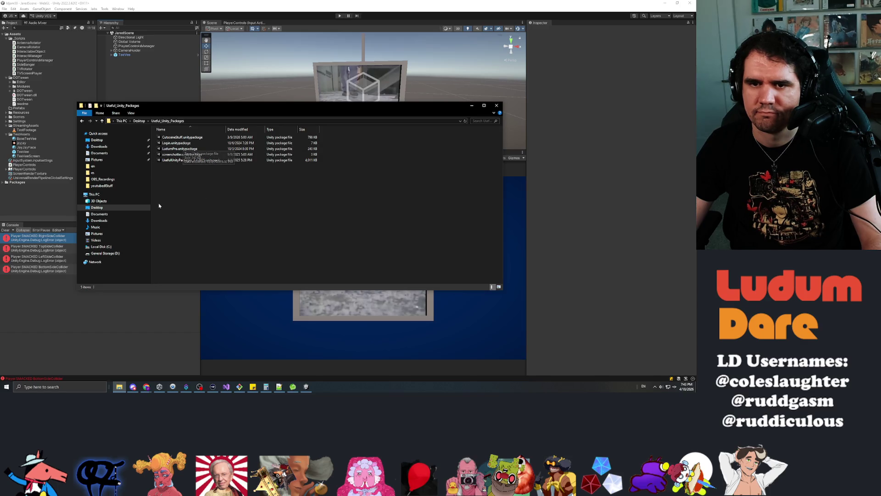
left_click(237, 130)
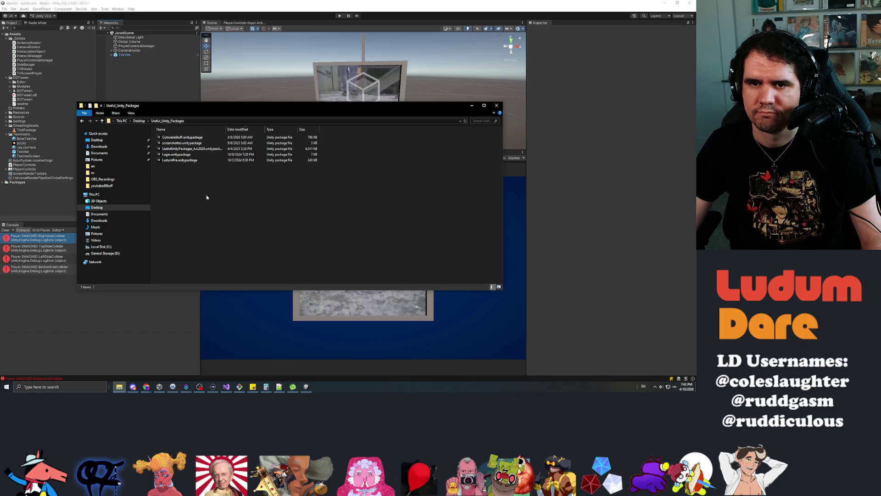
left_click(180, 162)
double_click(180, 162)
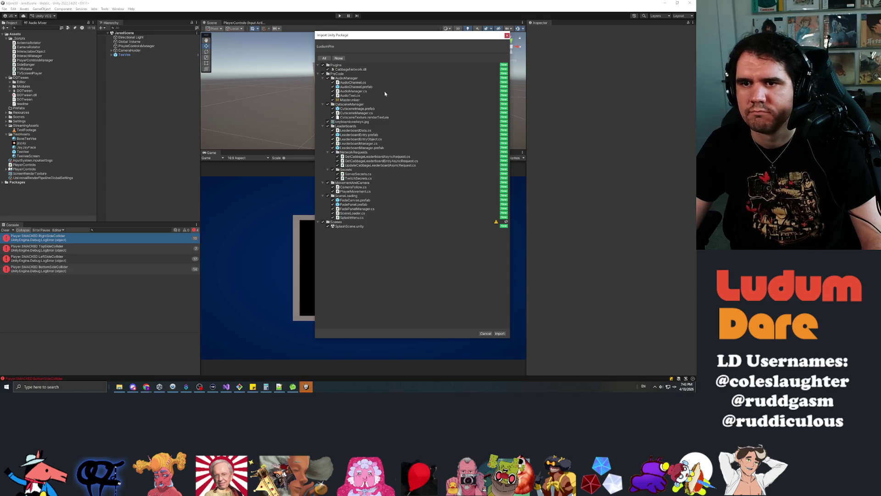
Step: Import the LudumPre package without its Plugins, Leaderboards and MovementAndCamera folders
left_click(323, 65)
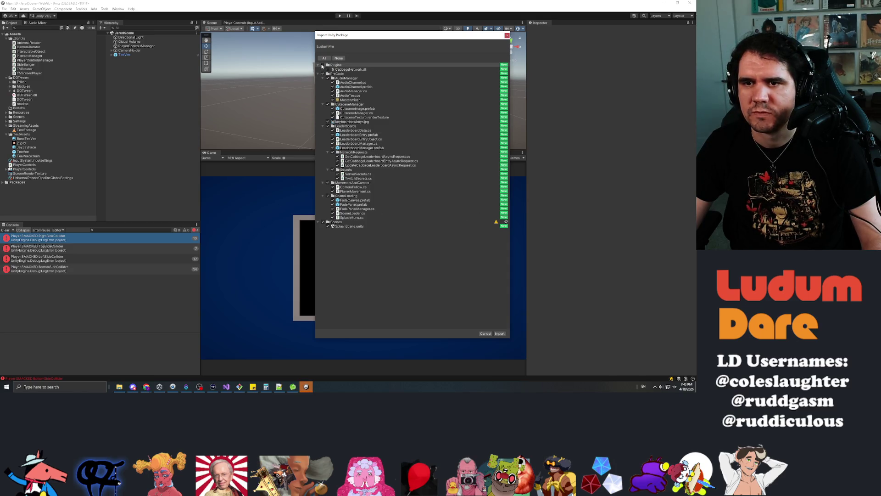
left_click(328, 105)
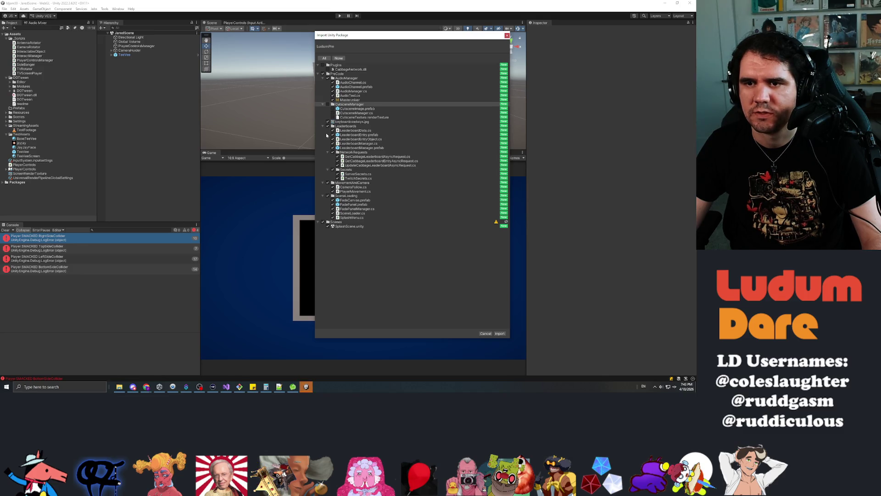
left_click(327, 127)
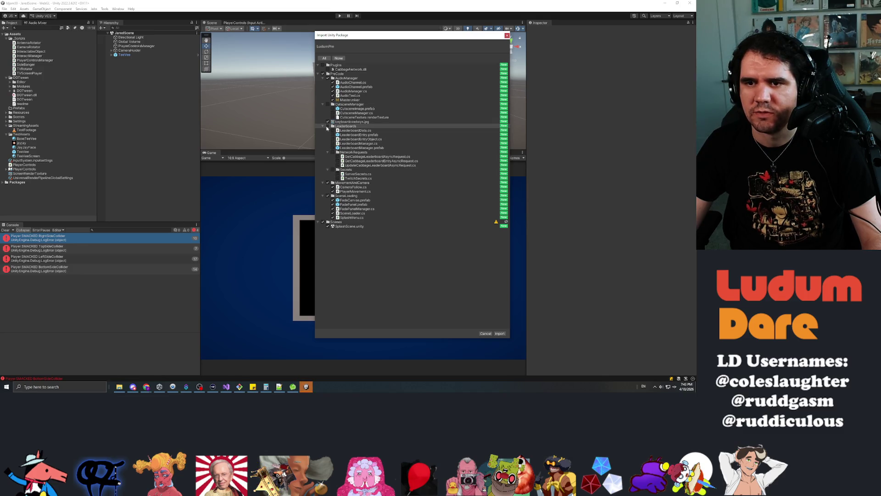
left_click(328, 183)
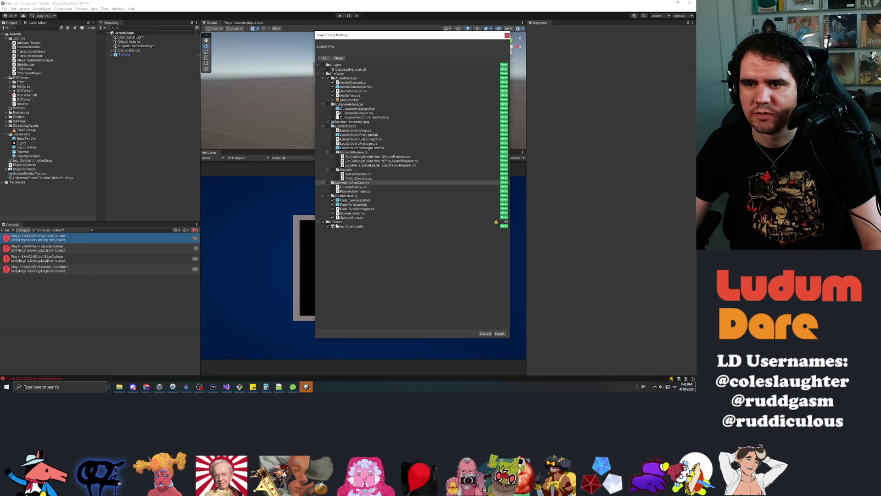
left_click(500, 333)
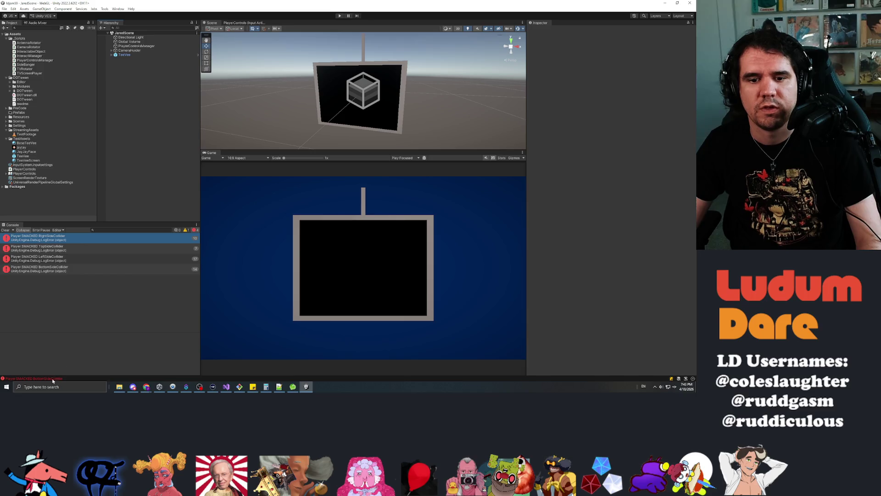
Step: Create a new folder named Sounds under Assets
left_click(25, 131)
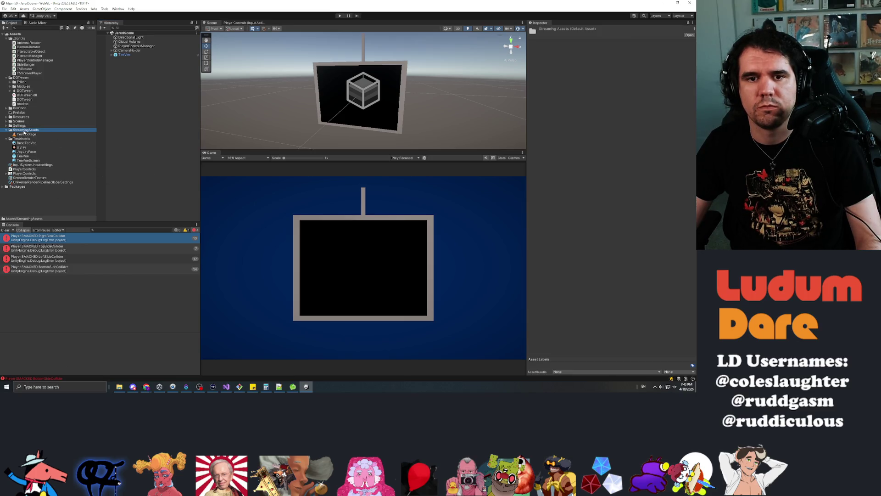
left_click(14, 34)
right_click(14, 35)
mouse_move(46, 38)
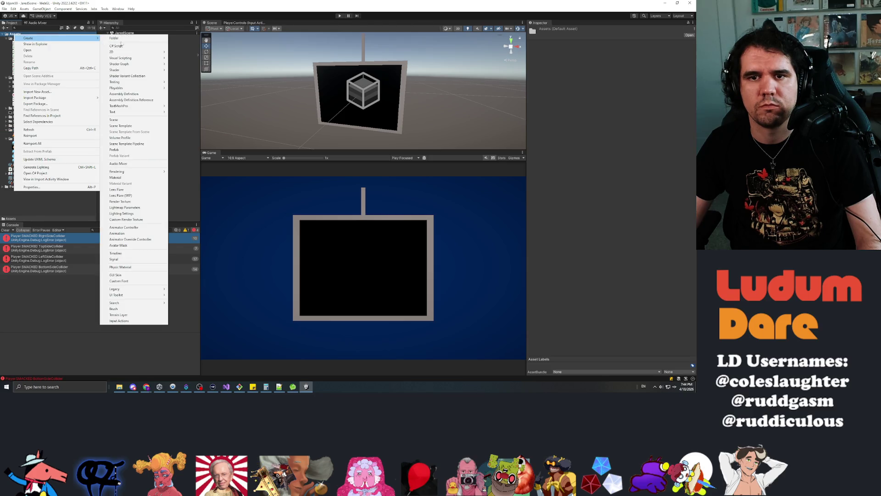
left_click(114, 38)
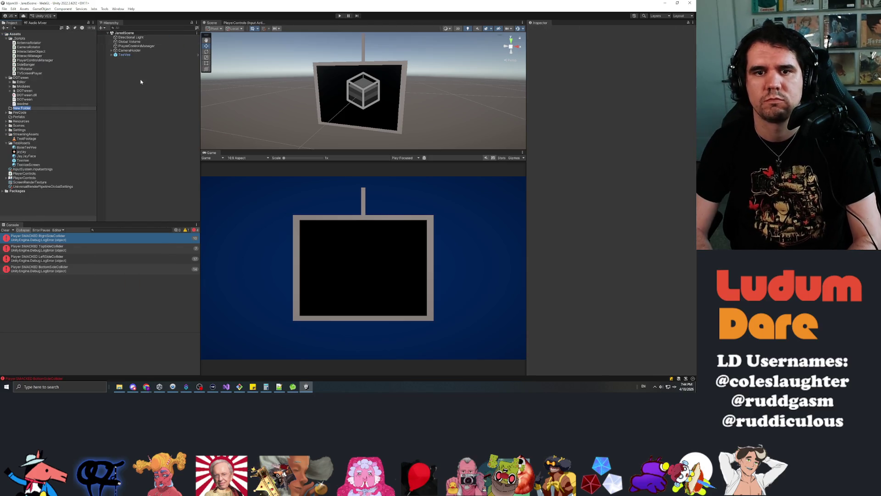
type("Sounds")
key("Return")
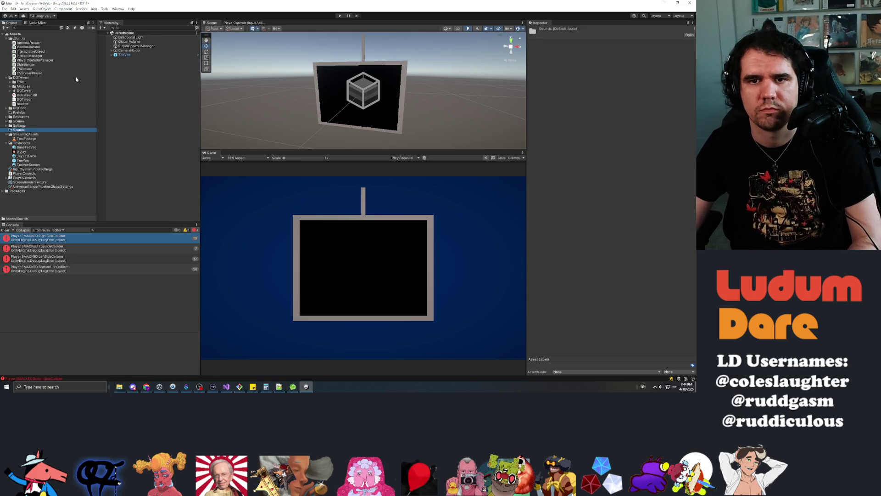
Step: Expand the imported PreCode folder and open its AudioManager folder
left_click(6, 122)
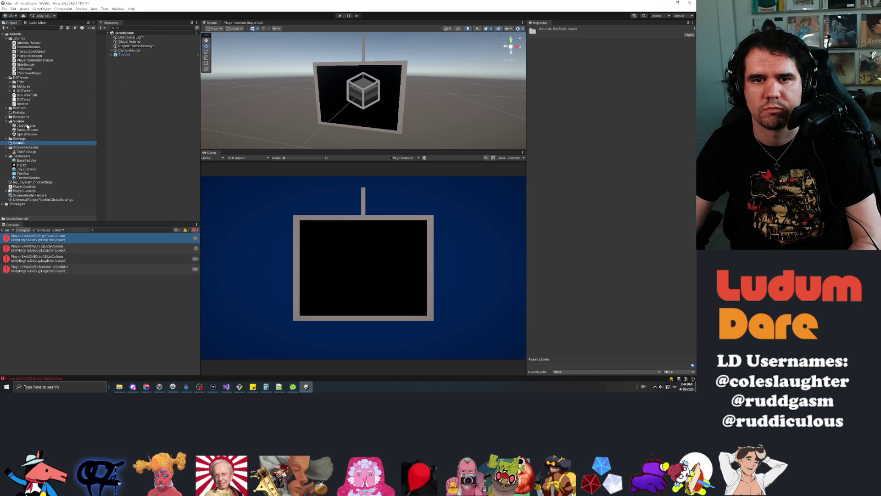
left_click(7, 121)
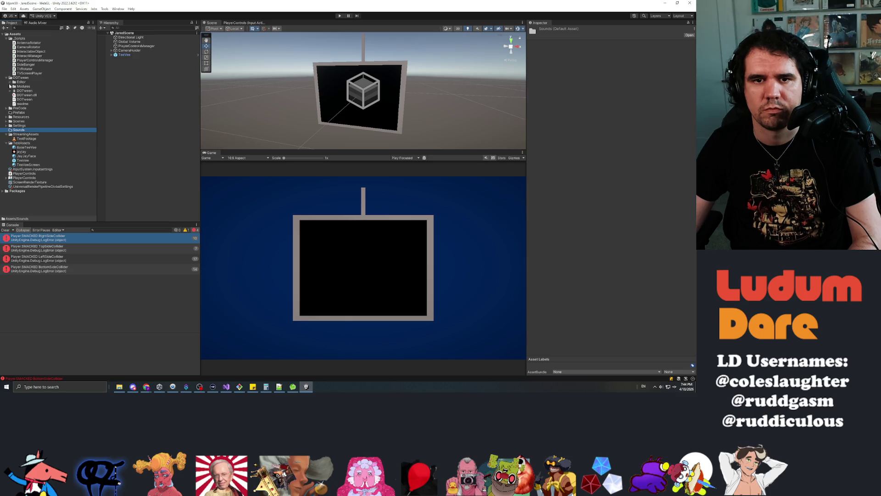
left_click(6, 108)
double_click(21, 112)
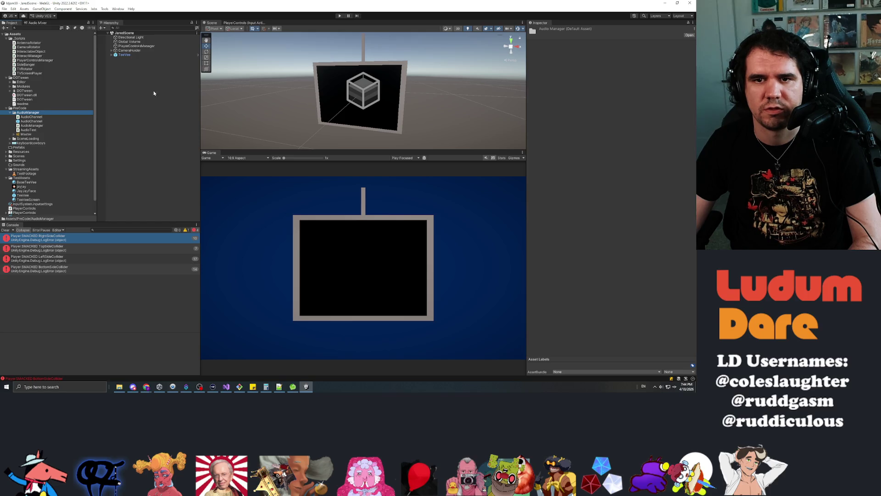
right_click(133, 80)
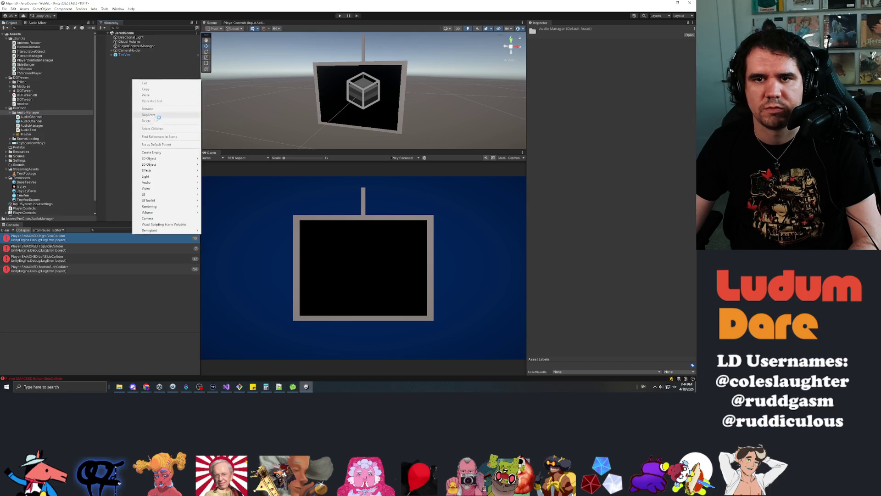
Step: Create an empty AudioManager object with the Audio Manager script, using AudioChannel as its channel prefab
left_click(164, 155)
type("AudioManager")
key("Return")
left_click(623, 72)
type("audio")
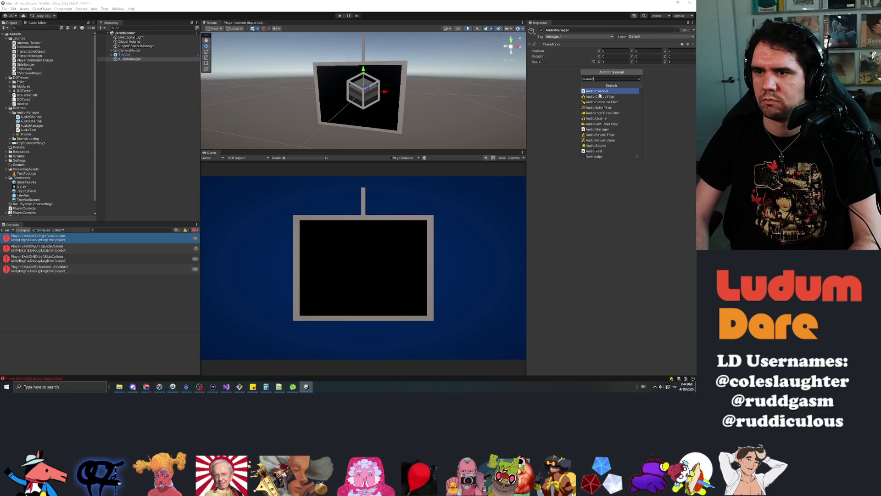
type("man")
key("Return")
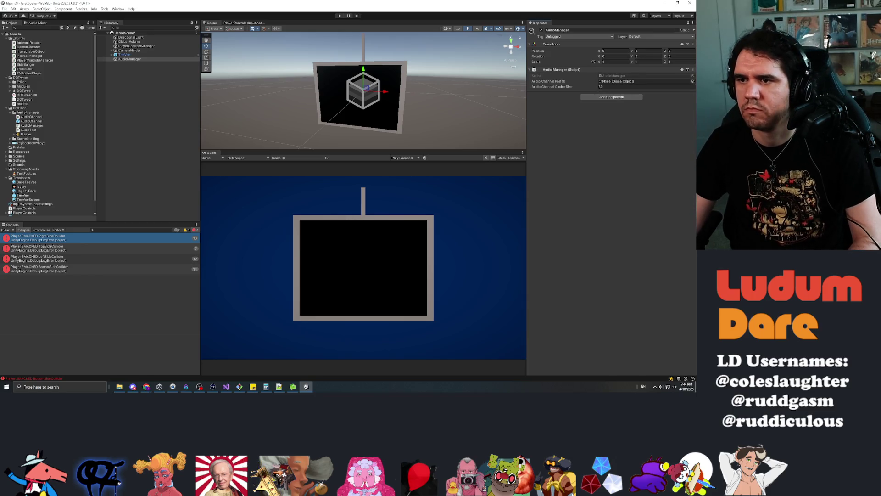
left_click_drag(417, 101, 643, 83)
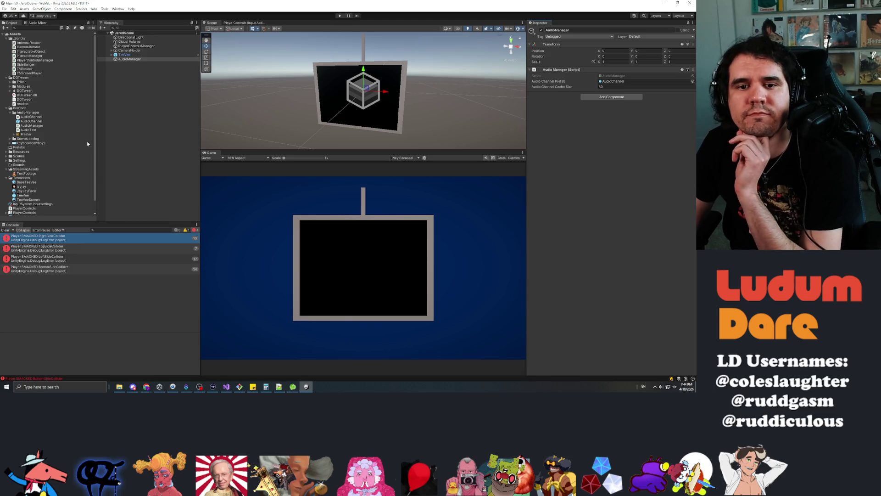
scroll(54, 156, "down", 1)
Step: Launch Audacity from the Windows search
left_click(73, 386)
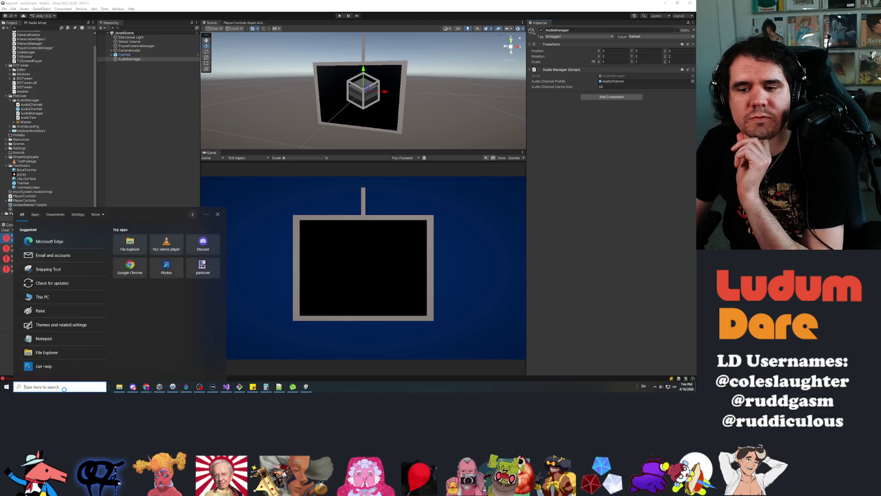
type("dis")
key("Return")
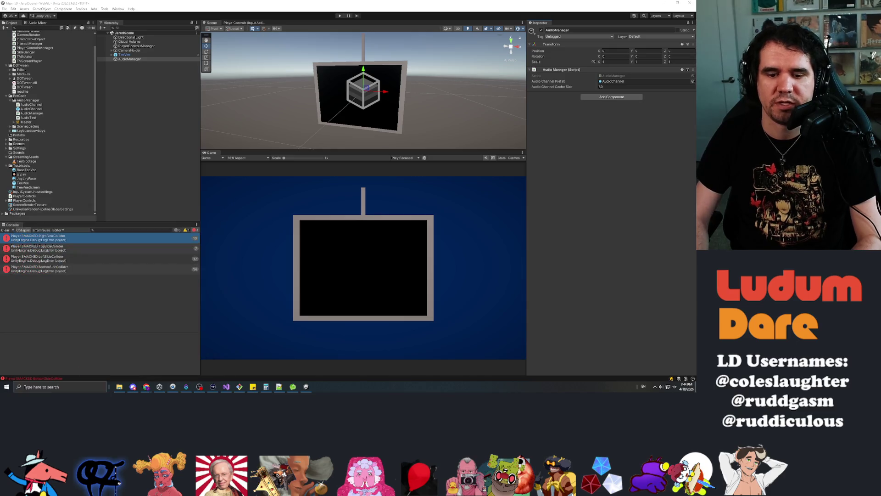